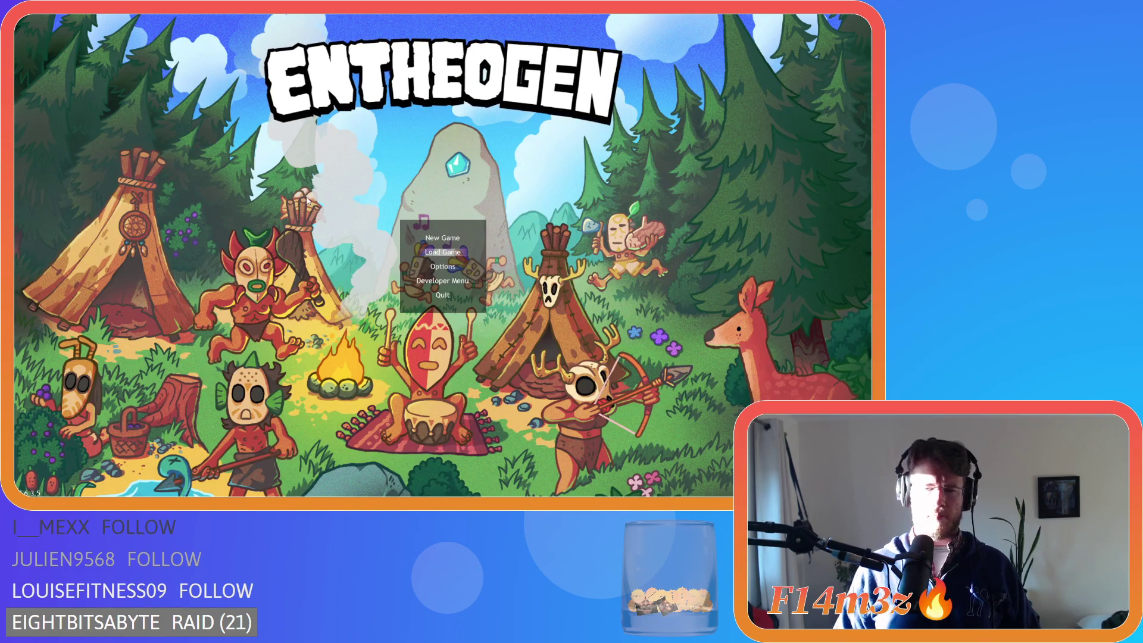
Quickload the saved Entheogen game, watch the villagers gather, then quit back to GameMaker.
key(Return)
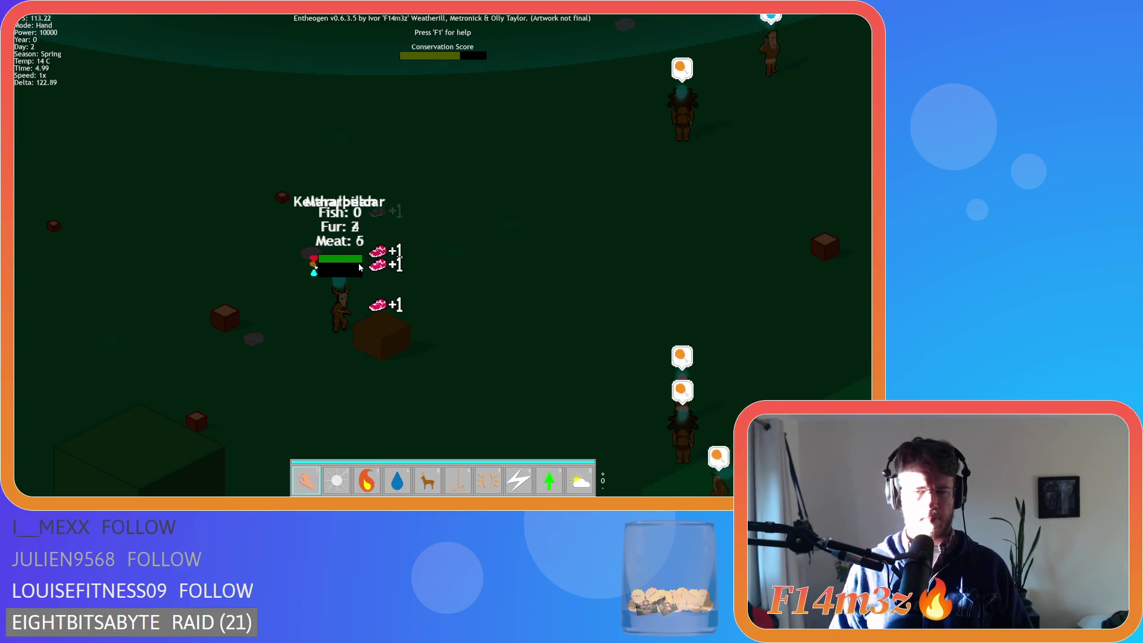
key(Escape)
key(Return)
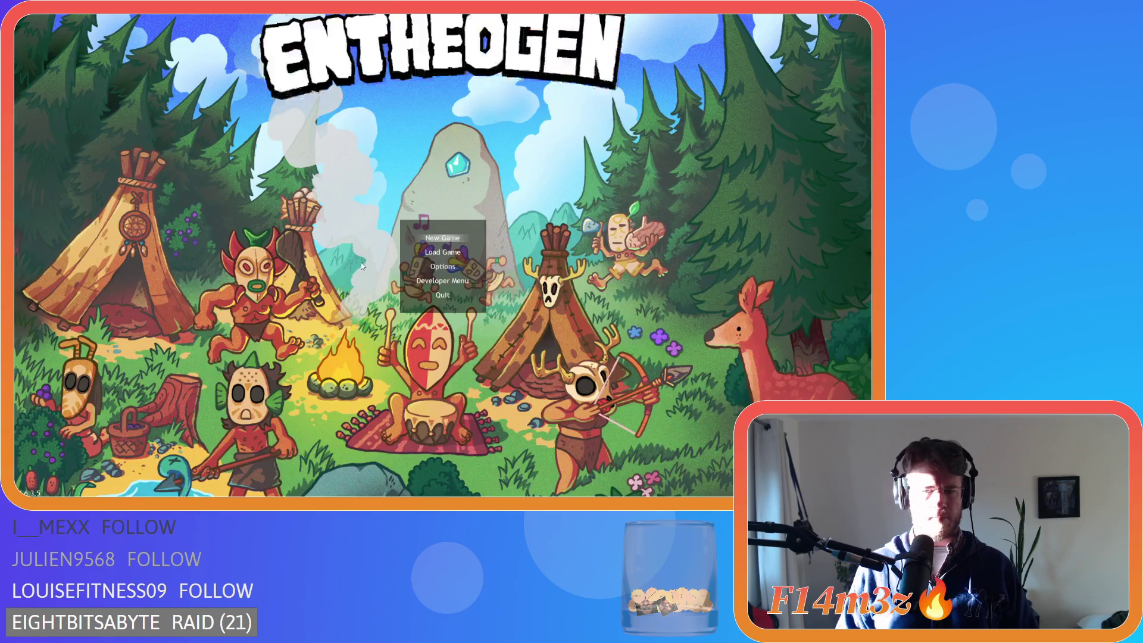
key(Escape)
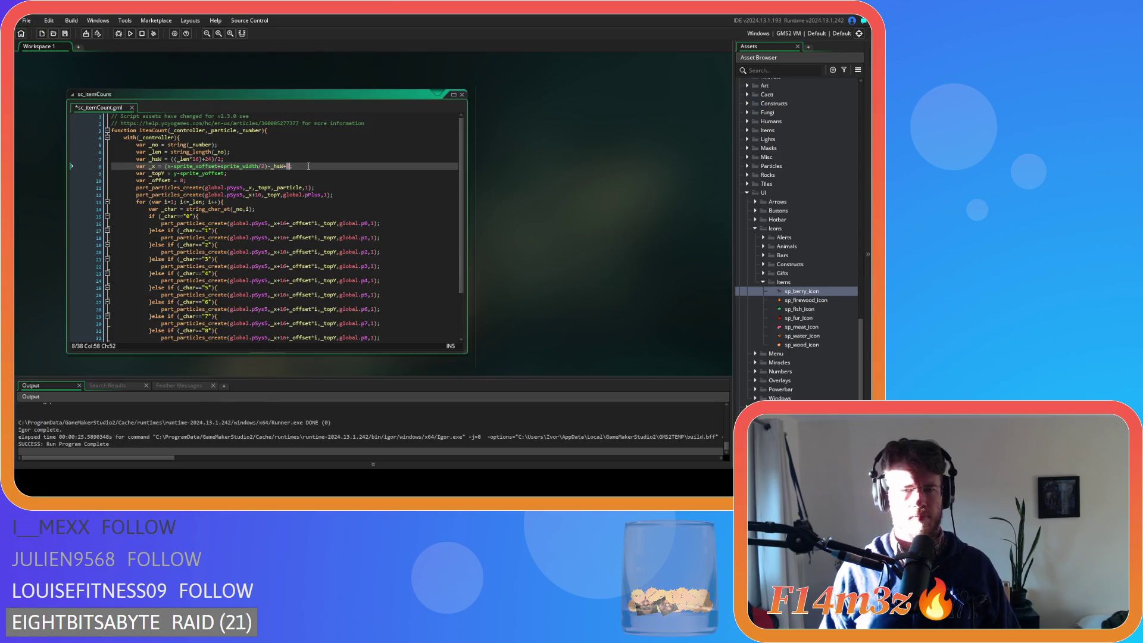
Save the edited itemCount script and relaunch Entheogen with F5.
key(F5)
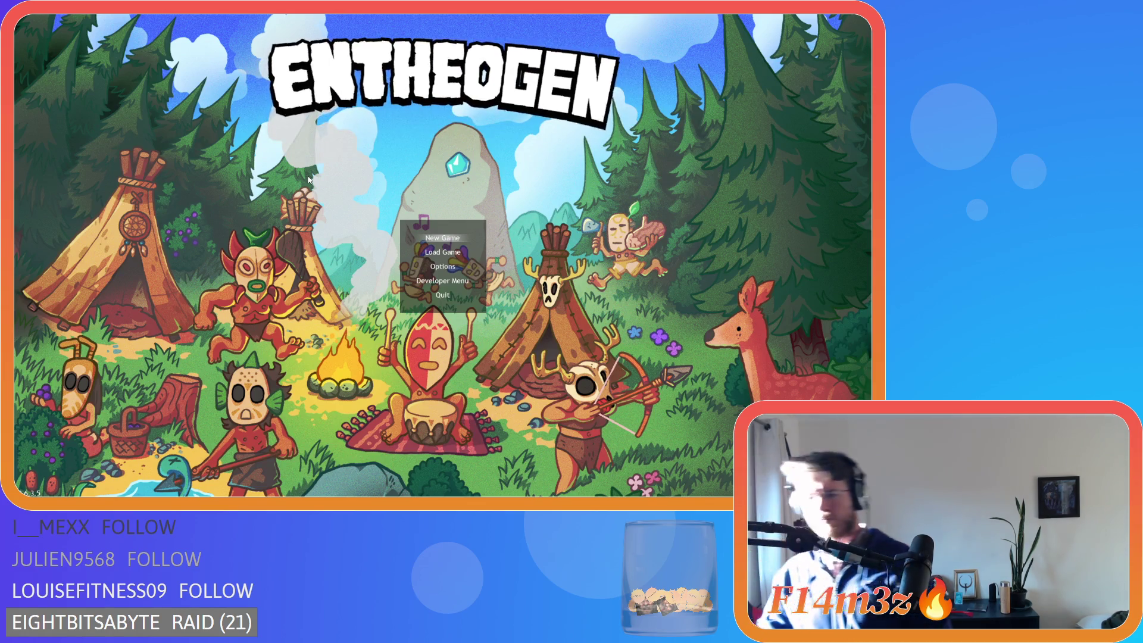
Choose Load Game, follow the villagers gathering fur and meat, then close the game.
key(Down)
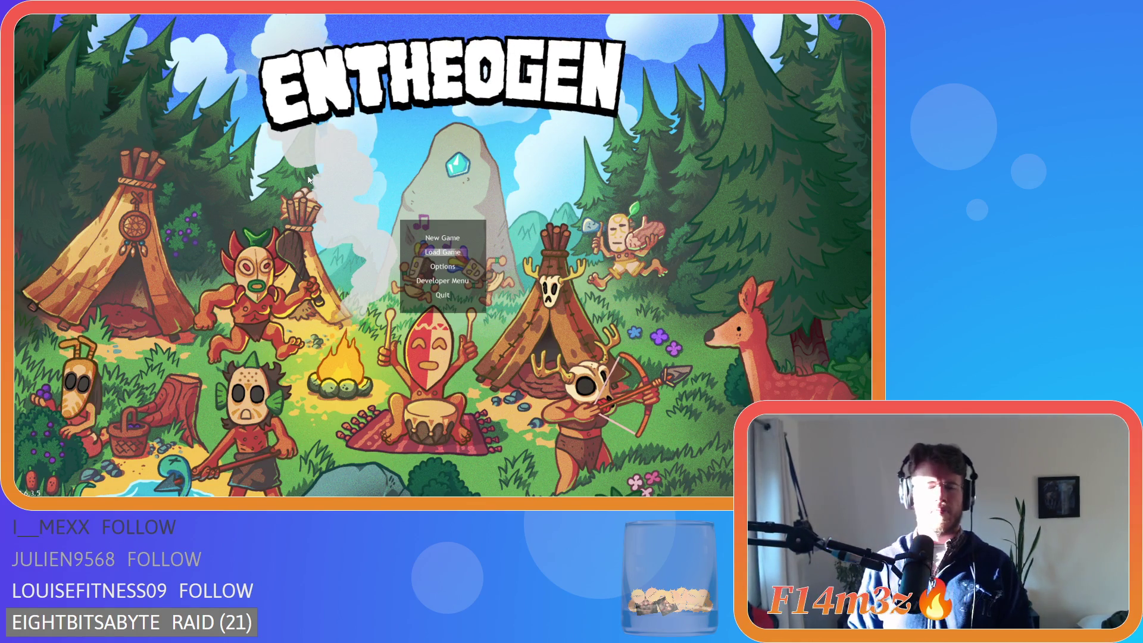
key(Return)
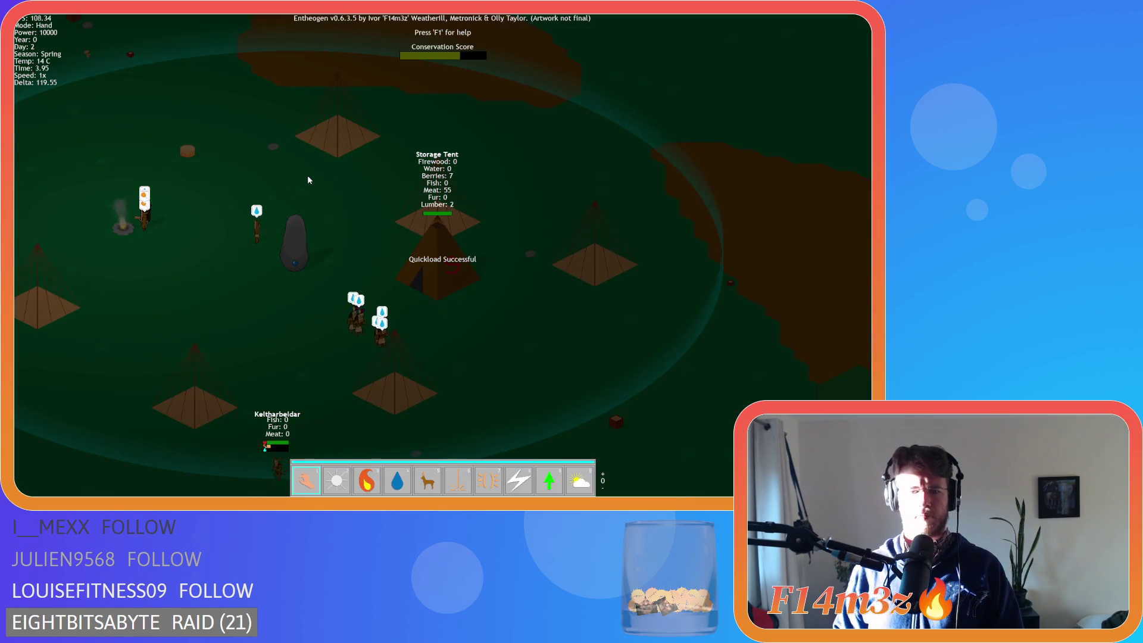
key(Down)
scroll(306, 178, up, 5)
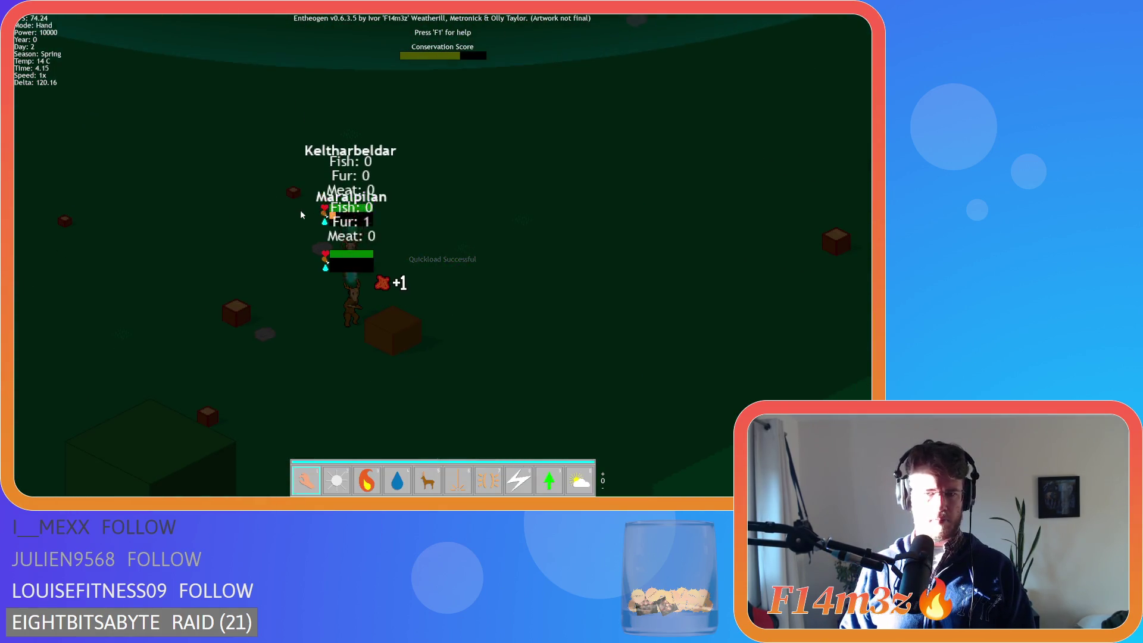
key(Right)
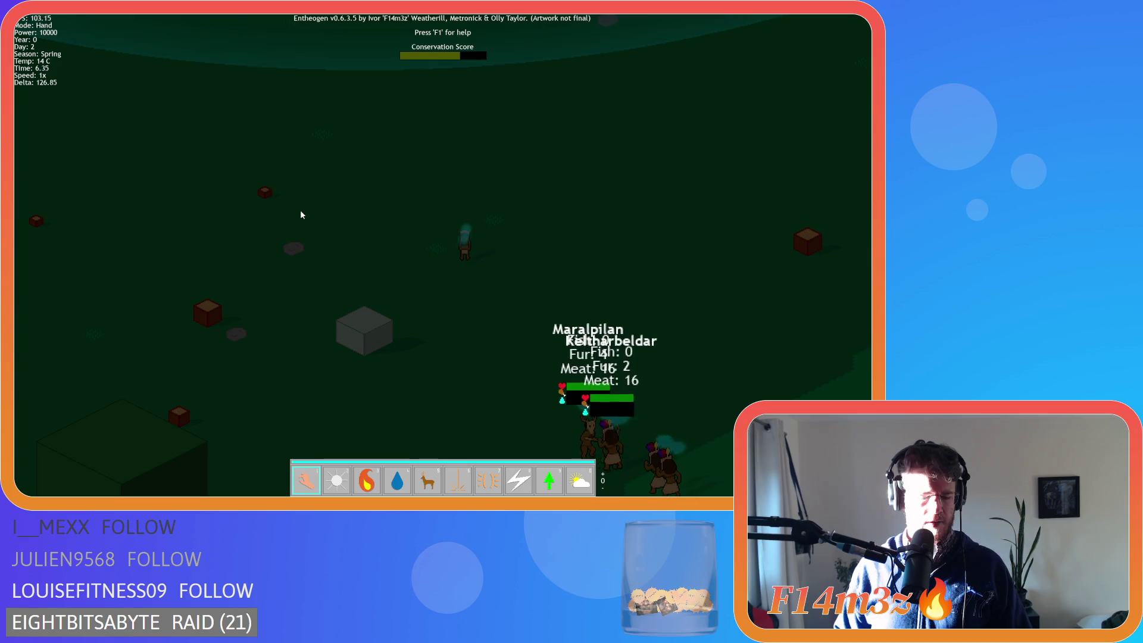
key(Escape)
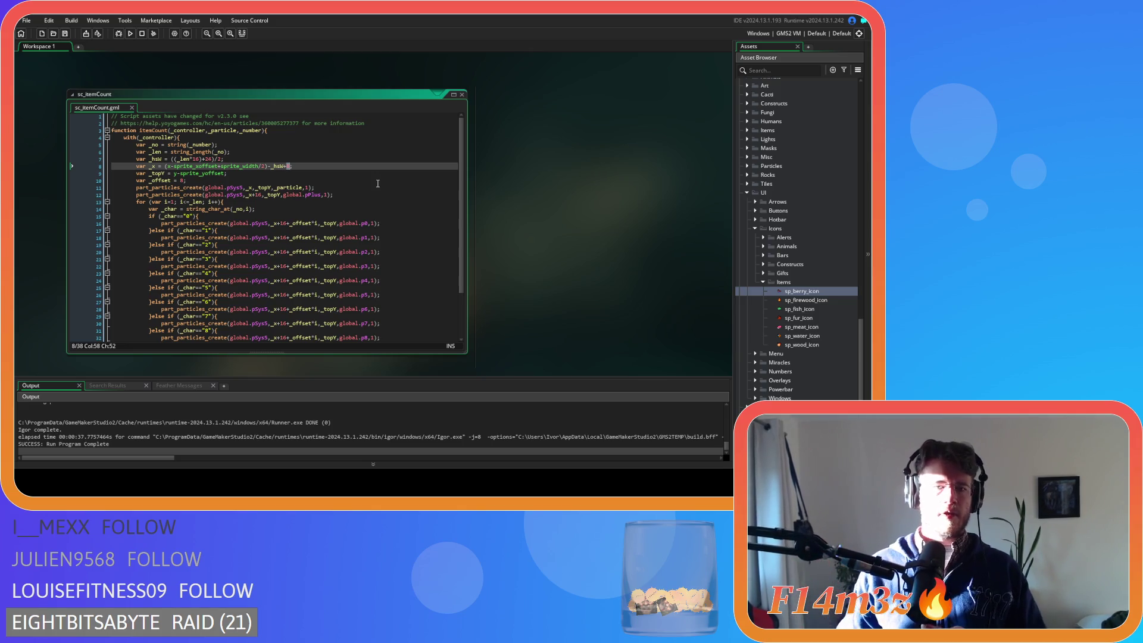
key(Down)
key(Down)
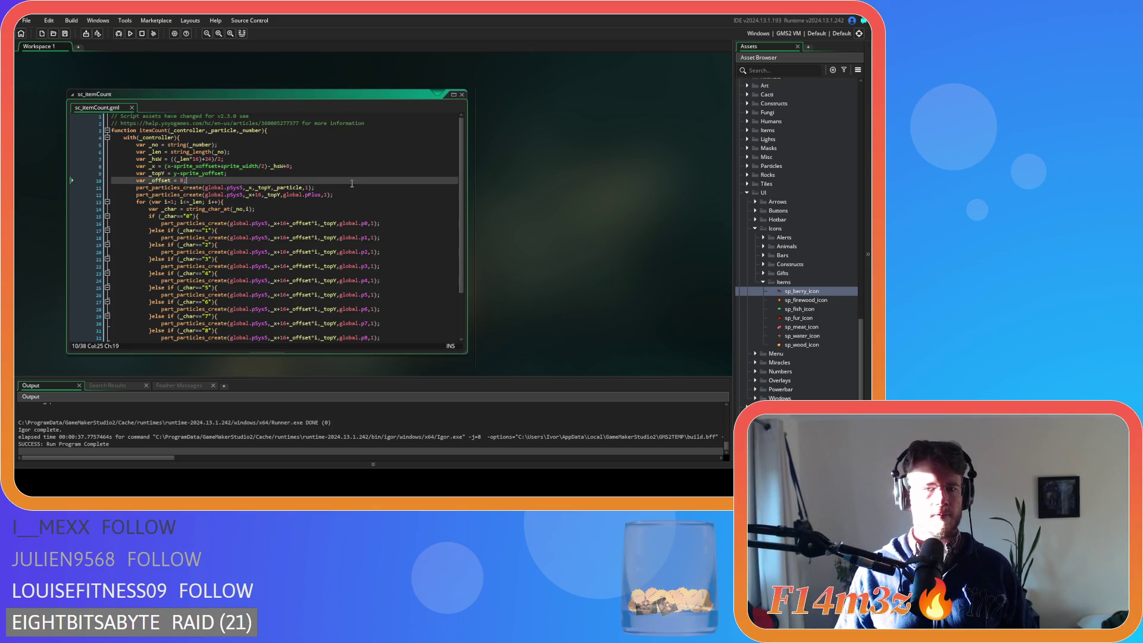
click(315, 209)
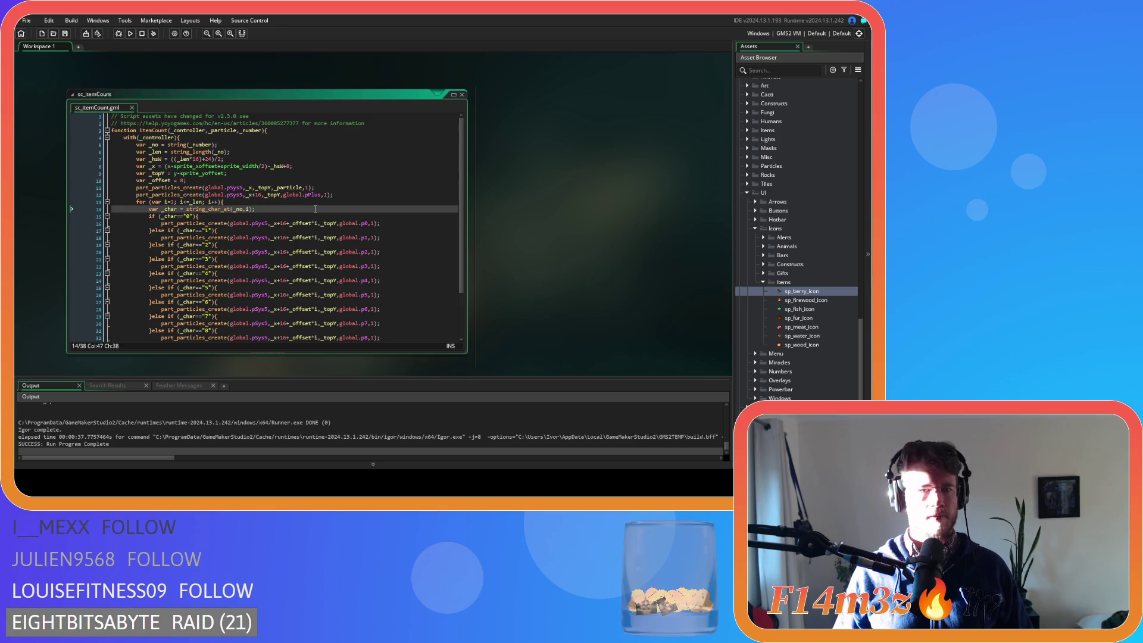
click(370, 197)
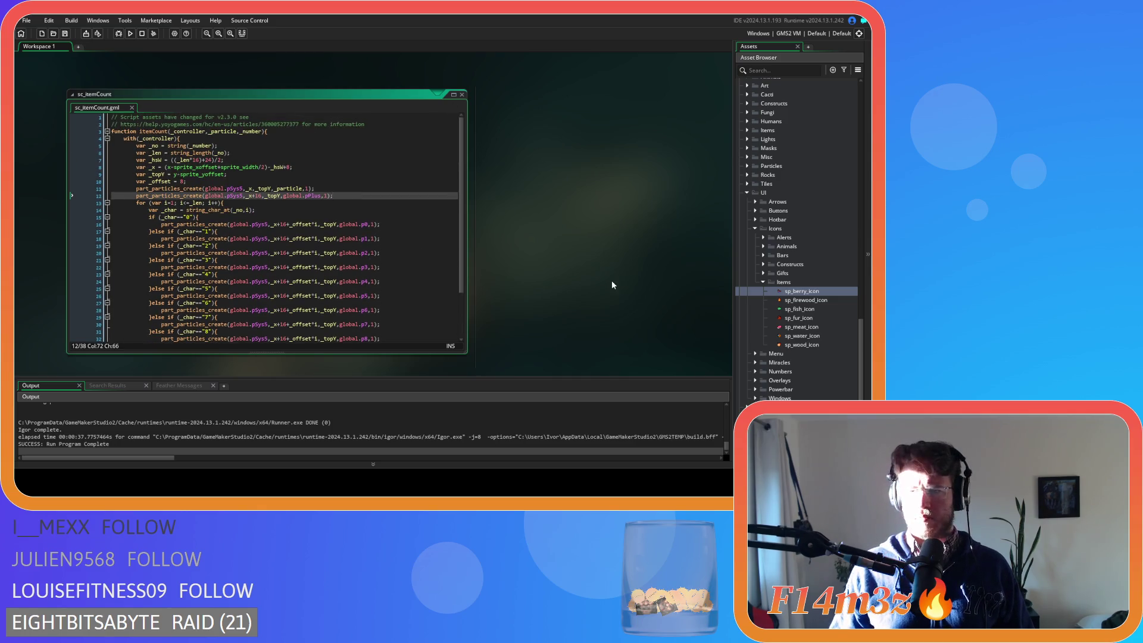
scroll(787, 256, up, 10)
scroll(772, 237, up, 10)
double_click(777, 220)
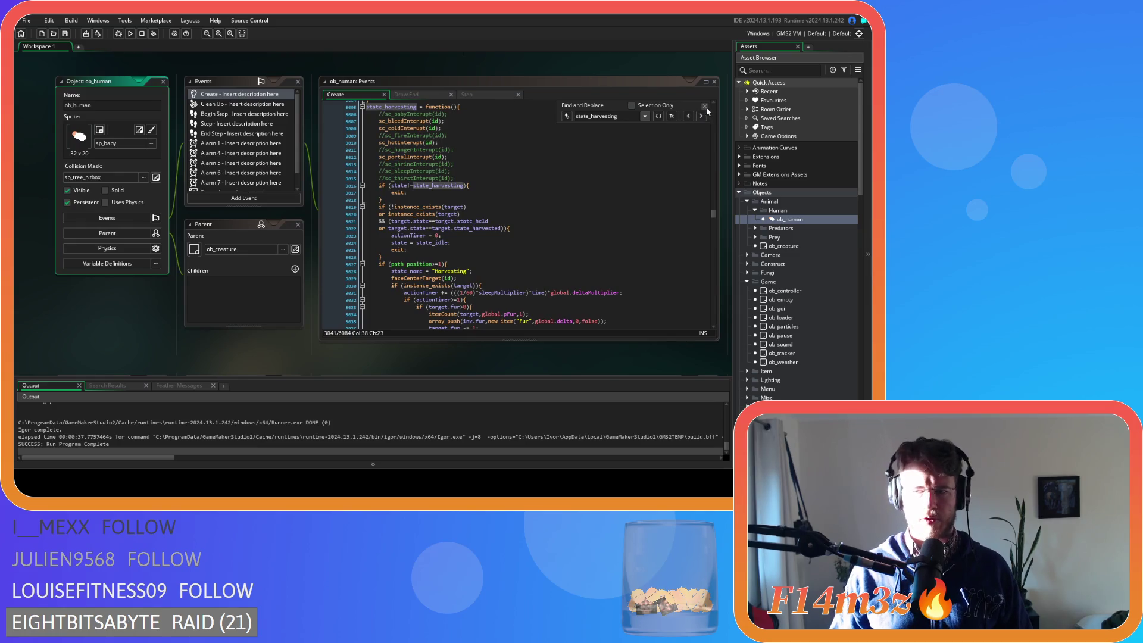
Search ob_human's Create code for state_fetchwater.
click(524, 149)
key(ctrl+f)
text(state_fetchwat)
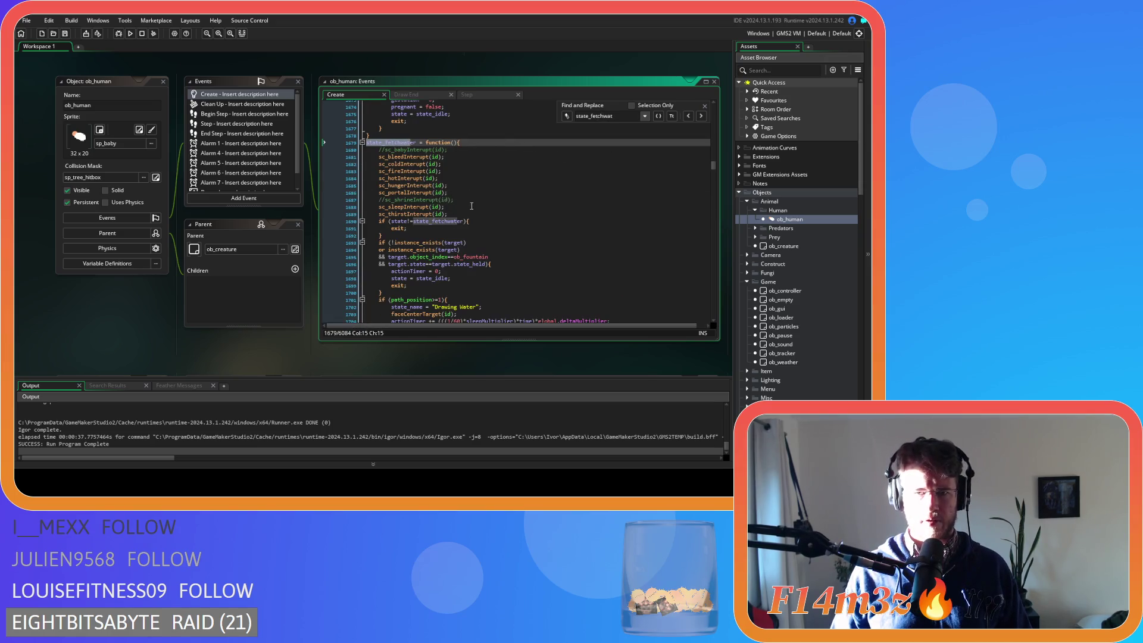
text(er)
scroll(476, 211, down, 5)
scroll(511, 227, down, 10)
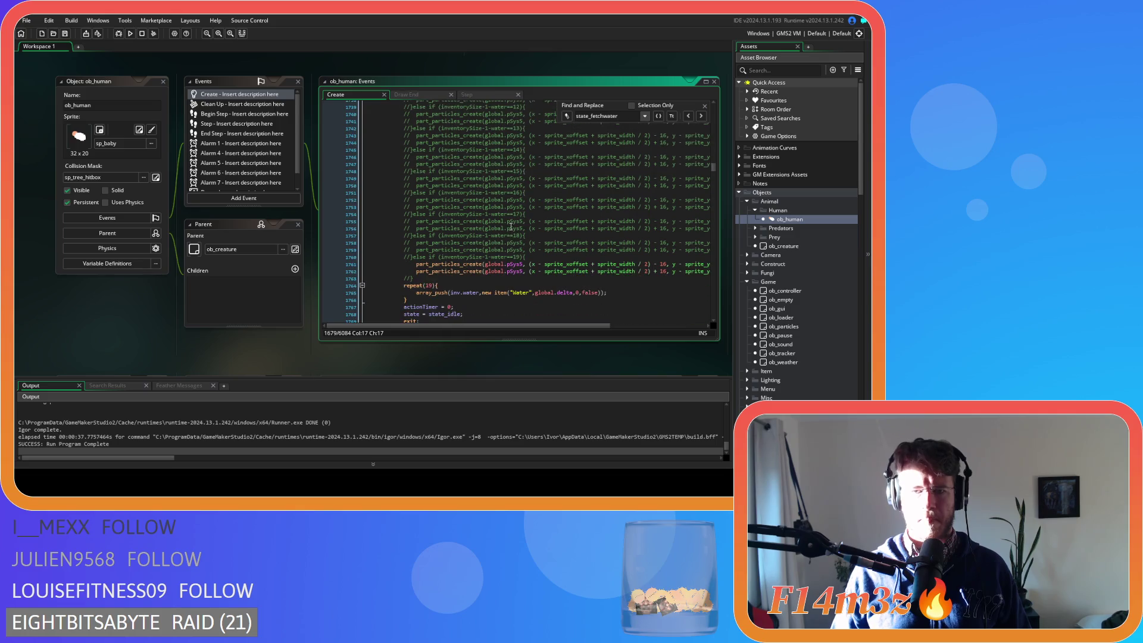
Replace the commented particle block (lines 1706-1763) with 'itemCount(id,'.
click(425, 279)
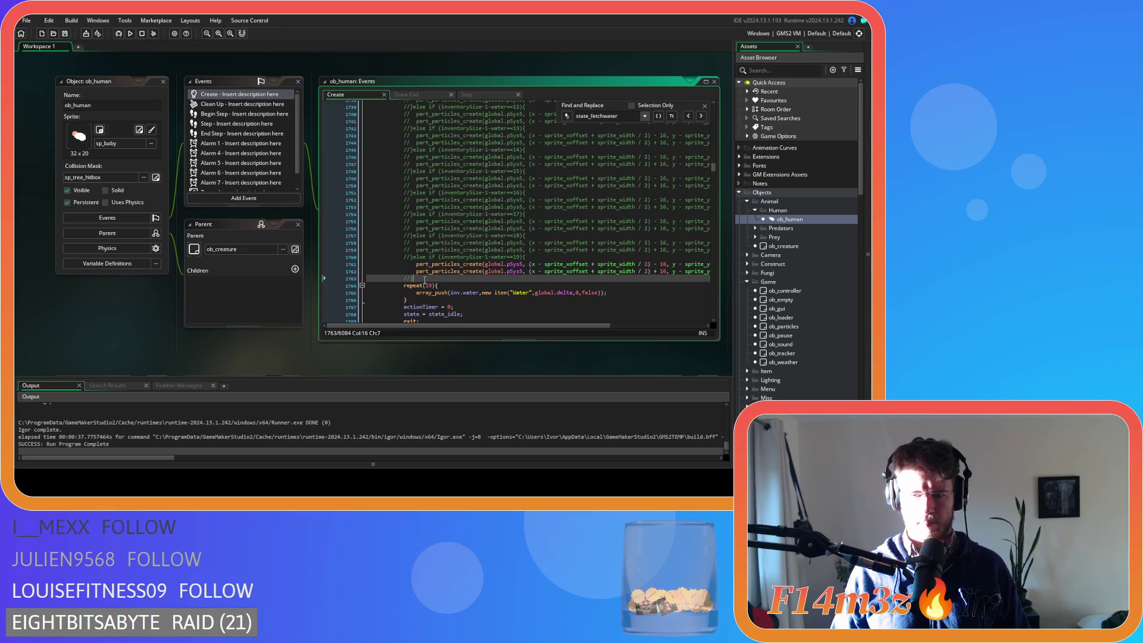
scroll(420, 269, up, 13)
shift+click(395, 207)
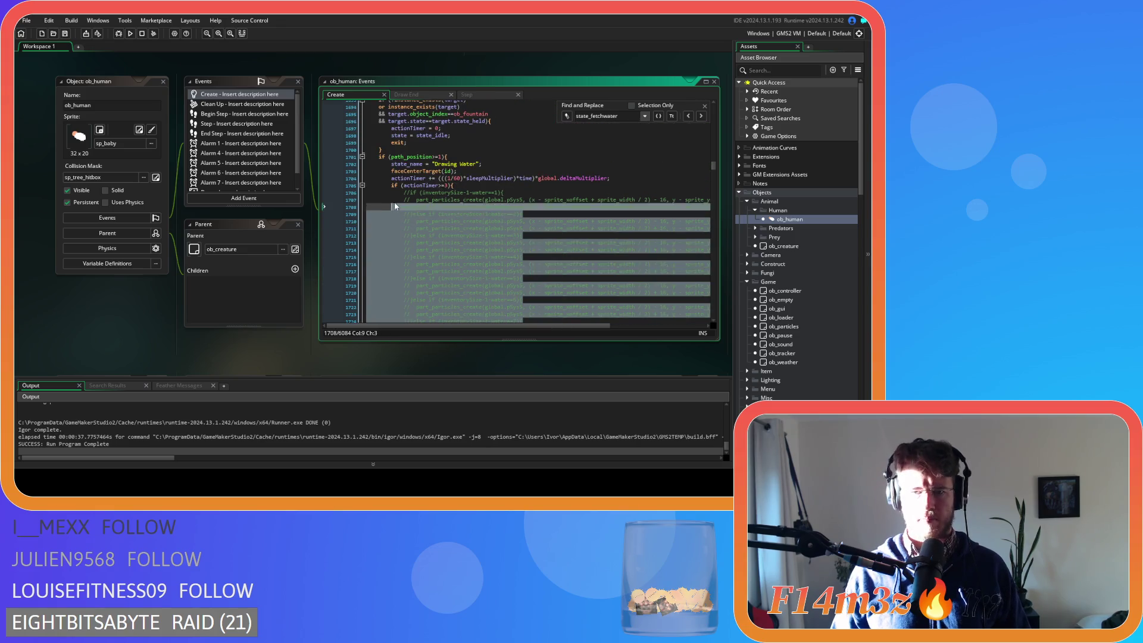
shift+click(404, 195)
key(Delete)
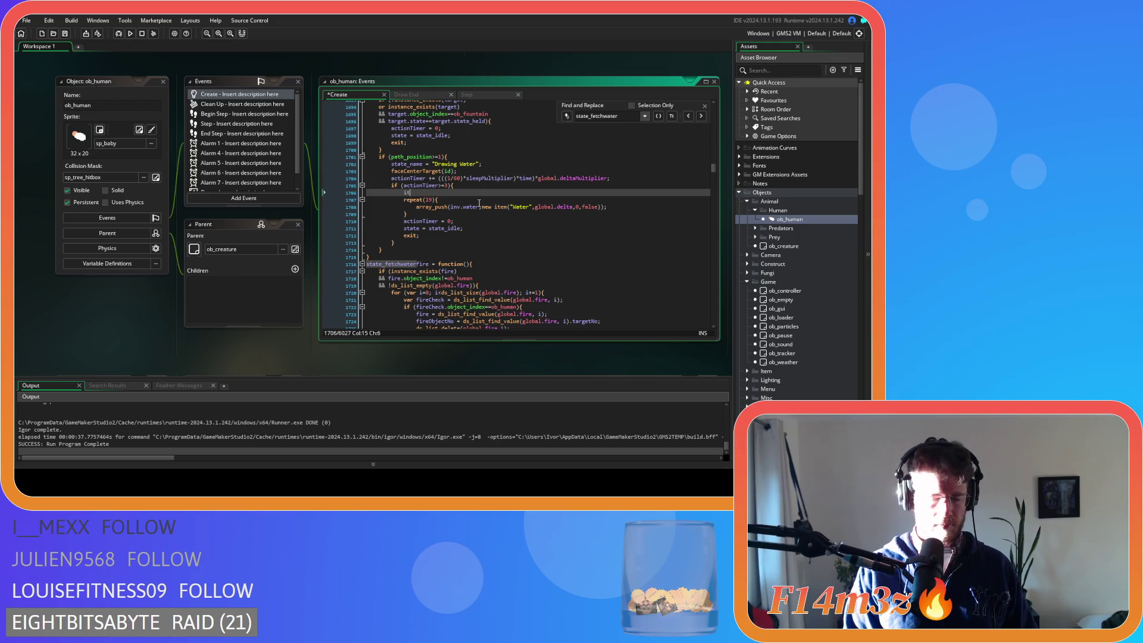
text(itemCount()
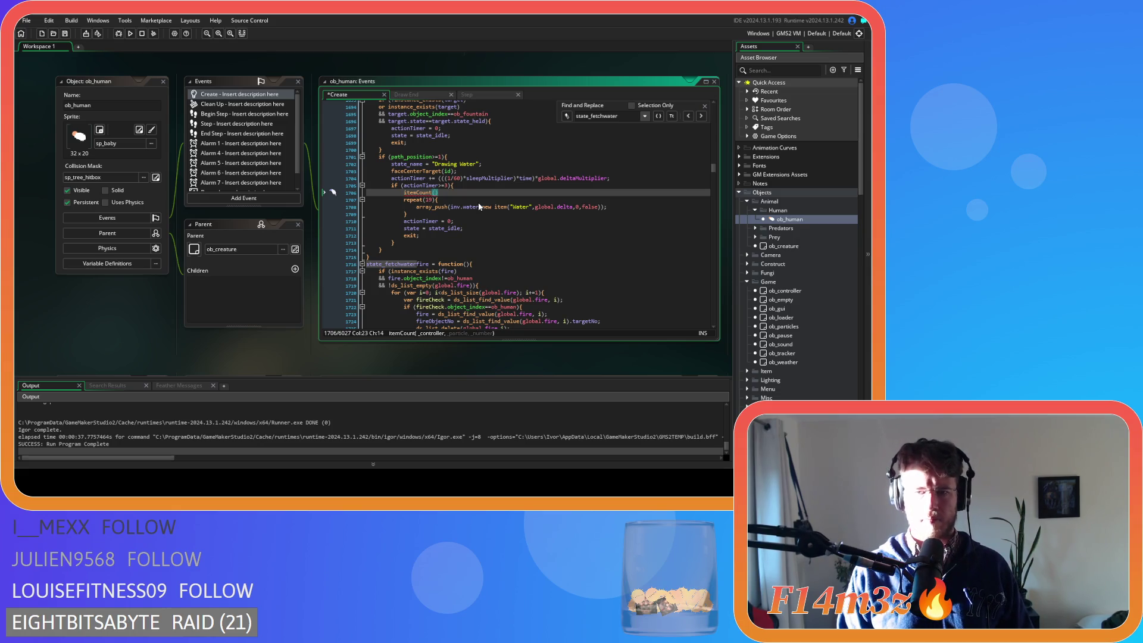
text(id)
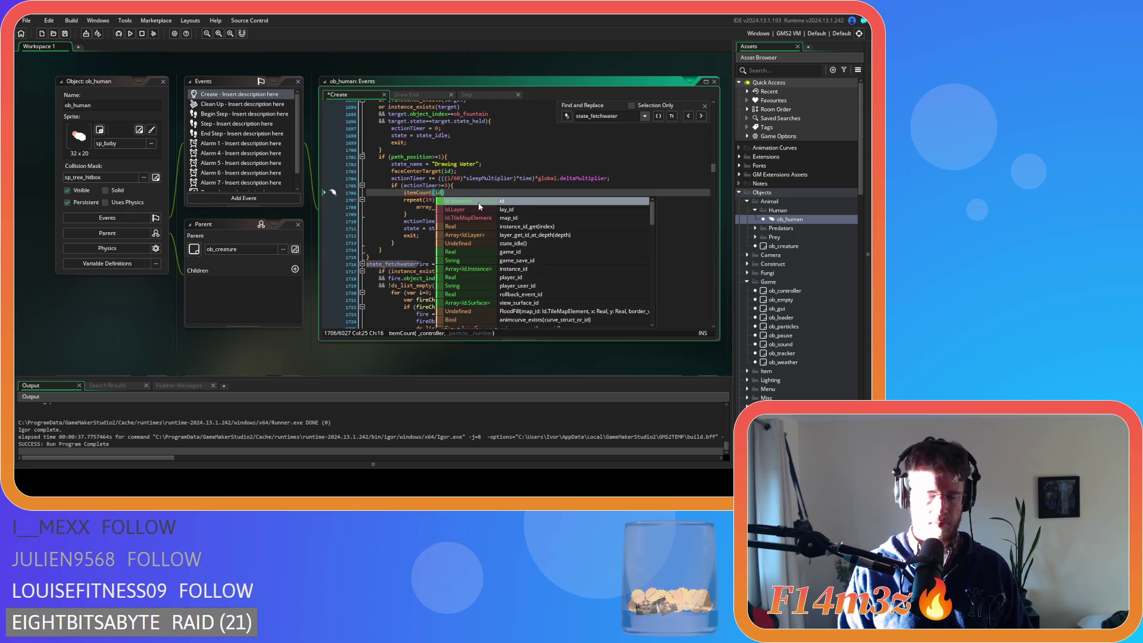
text(,)
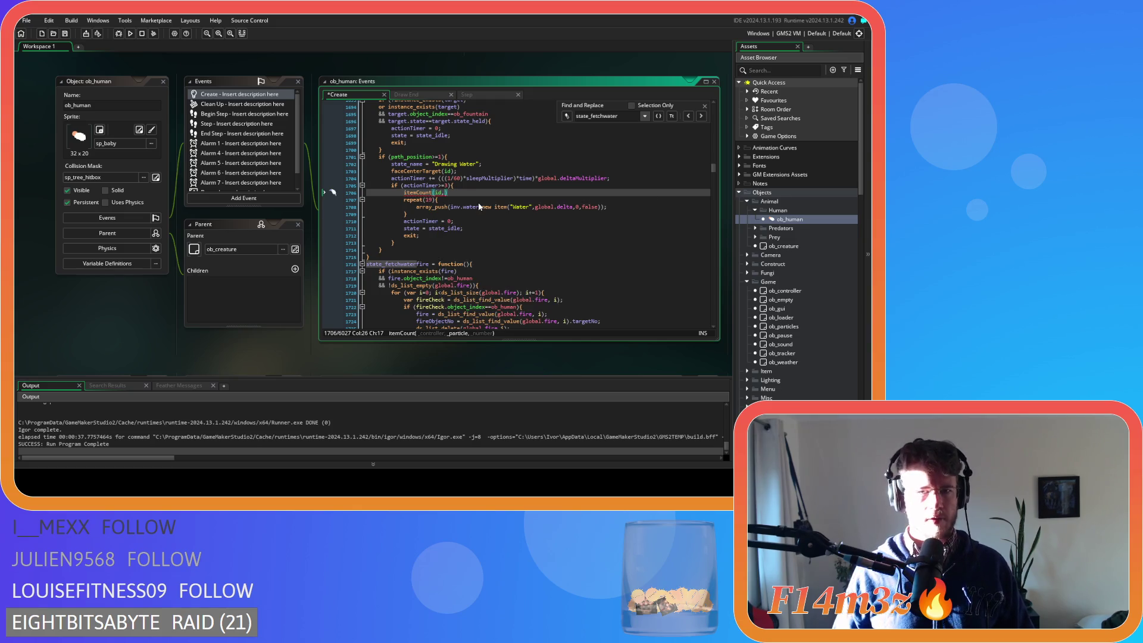
Check the action timer on line 1704, then search for state_harvesting.
click(516, 178)
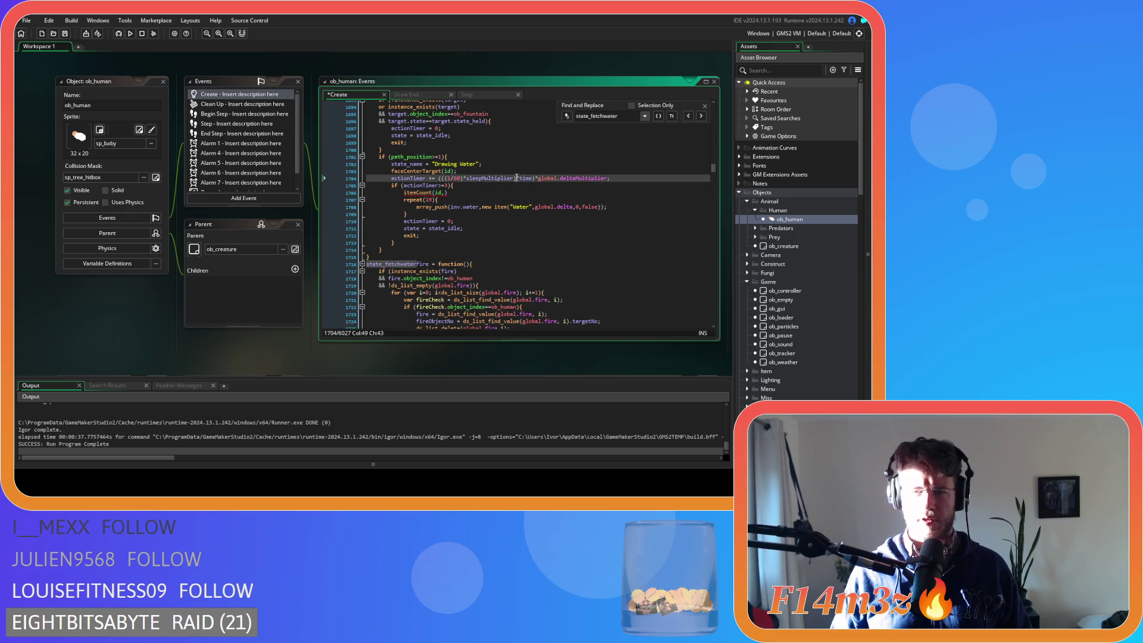
key(ctrl+End)
click(575, 147)
key(ctrl+f)
text(sta)
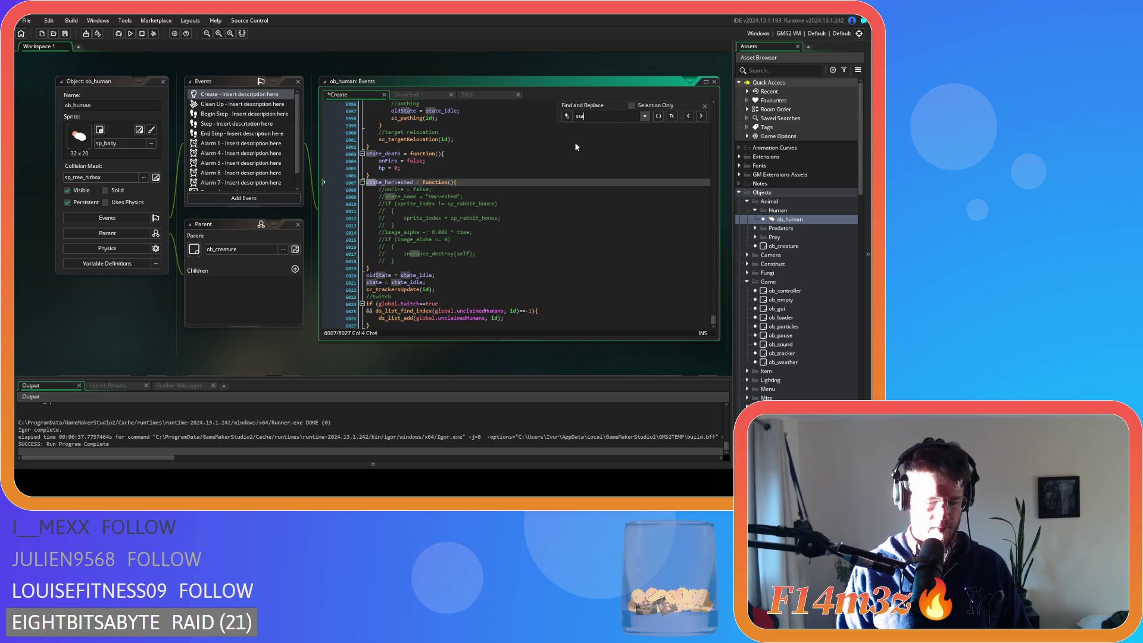
text(te_harvesting)
Change target to id in the fur and meat itemCount calls, save, and search fetchwater again.
scroll(487, 228, down, 7)
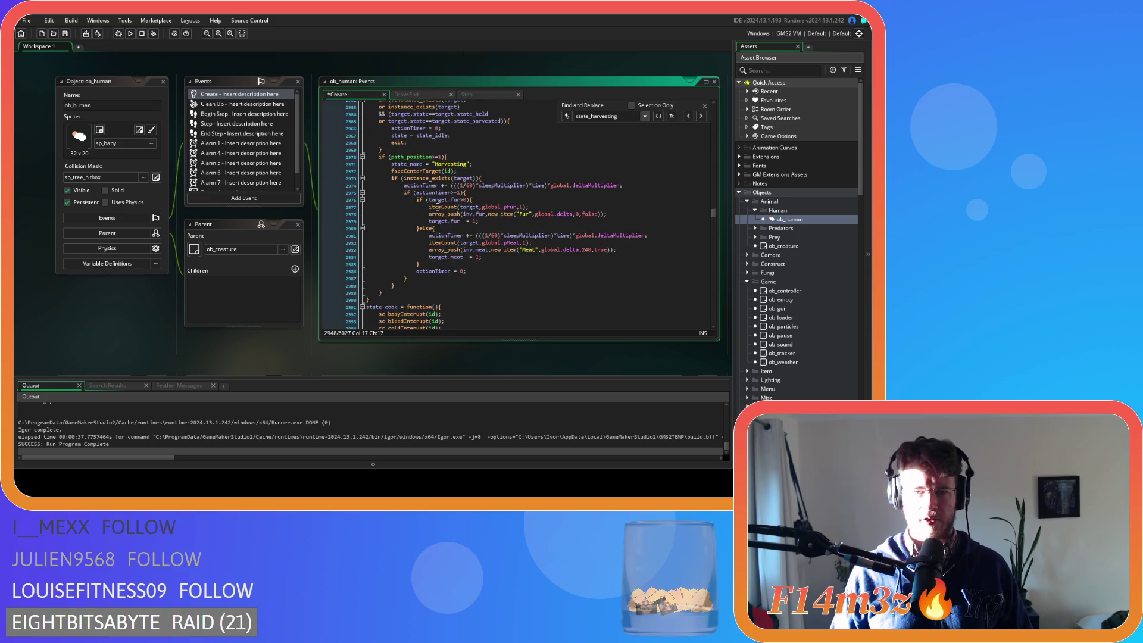
click(459, 206)
text(id)
double_click(471, 242)
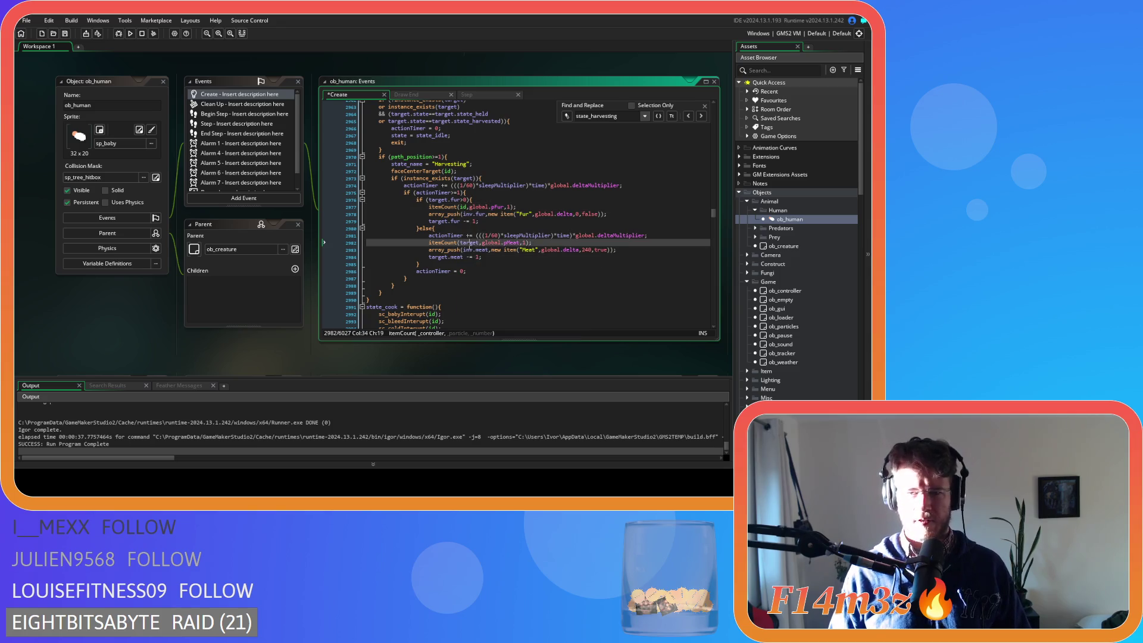
text(id)
click(512, 206)
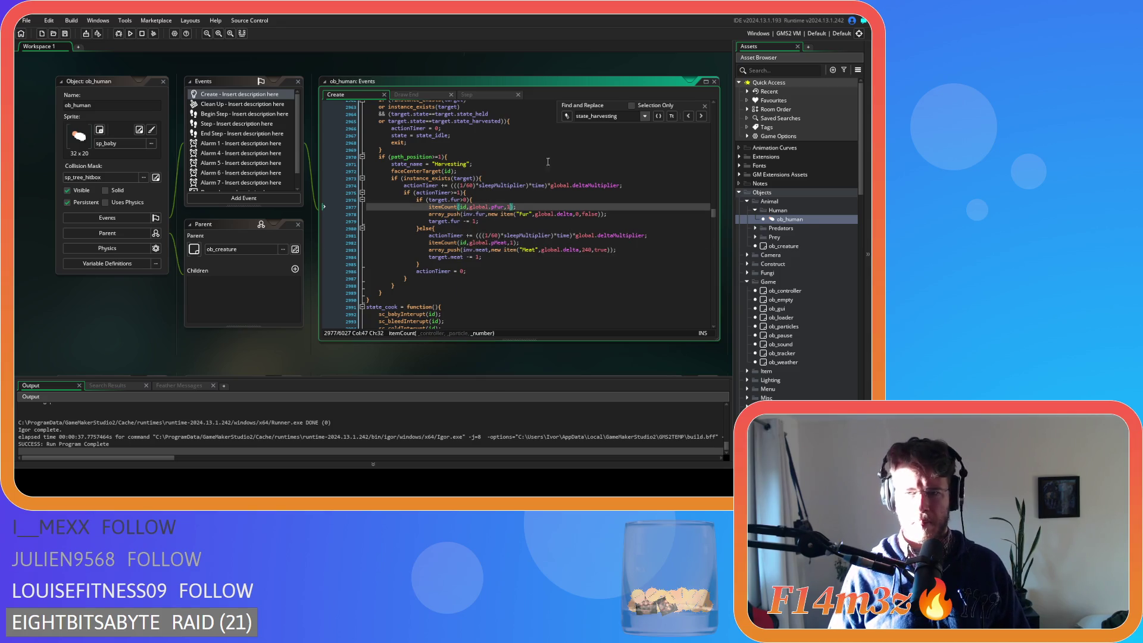
drag(617, 119, 592, 119)
text(fetchwater)
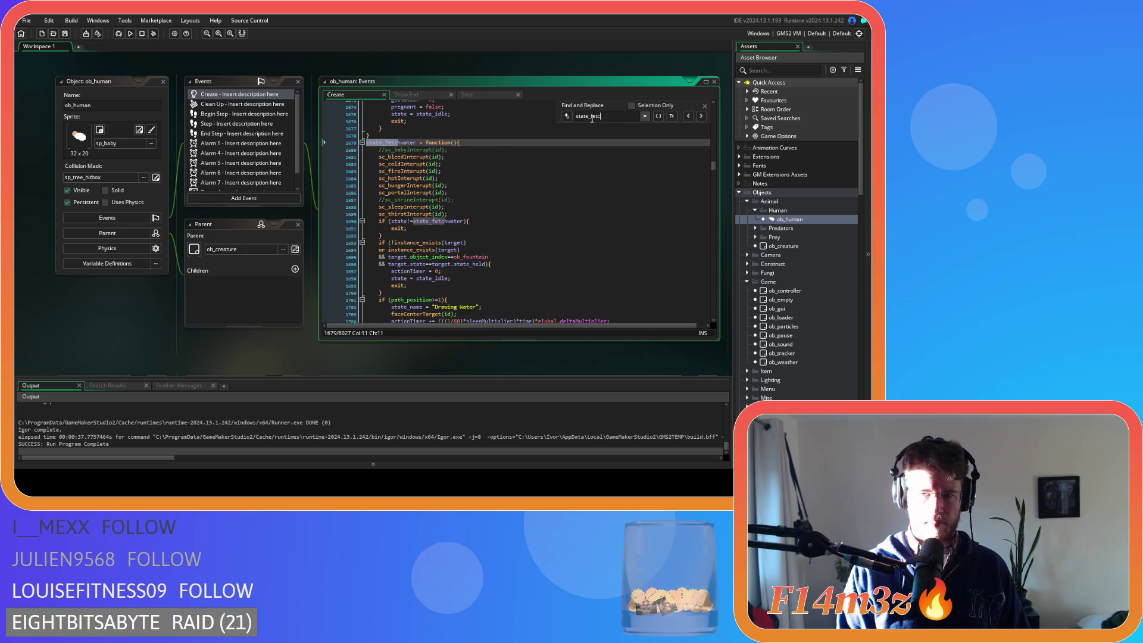
Complete the Drawing Water call as itemCount(id,global.pWater,19) and select that line.
click(704, 106)
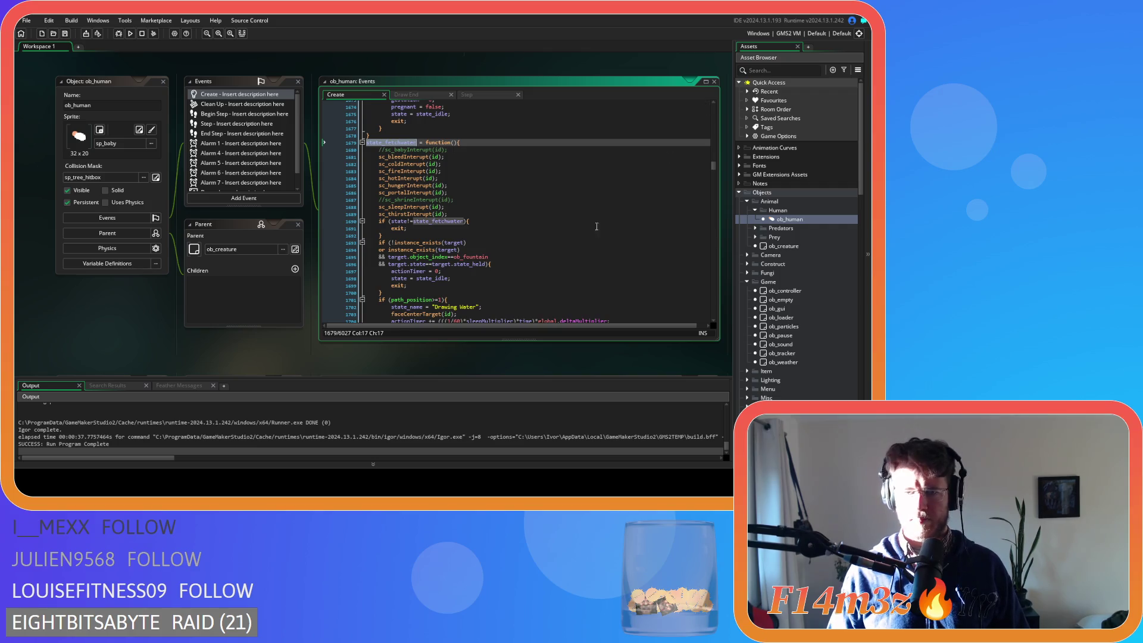
scroll(560, 231, down, 3)
click(444, 231)
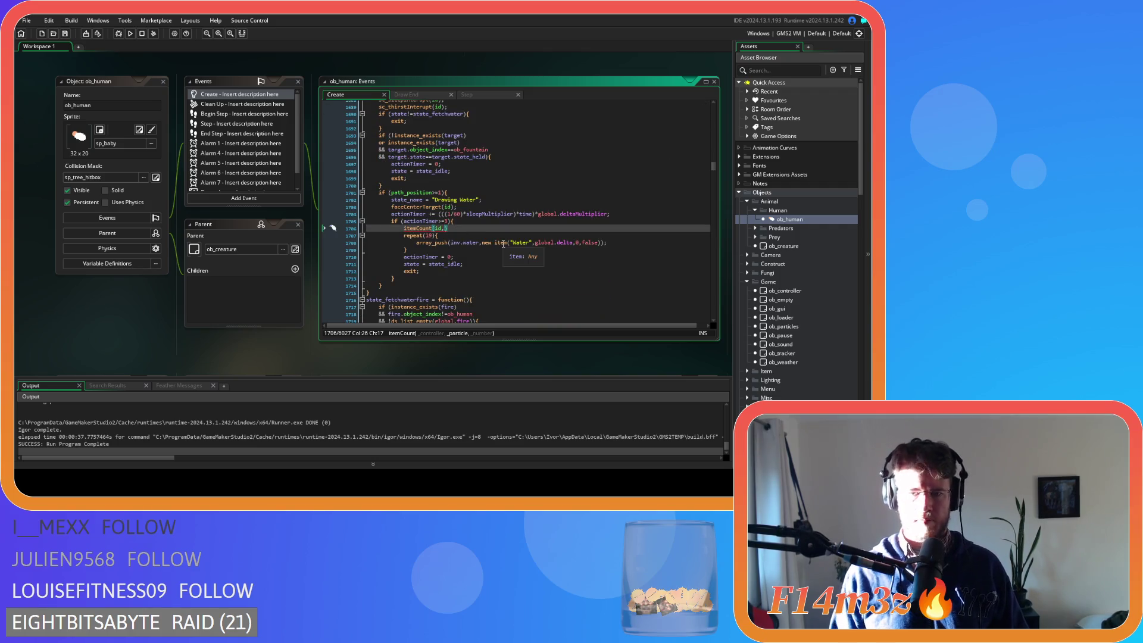
text(global.pWa)
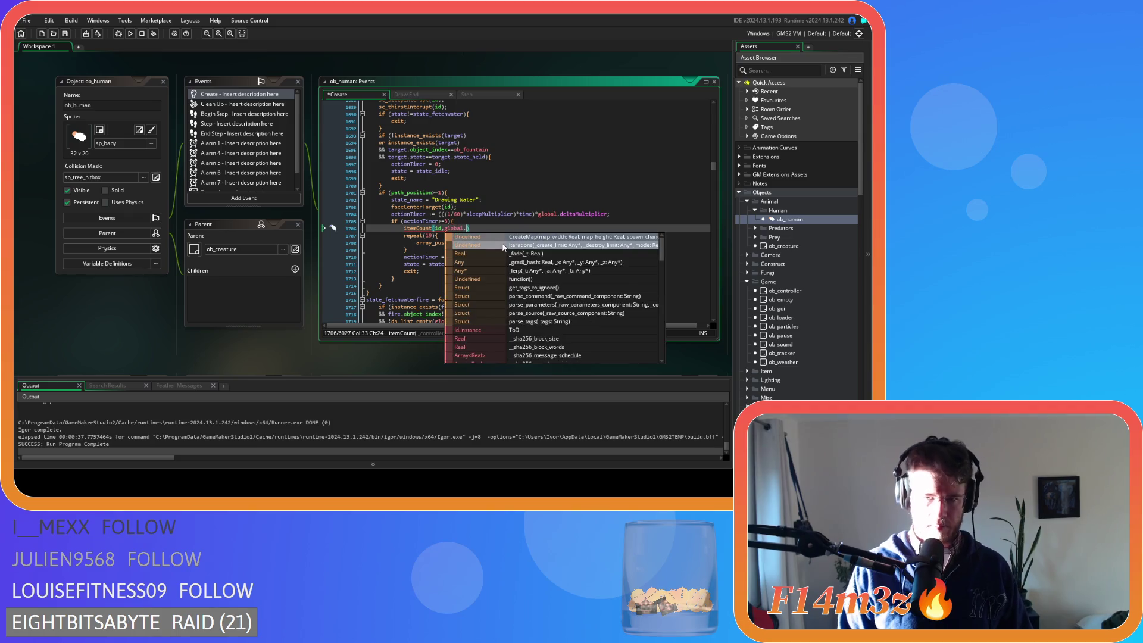
text(ter,)
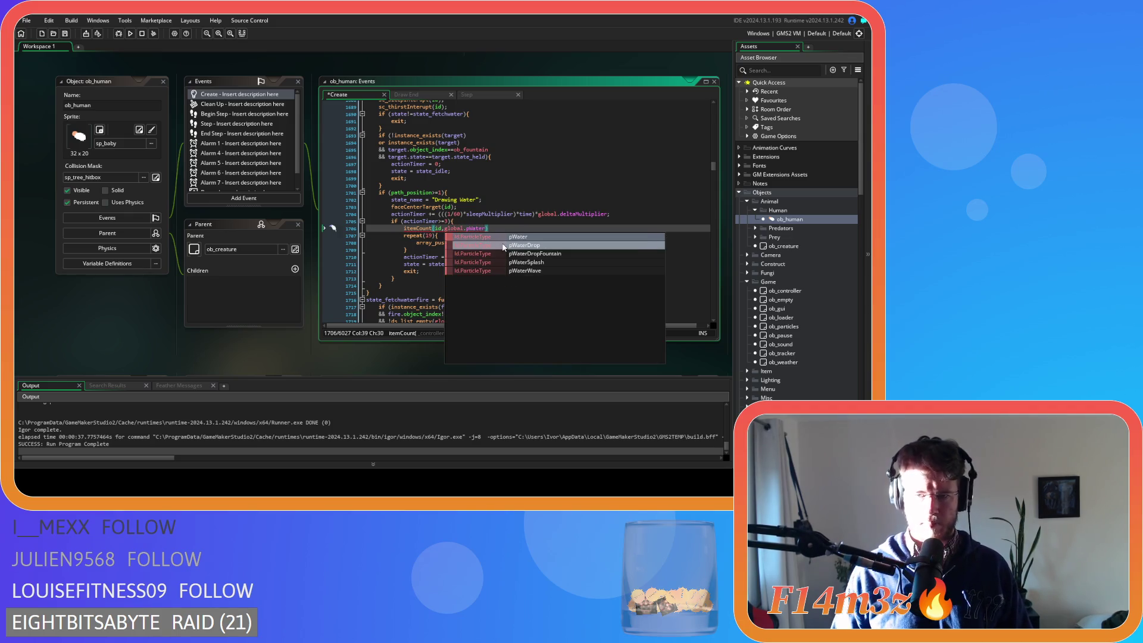
text(19)
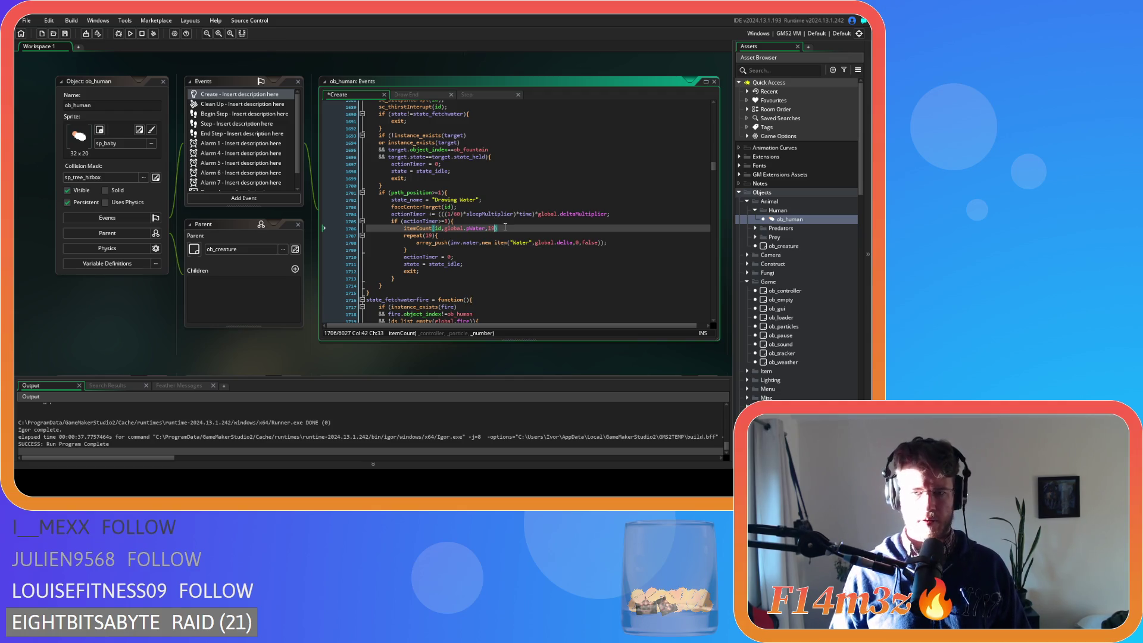
click(508, 228)
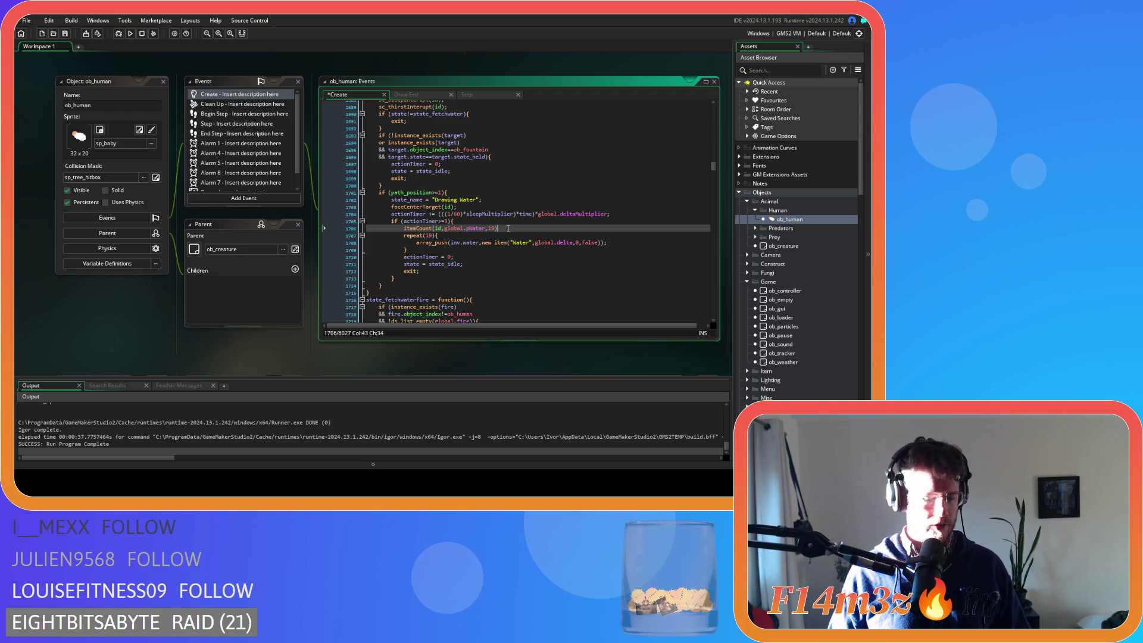
drag(508, 228, 404, 228)
key(ctrl+c)
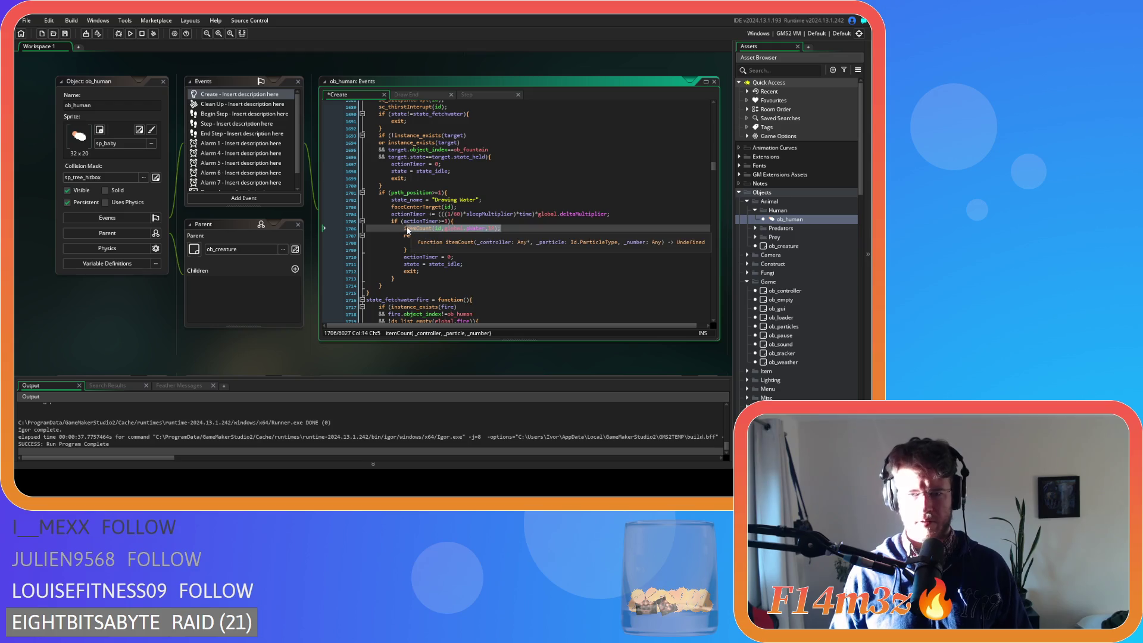
scroll(493, 278, down, 20)
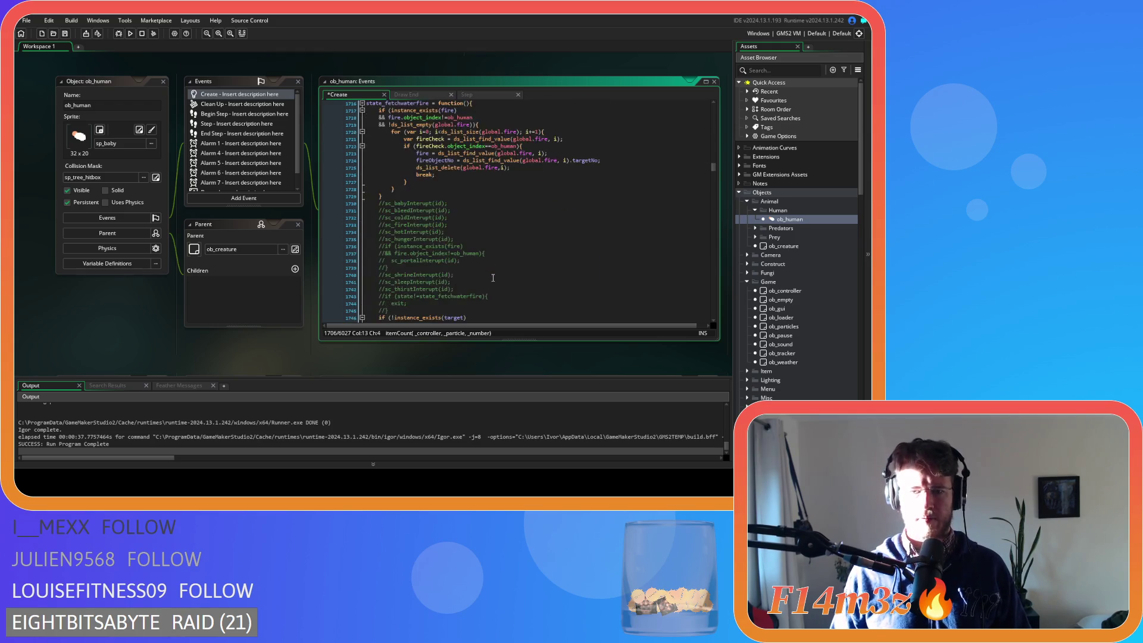
Paste the itemCount call over the commented particle block.
scroll(488, 279, down, 13)
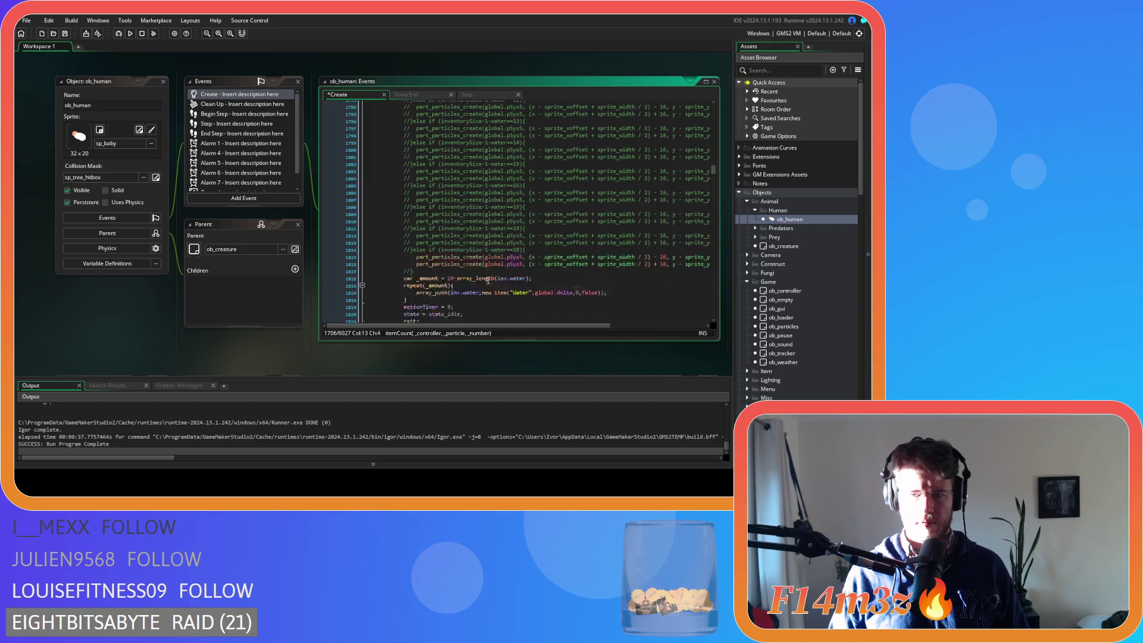
click(409, 200)
text(/)
drag(409, 201, 405, 222)
key(ctrl+v)
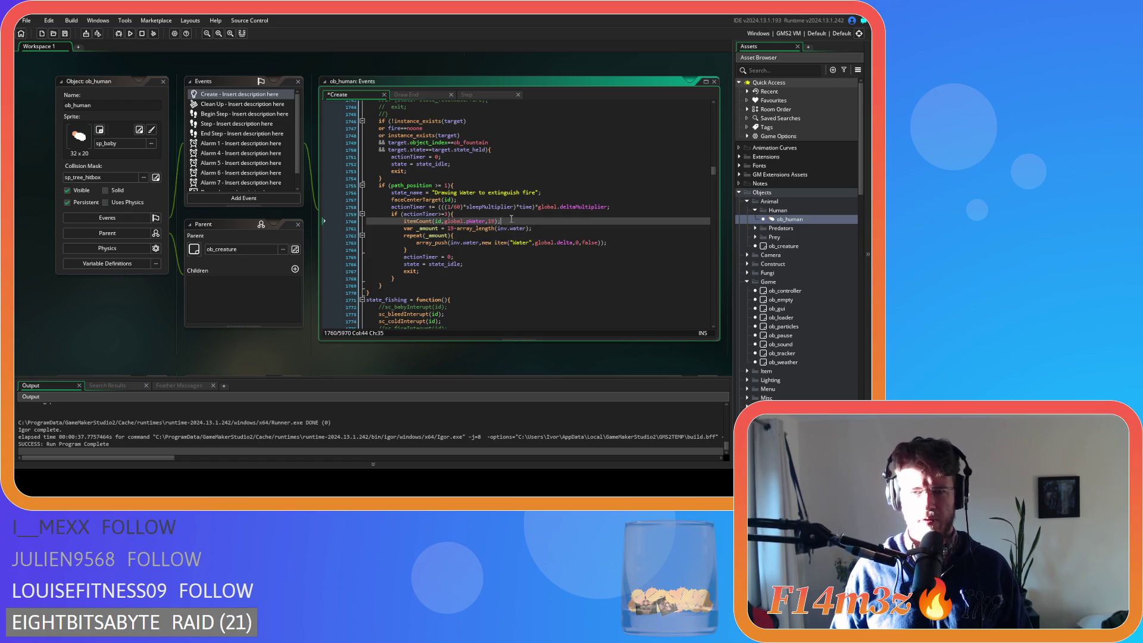
Move that itemCount call below the water repeat loop, change 19 to _amount, and save.
drag(502, 221, 405, 221)
key(BackSpace)
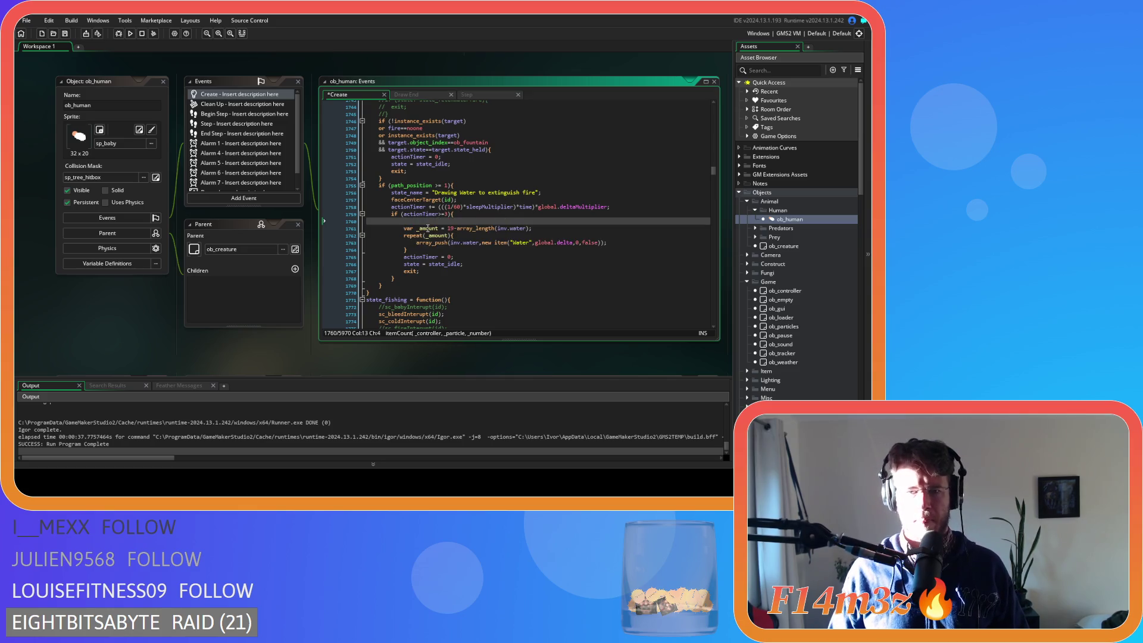
key(BackSpace)
key(BackSpace)
key(BackSpace)
click(424, 243)
key(Return)
key(ctrl+v)
click(448, 228)
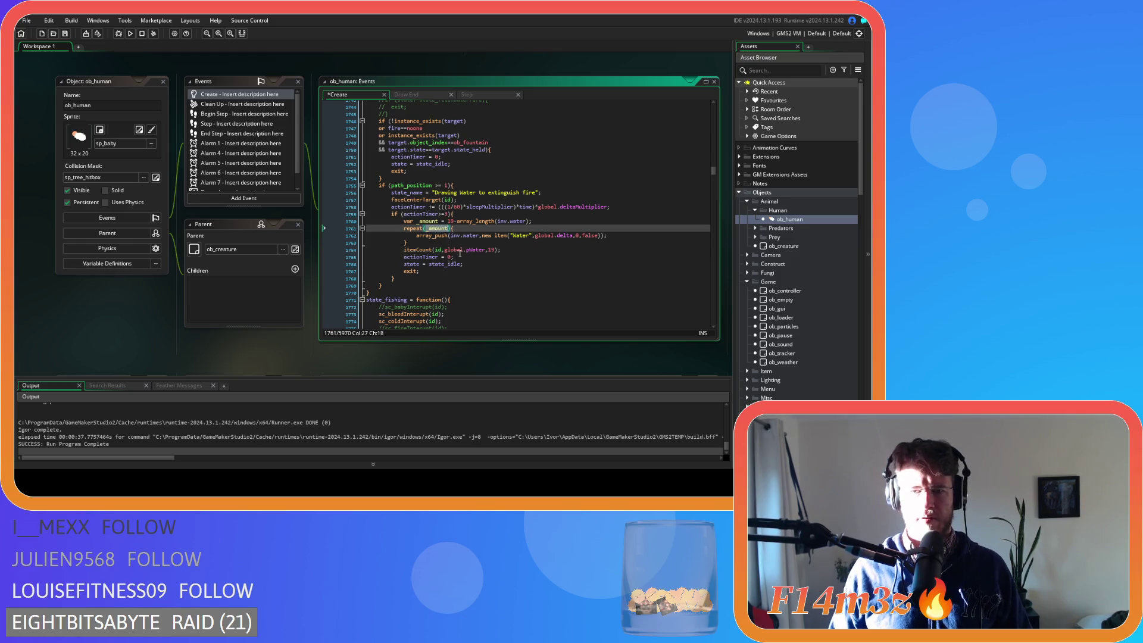
double_click(490, 250)
text(_amount)
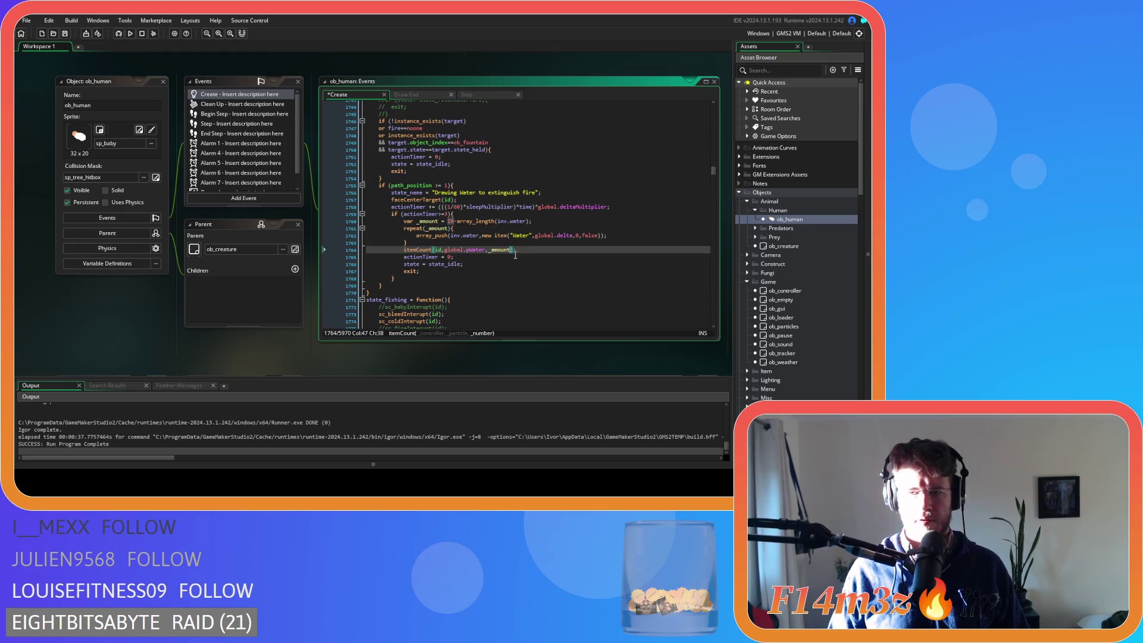
key(ctrl+s)
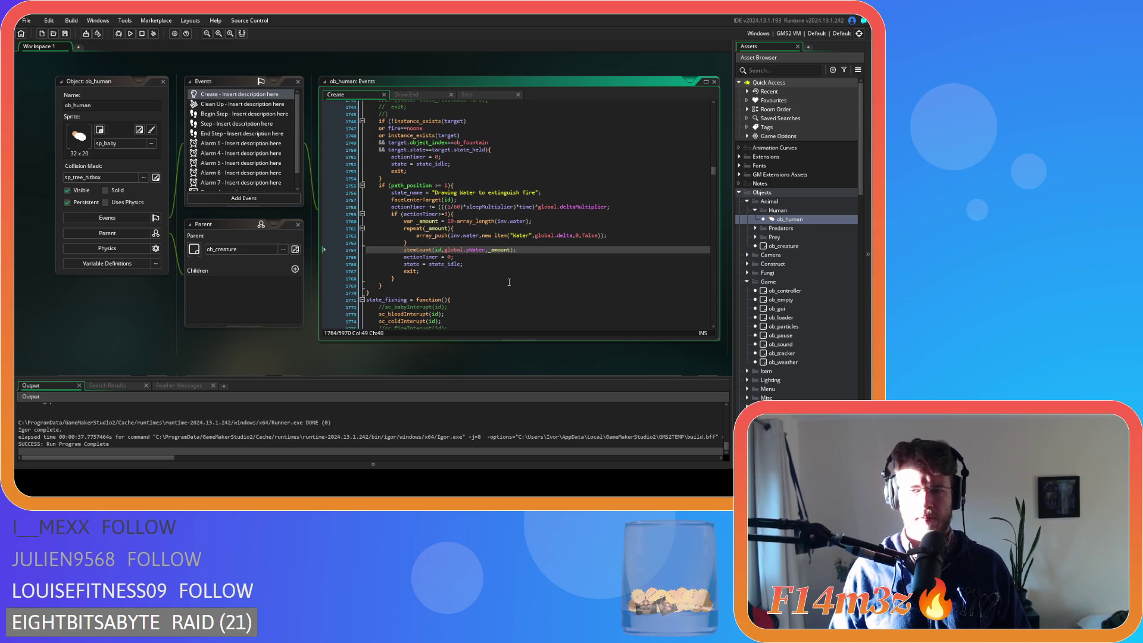
Move the Drawing Water itemCount(id,global.pWater,19) call after its repeat loop and save.
scroll(509, 283, up, 15)
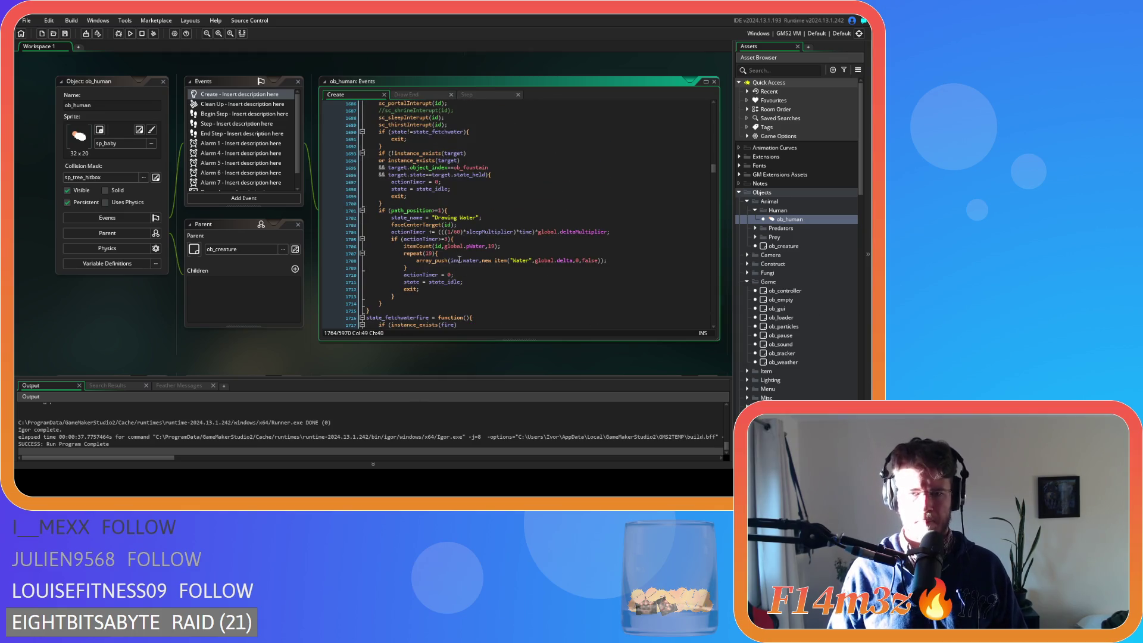
drag(501, 246, 402, 245)
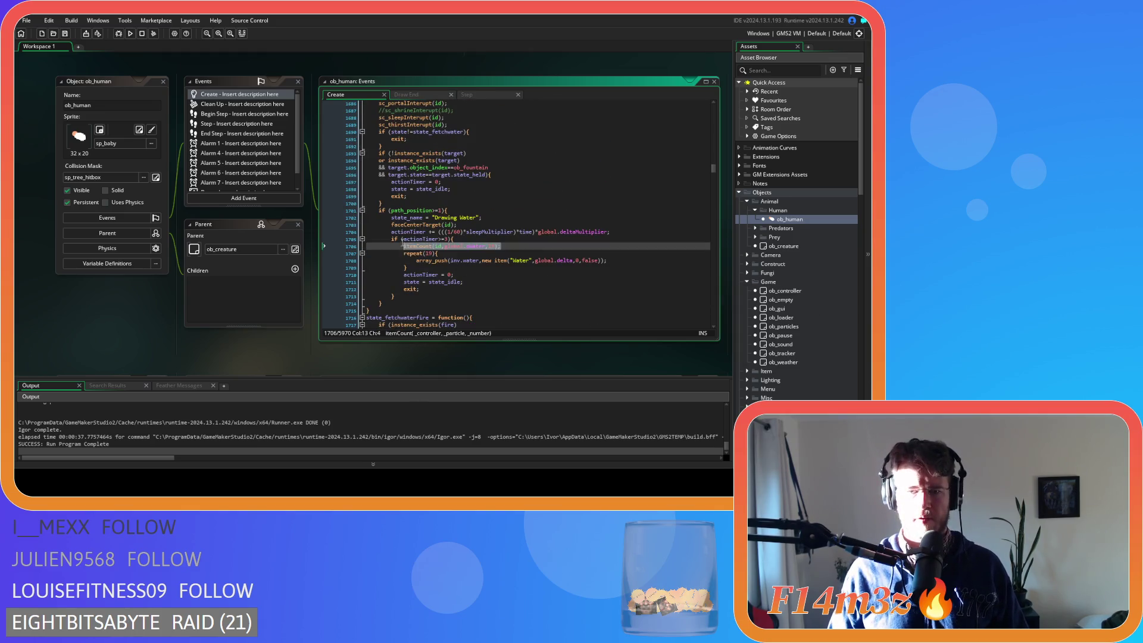
drag(508, 245, 403, 248)
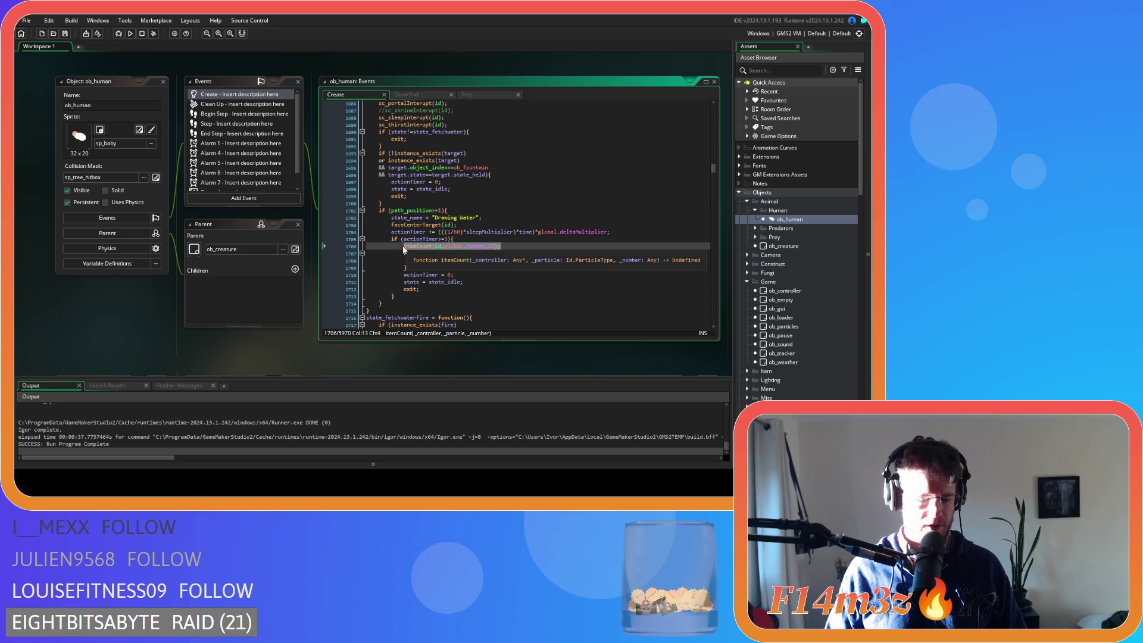
click(333, 246)
key(Delete)
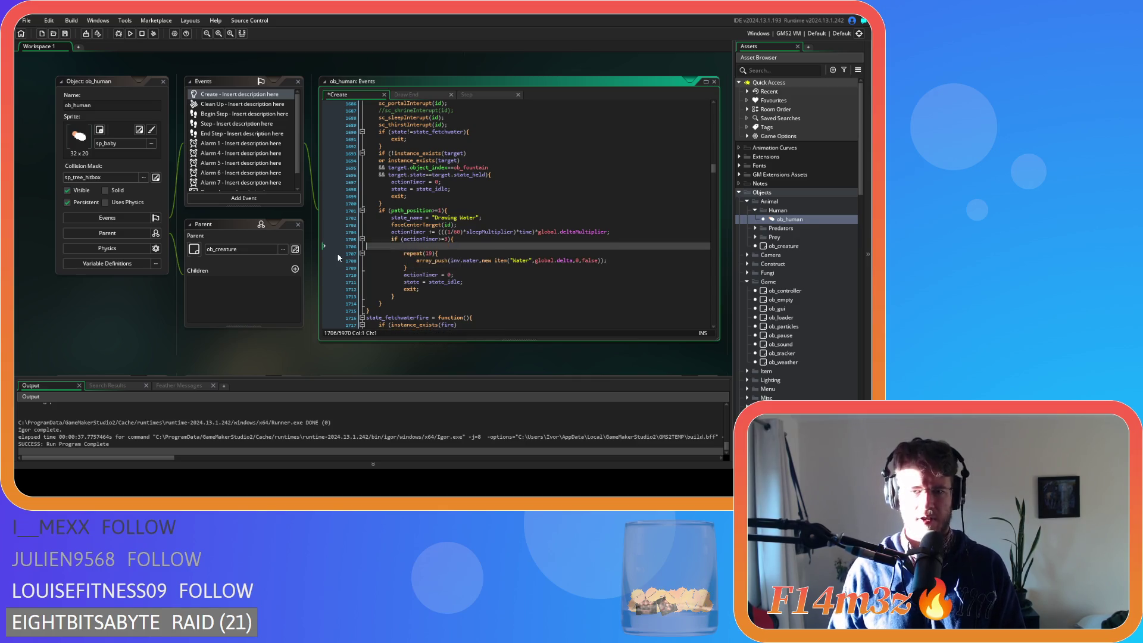
key(Delete)
click(483, 260)
key(Return)
key(ctrl+v)
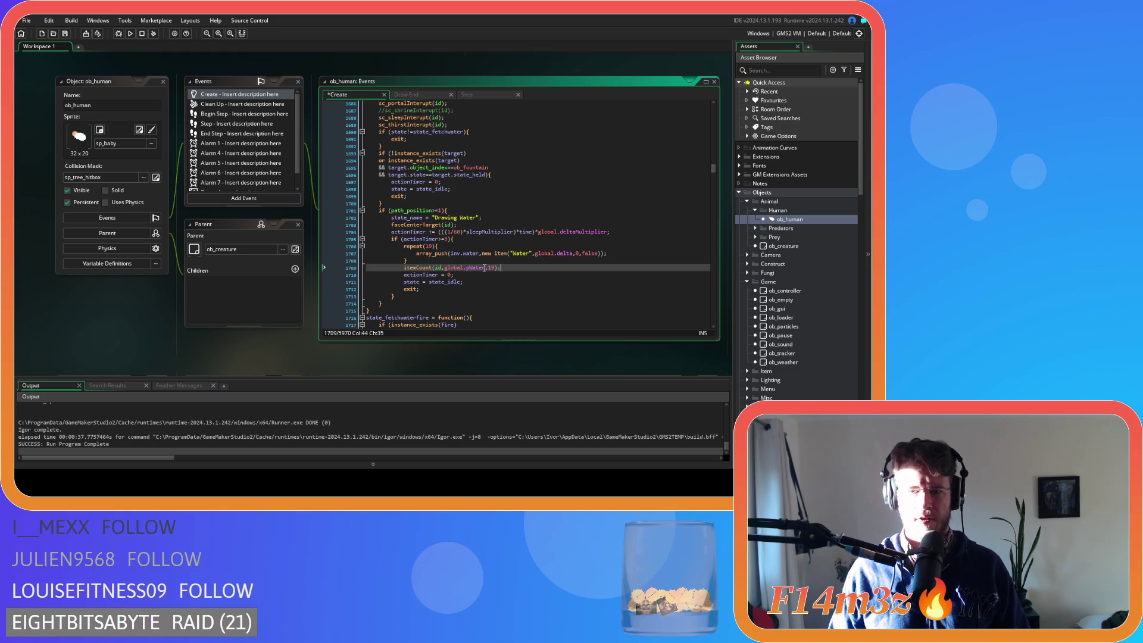
key(ctrl+s)
scroll(514, 267, up, 5)
scroll(514, 267, down, 3)
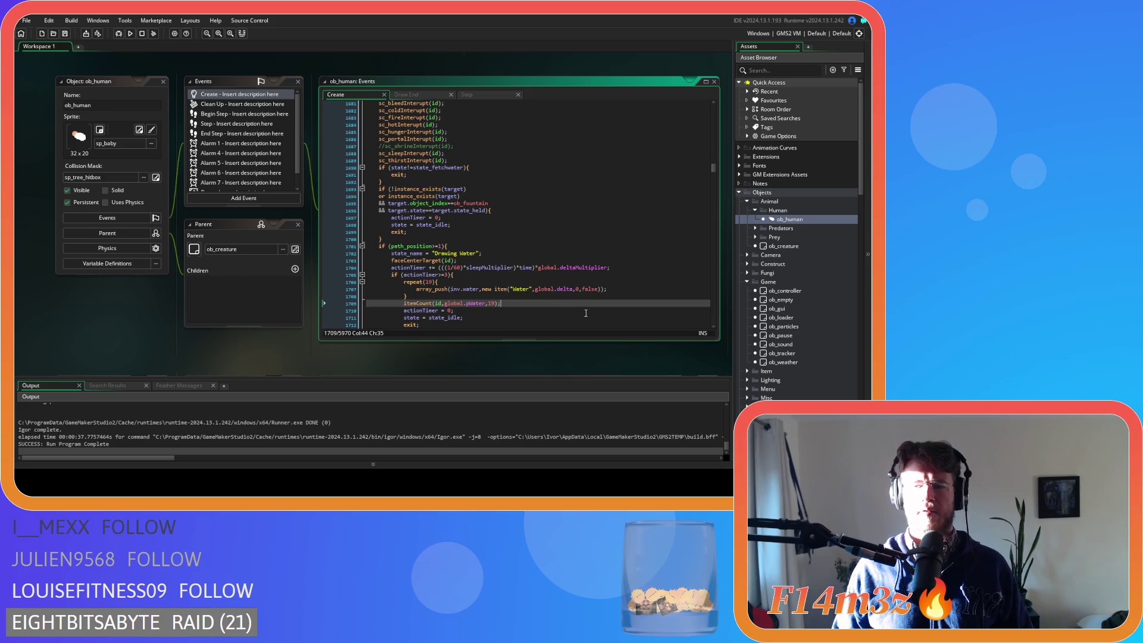
scroll(810, 318, down, 10)
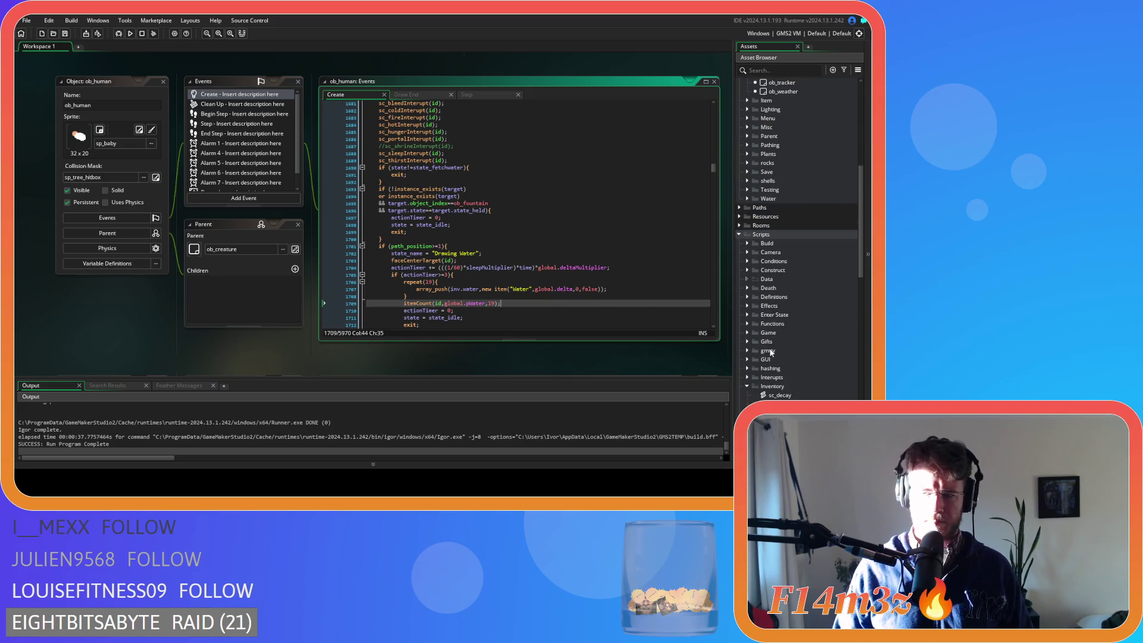
Open sc_stateConditions from the Conditions folder and find the state_fetchwater conditions.
click(748, 262)
double_click(792, 315)
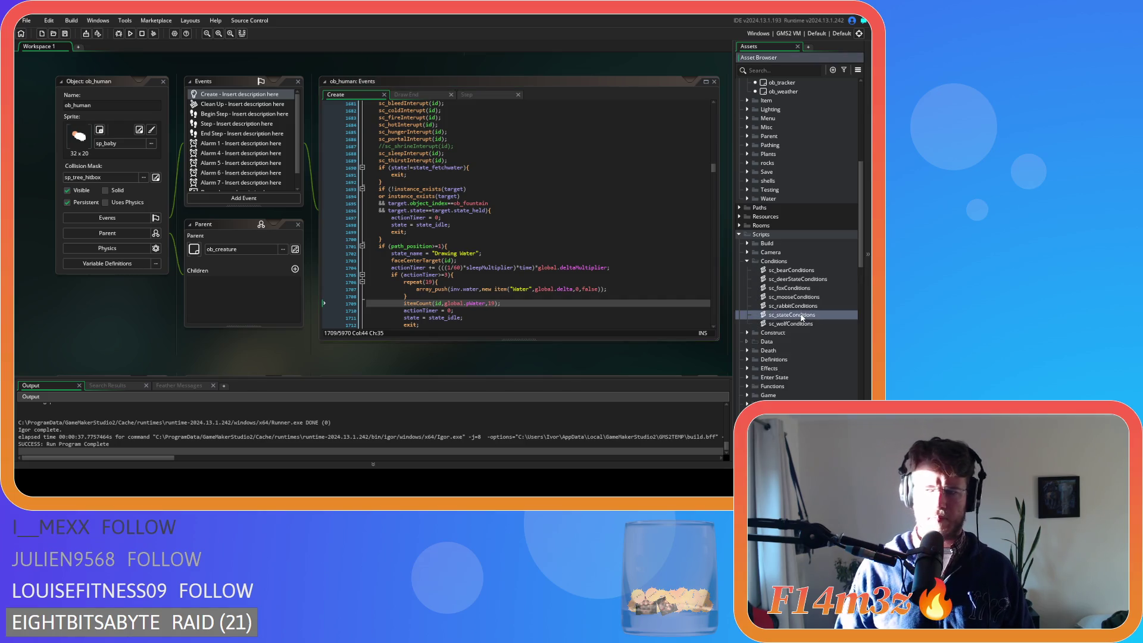
key(ctrl+f)
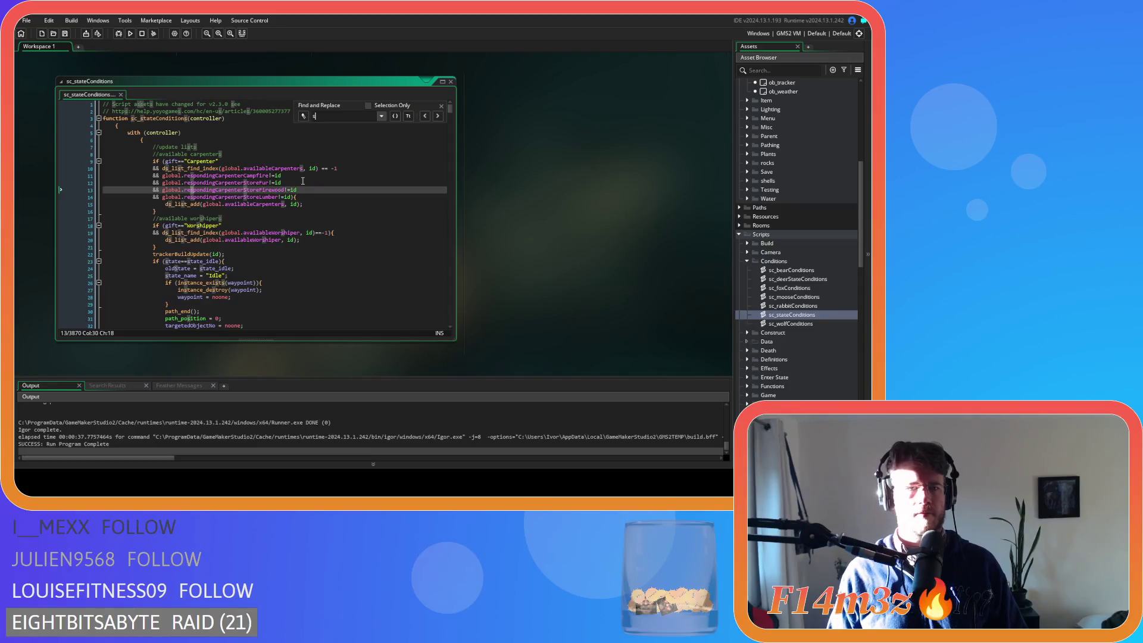
text(state_fetchwater)
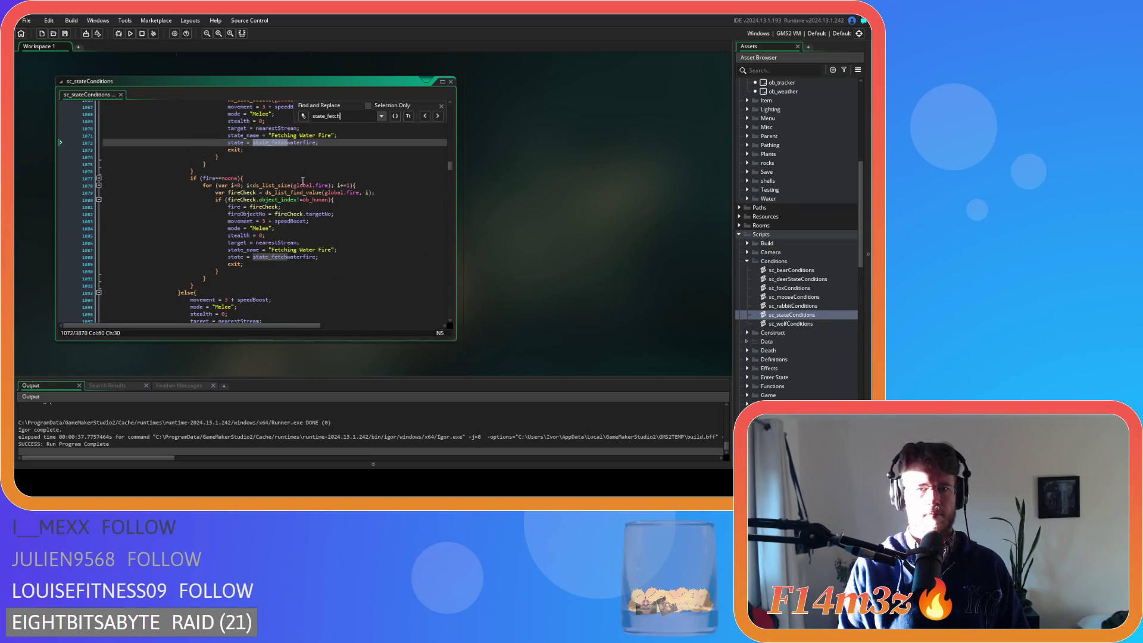
click(438, 117)
click(438, 117)
click(438, 117)
scroll(368, 224, up, 5)
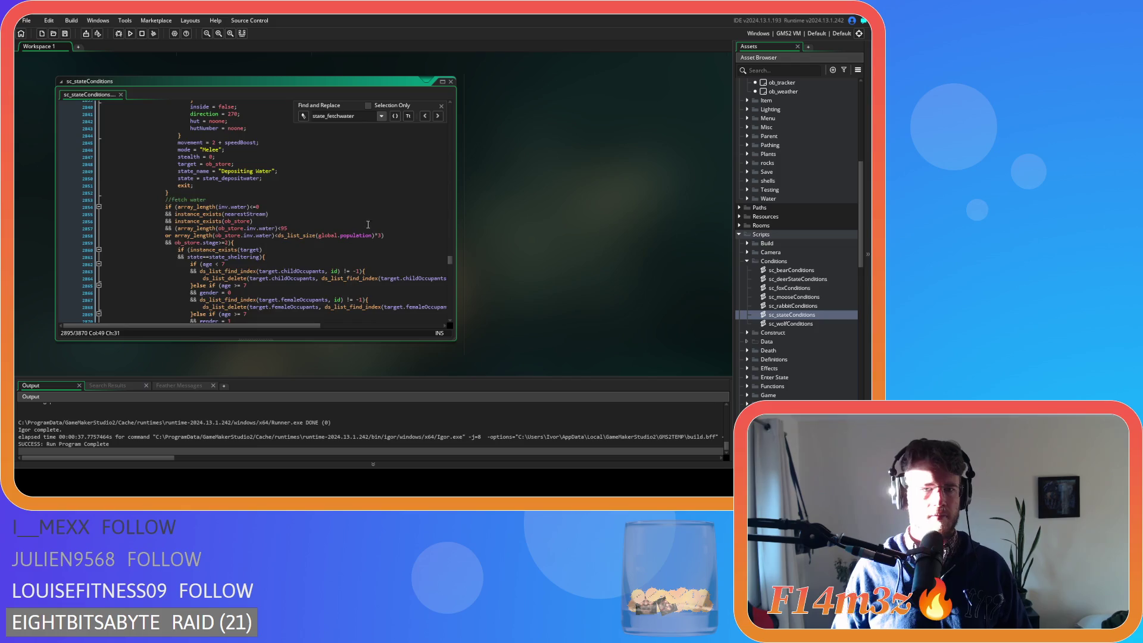
scroll(357, 208, down, 3)
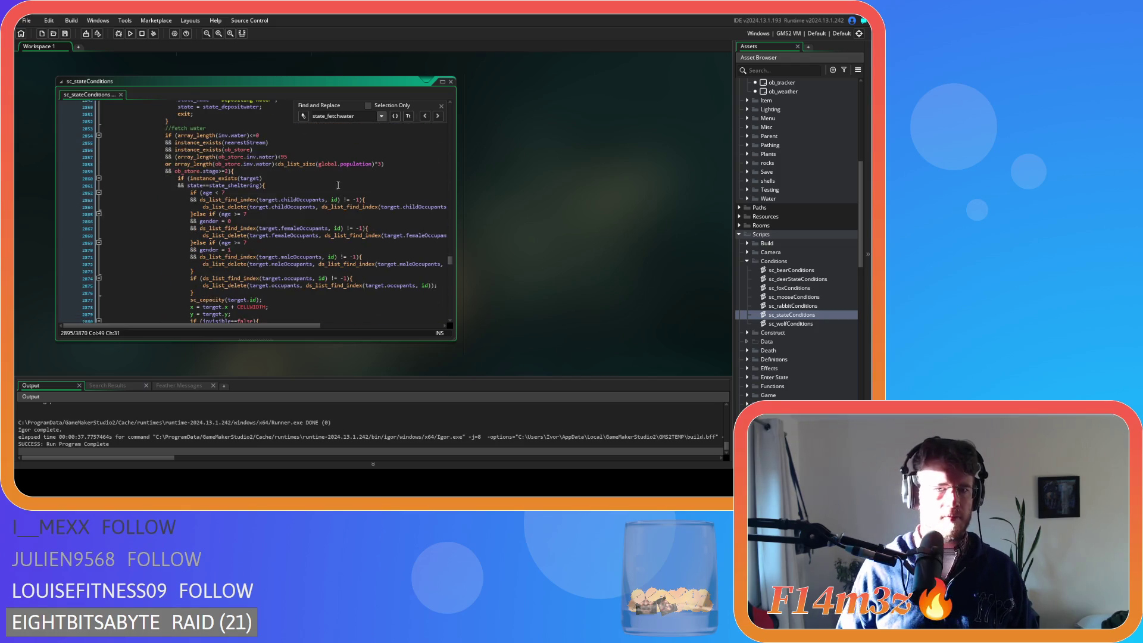
Review the water amount, population limit, store stage and empty-inventory checks, then close the script.
click(310, 150)
click(310, 157)
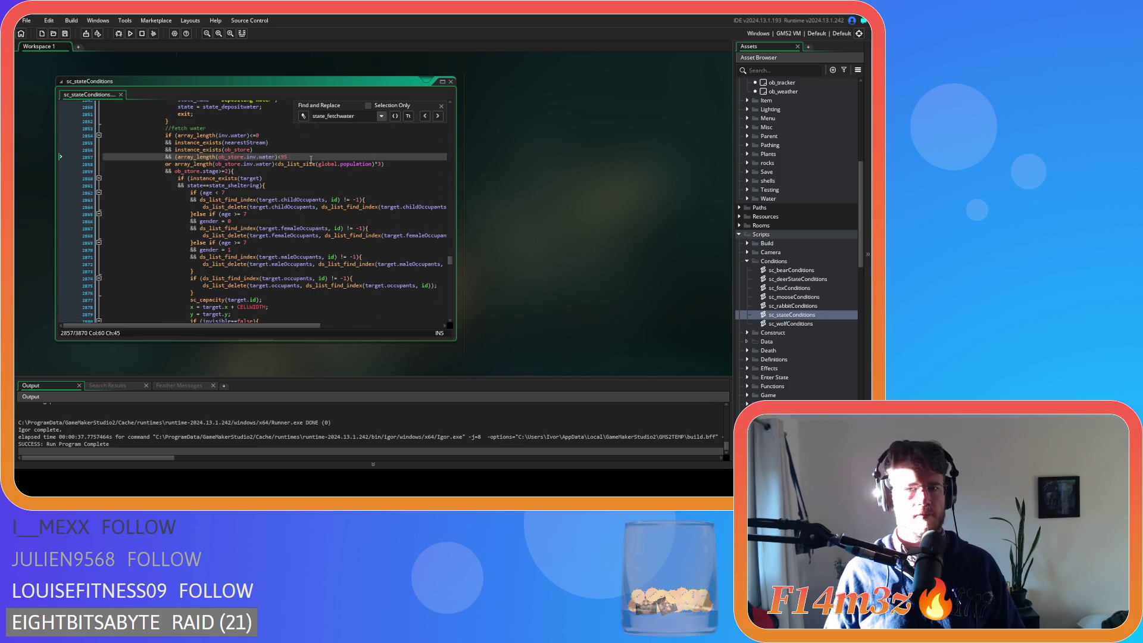
click(313, 163)
click(265, 169)
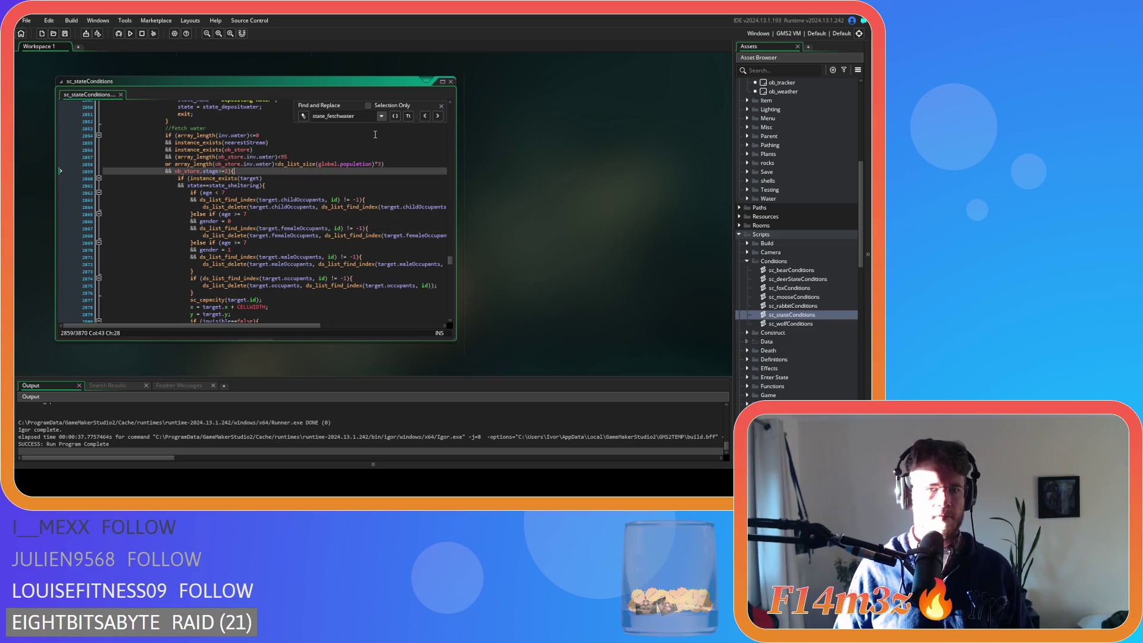
click(248, 135)
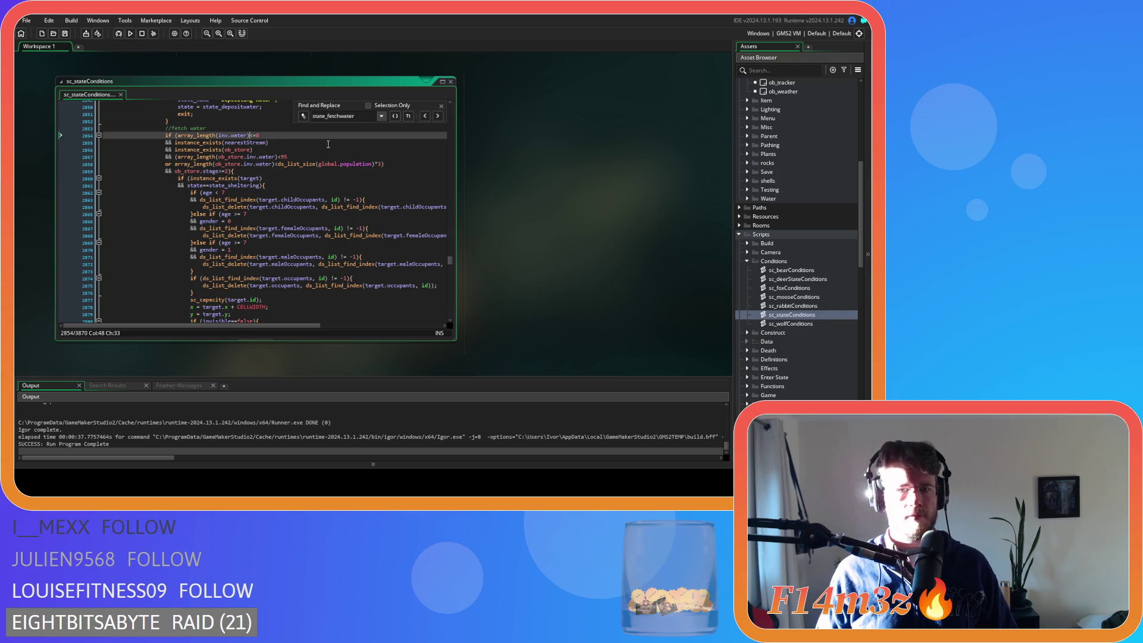
click(441, 107)
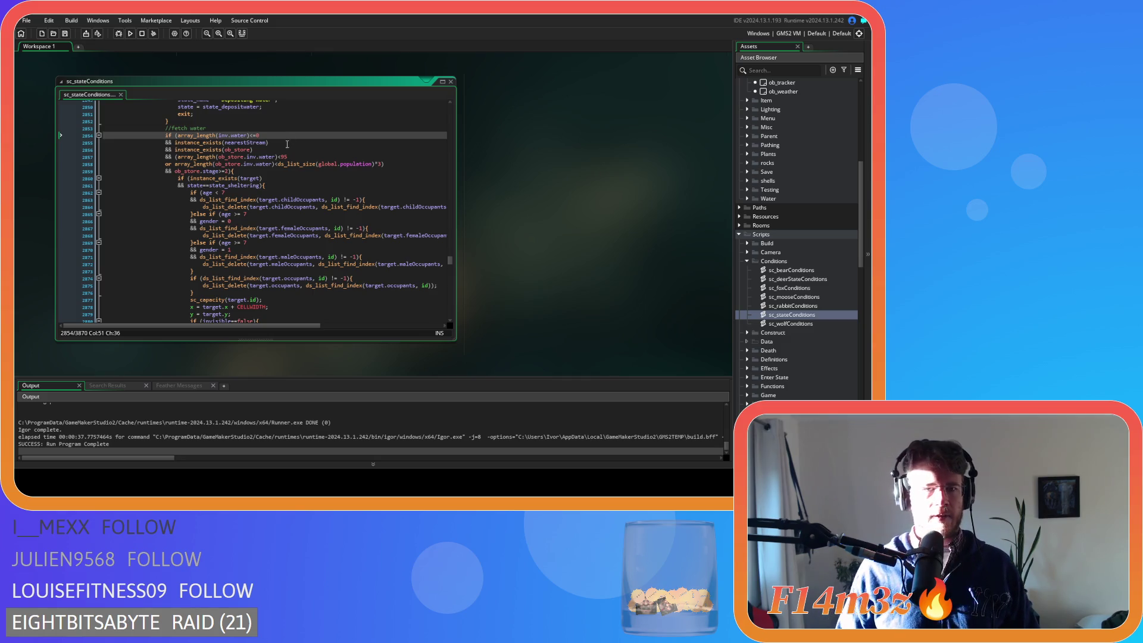
scroll(798, 238, up, 10)
click(451, 87)
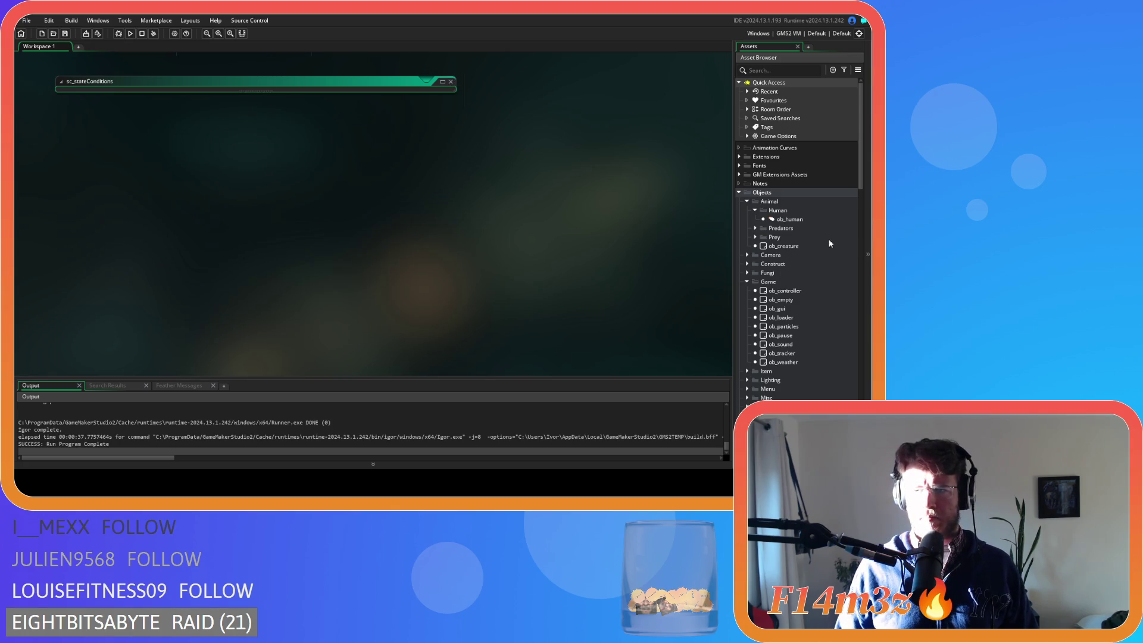
Reopen ob_human's Create code, run the game with F5, and quickload the save.
double_click(789, 219)
click(475, 194)
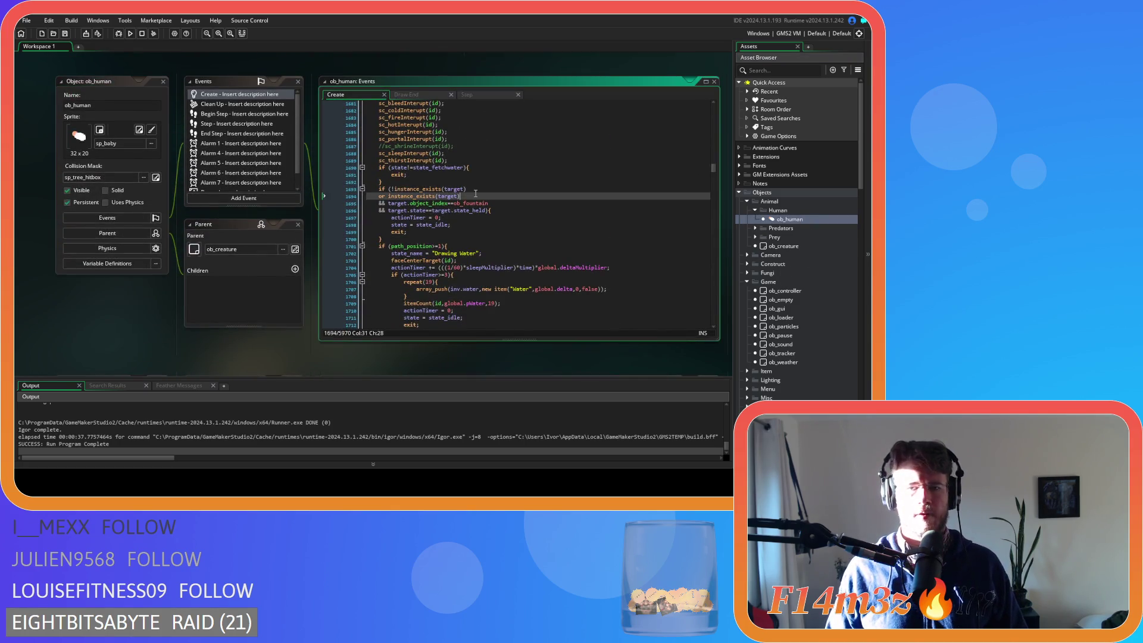
key(F5)
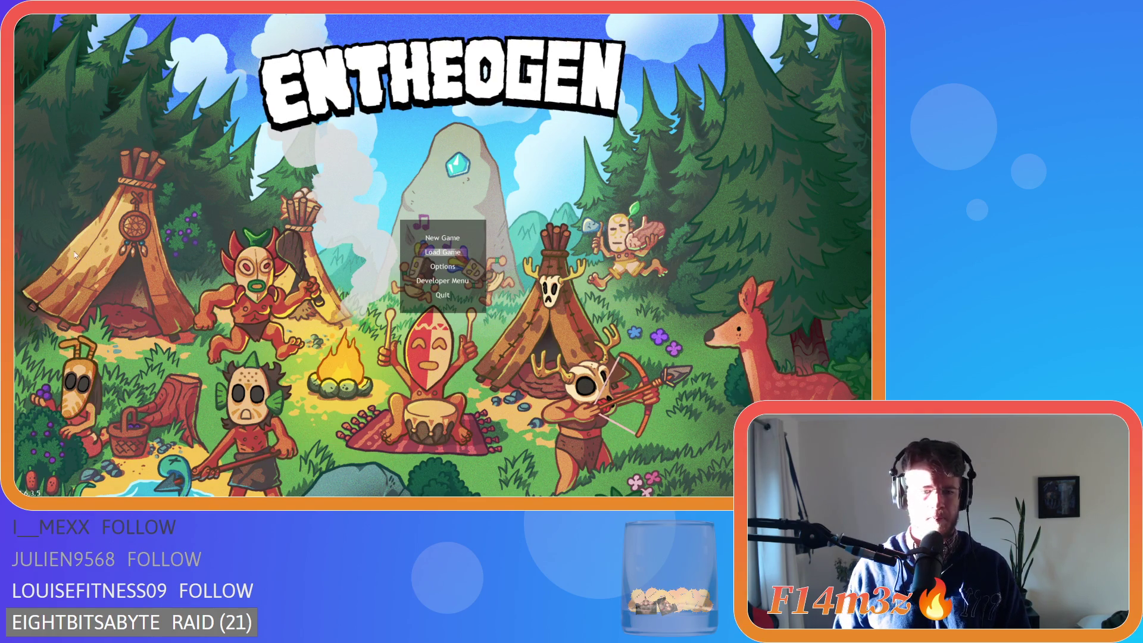
key(Return)
Filter the Tribe window to Waterbearers, follow Karggoran, and fast-forward the game to 8x.
key(t)
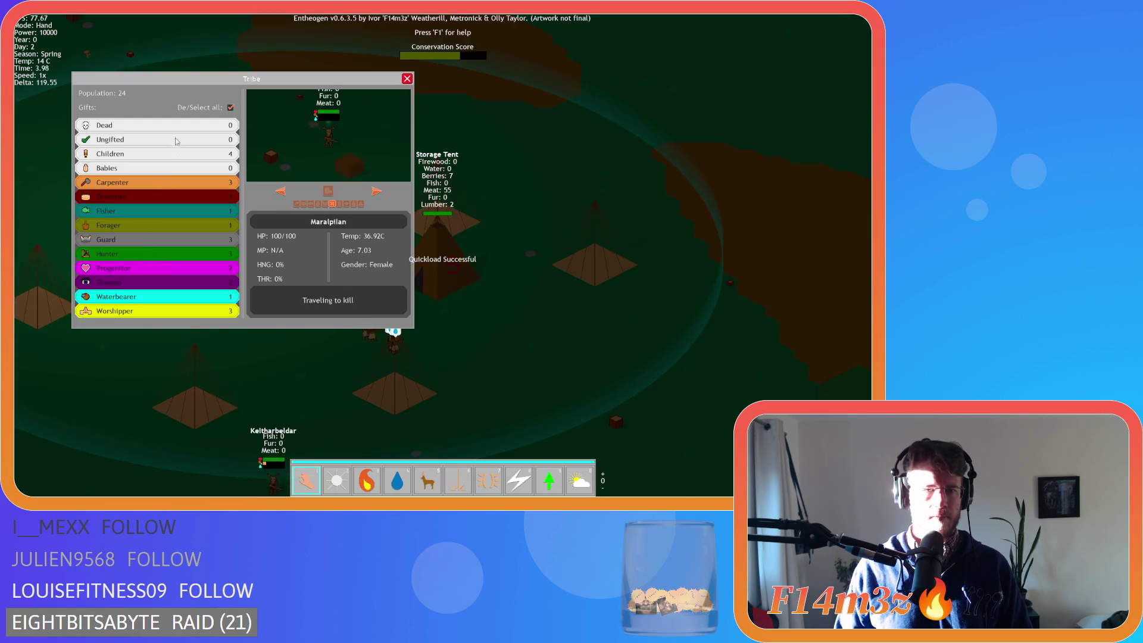
click(230, 108)
click(119, 297)
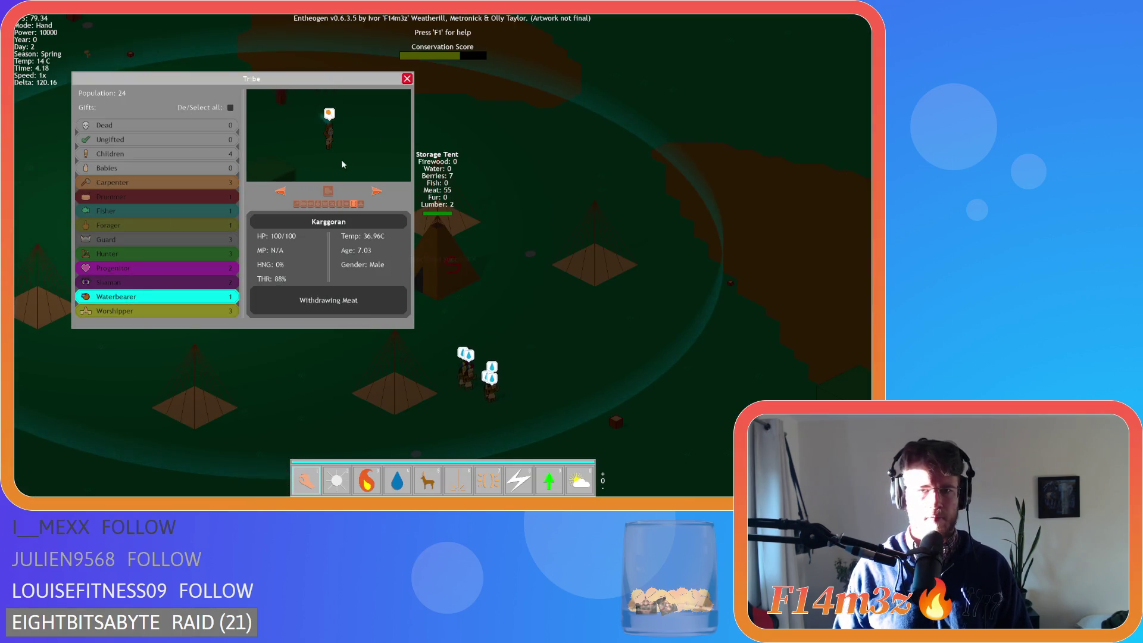
click(334, 192)
key(t)
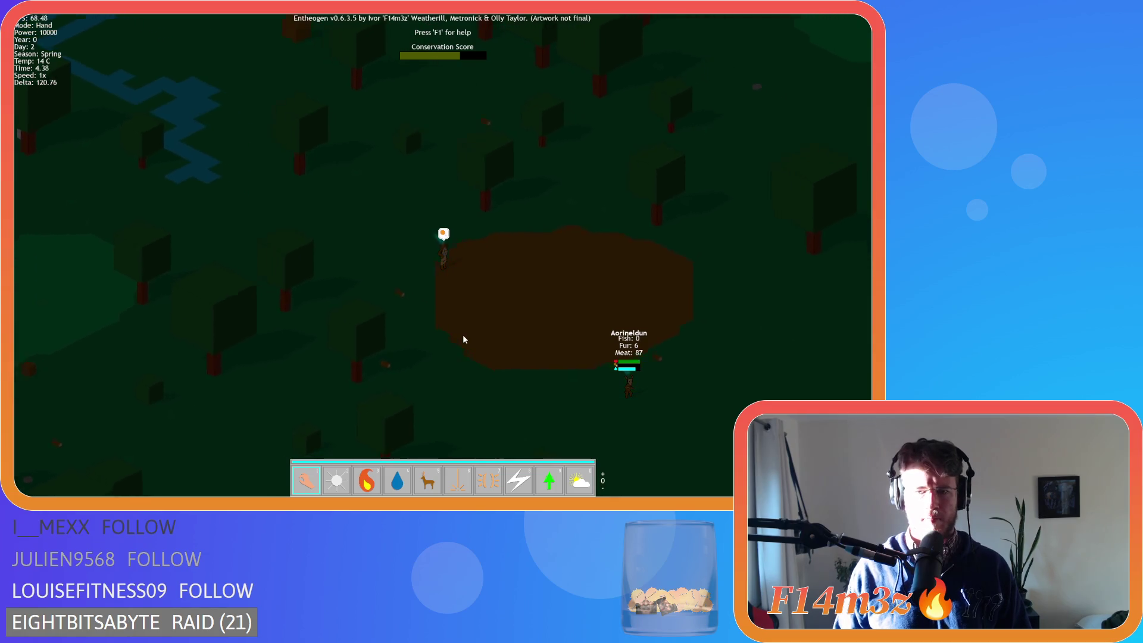
scroll(463, 334, up, 3)
key(plus)
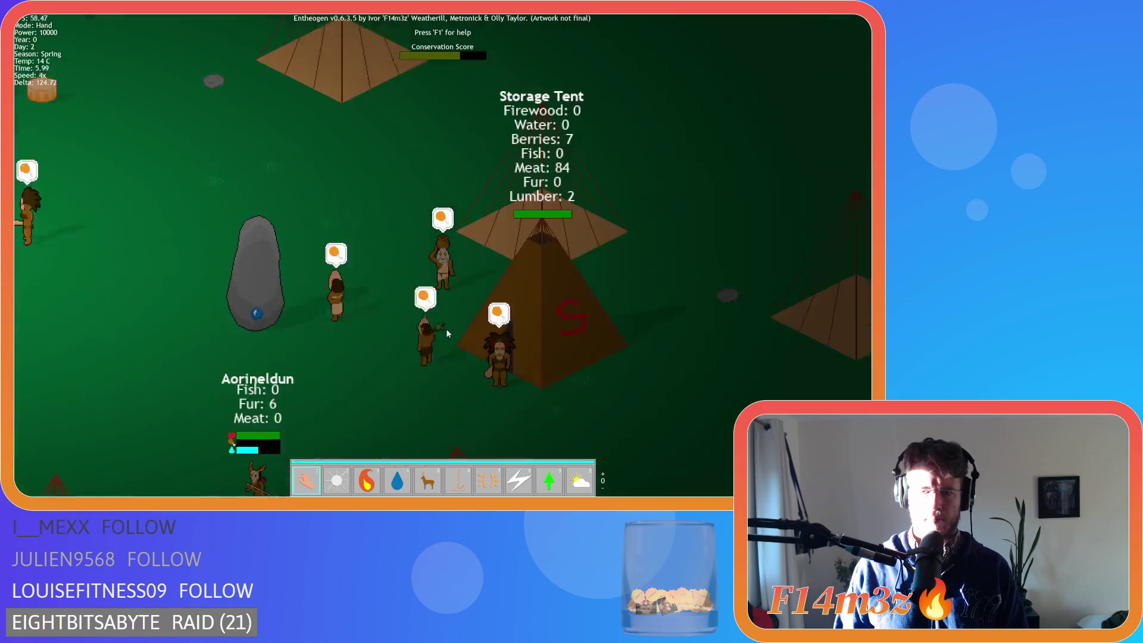
key(minus)
key(plus)
key(plus)
key(plus)
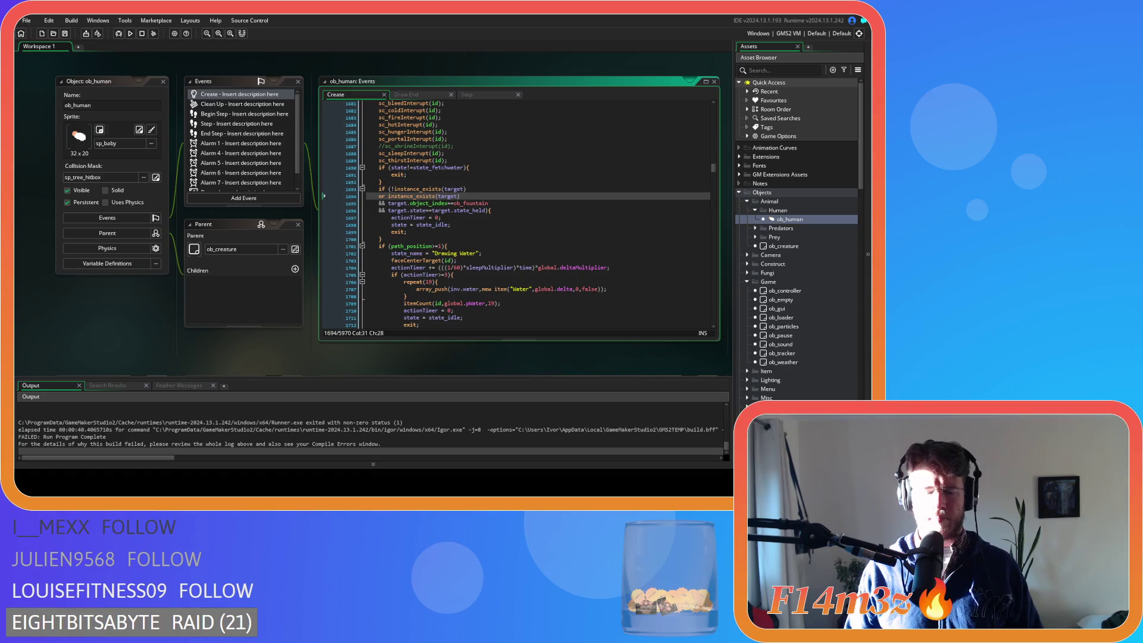
Search the code for pPlusOne and comment out the particle lines at line 1815.
click(480, 203)
key(ctrl+f)
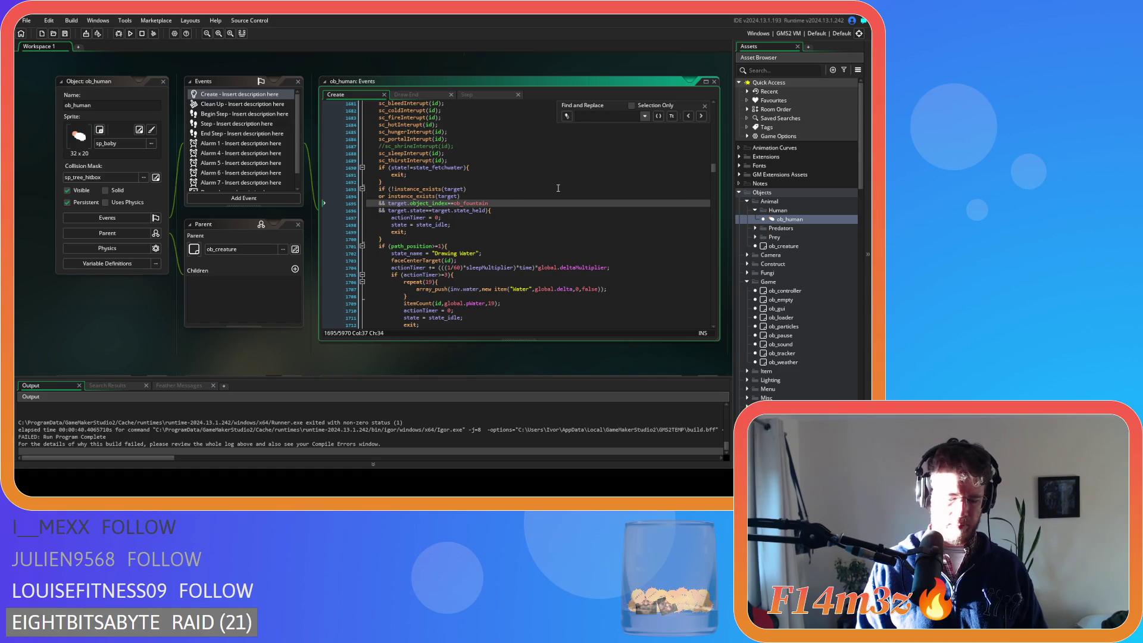
text(pPlusOne)
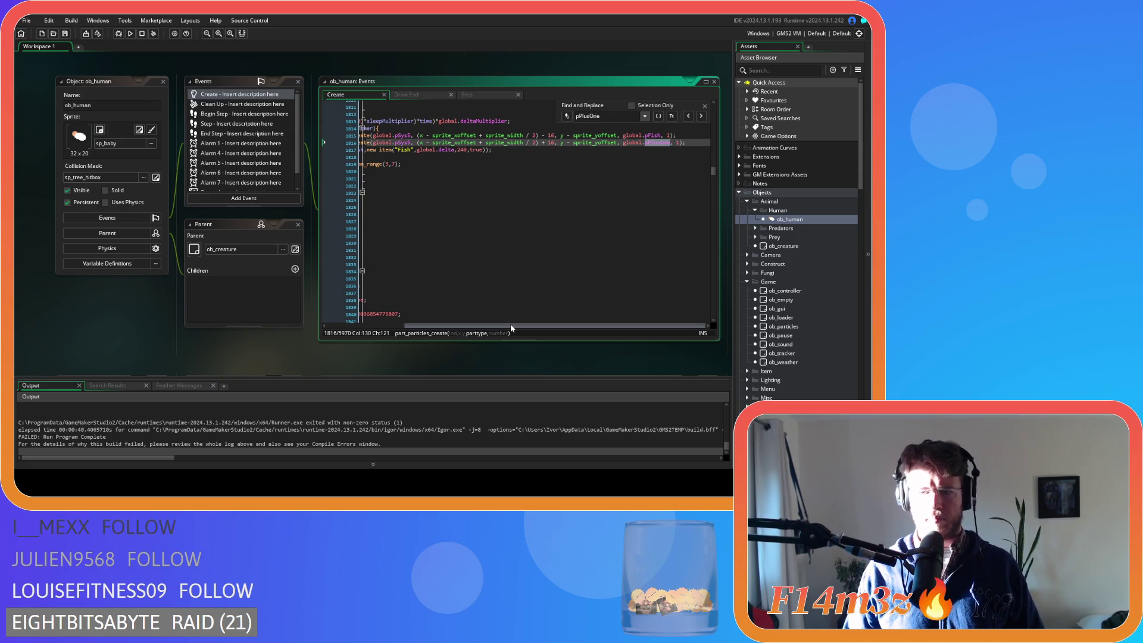
mouse_move(504, 322)
mouse_down()
mouse_move(440, 324)
mouse_move(594, 316)
mouse_up()
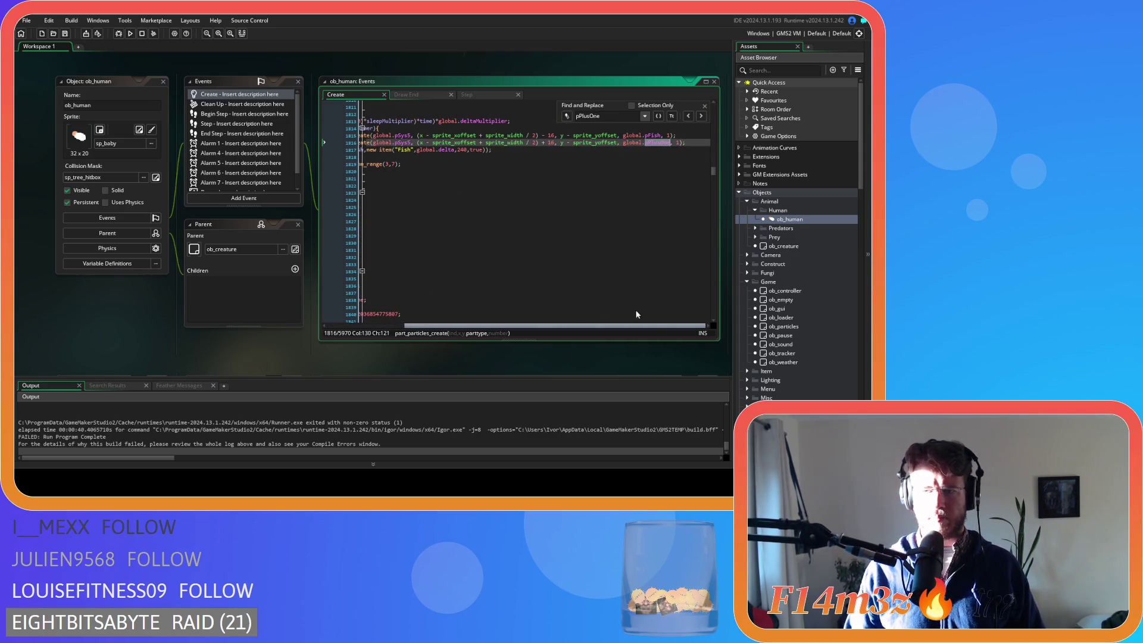
click(695, 142)
key(Home)
key(shift+Up)
key(ctrl+d)
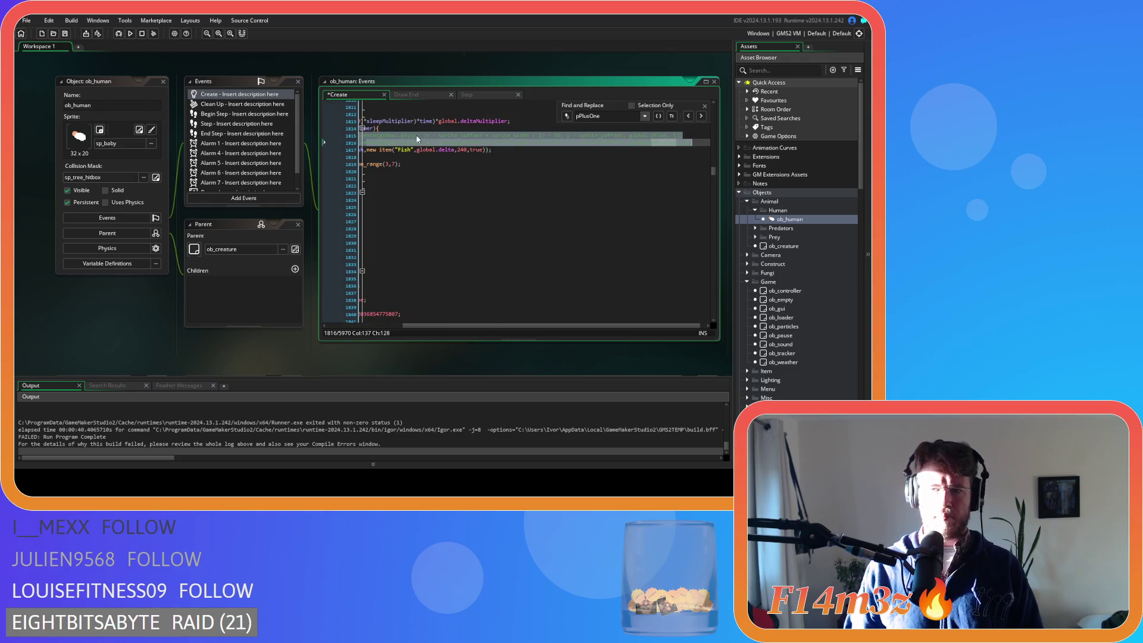
Comment out the berry particle lines (1899–1900) and the lumber particle block (2031–2040).
click(688, 116)
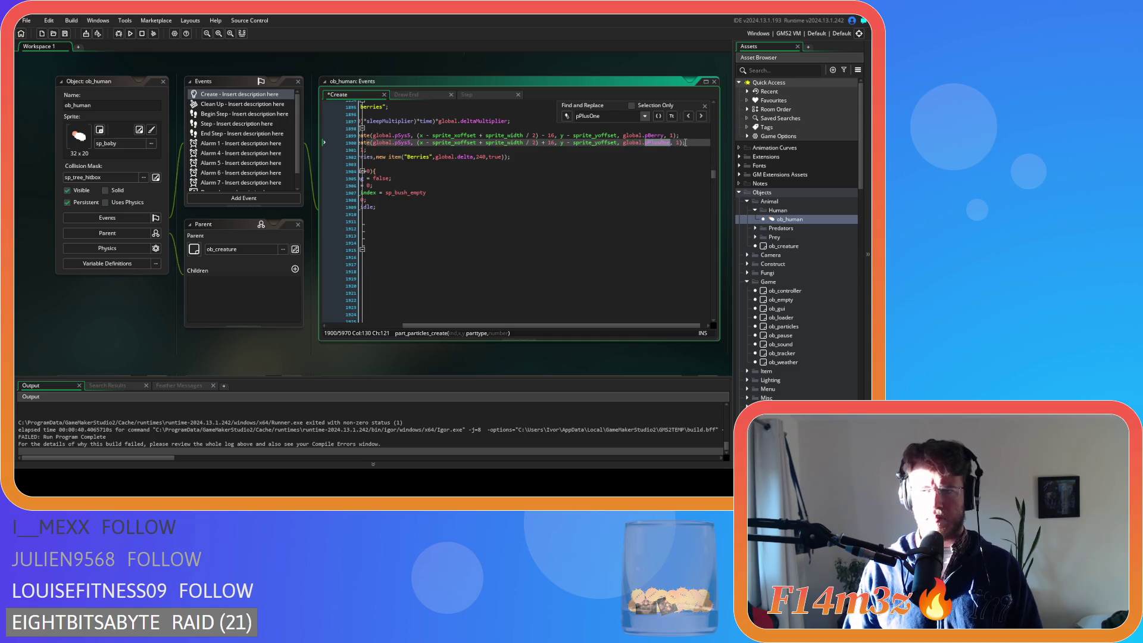
drag(686, 143, 495, 144)
key(Up)
key(Home)
key(shift+Down)
key(shift+End)
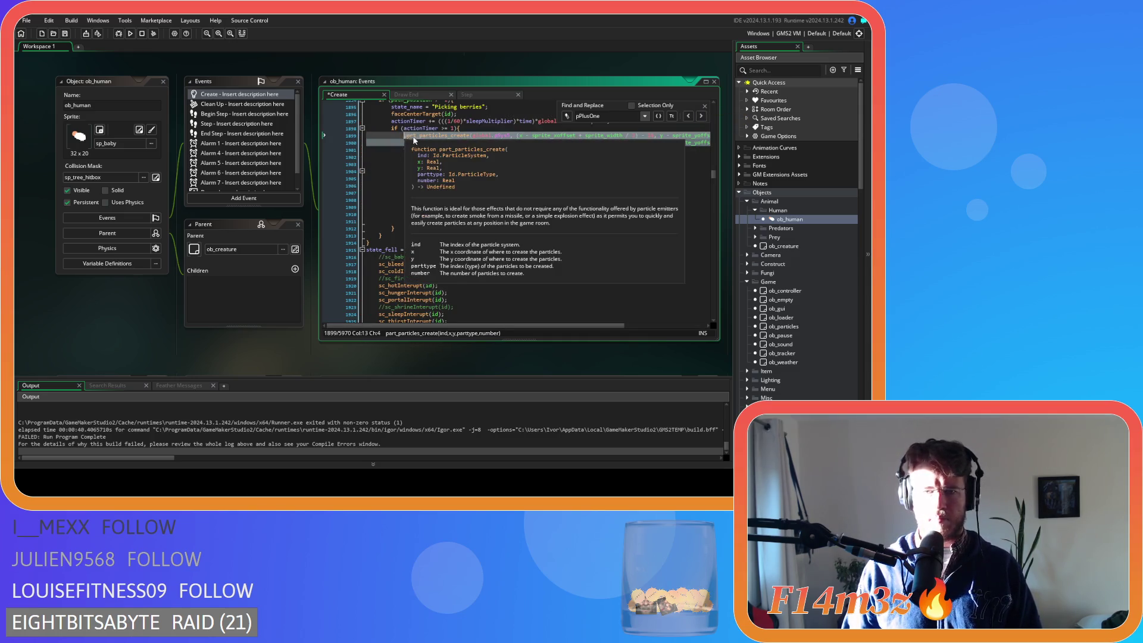
click(701, 115)
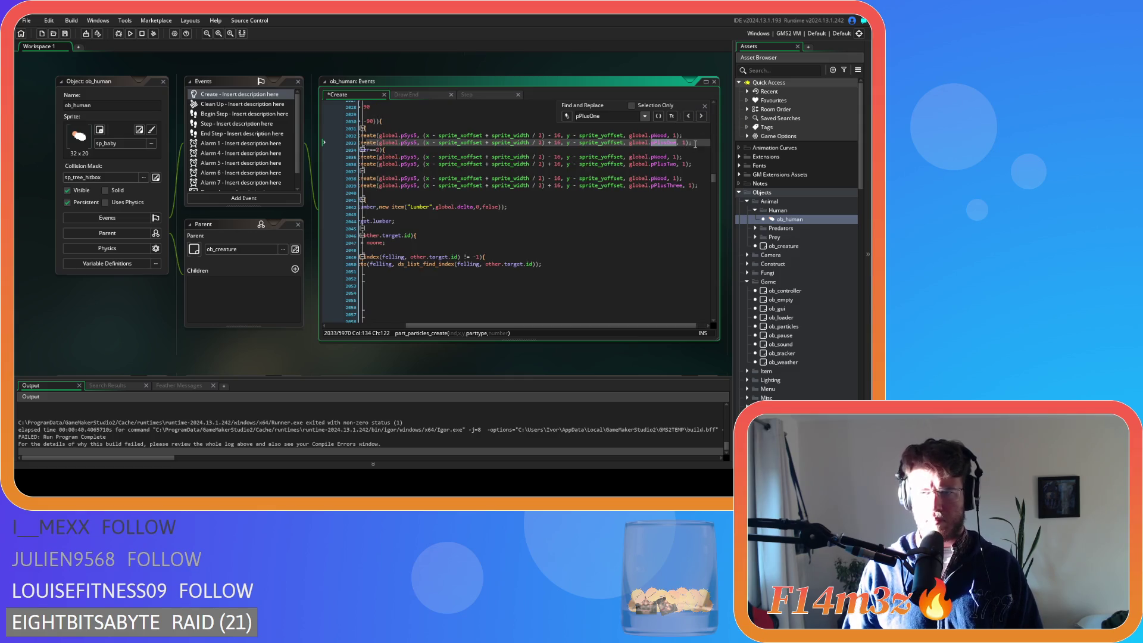
key(shift+Home)
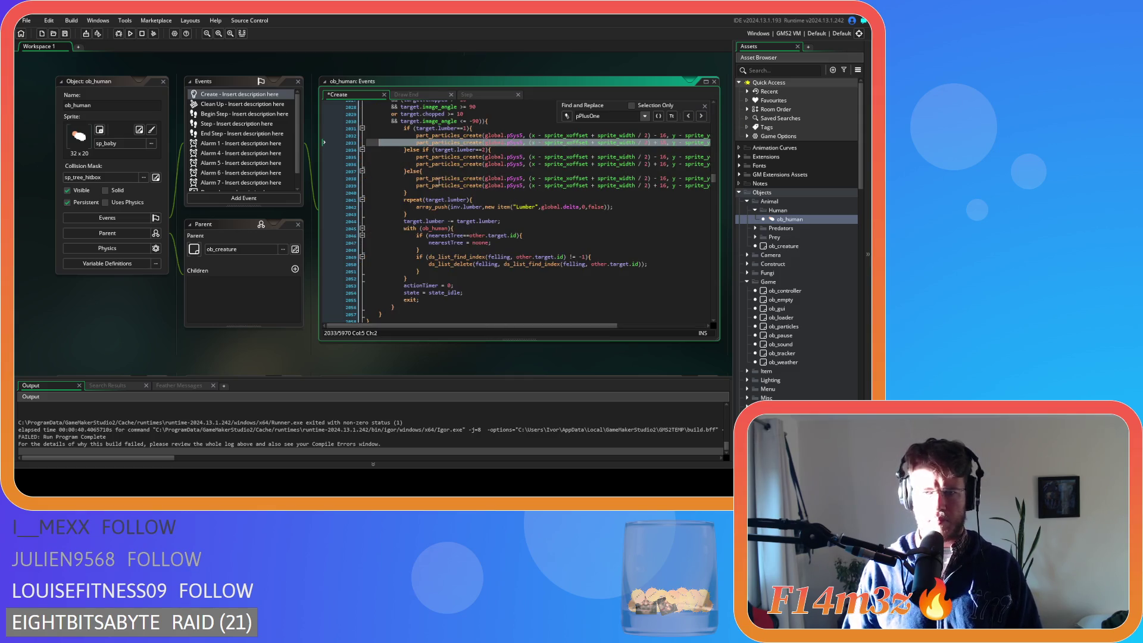
drag(509, 324, 684, 312)
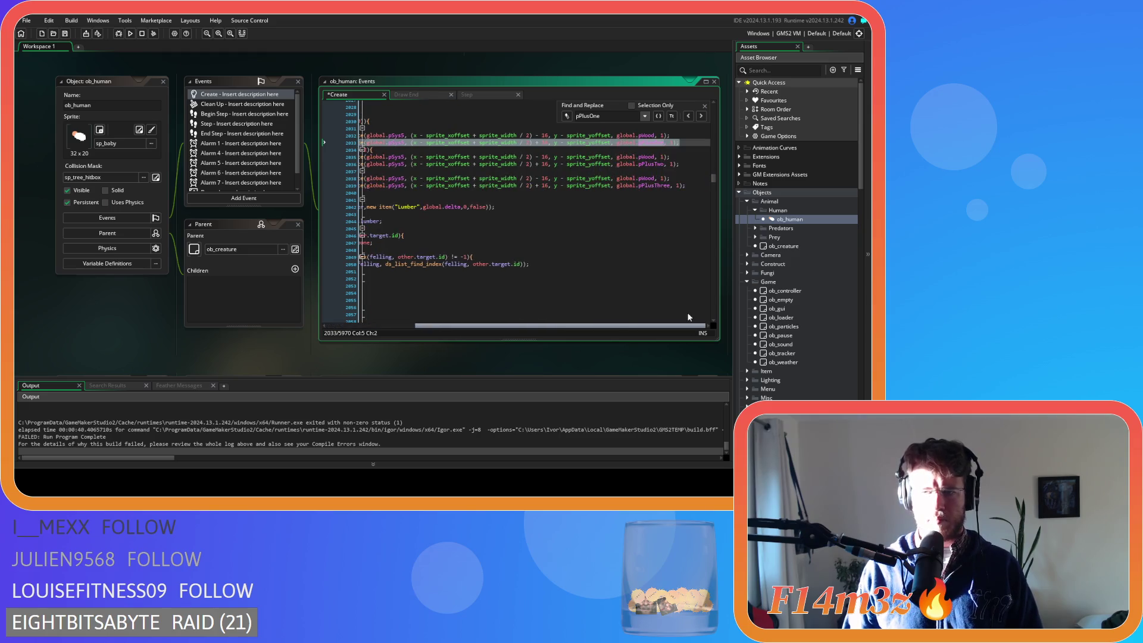
mouse_move(579, 198)
mouse_down()
mouse_move(453, 179)
mouse_move(403, 130)
mouse_up()
click(491, 150)
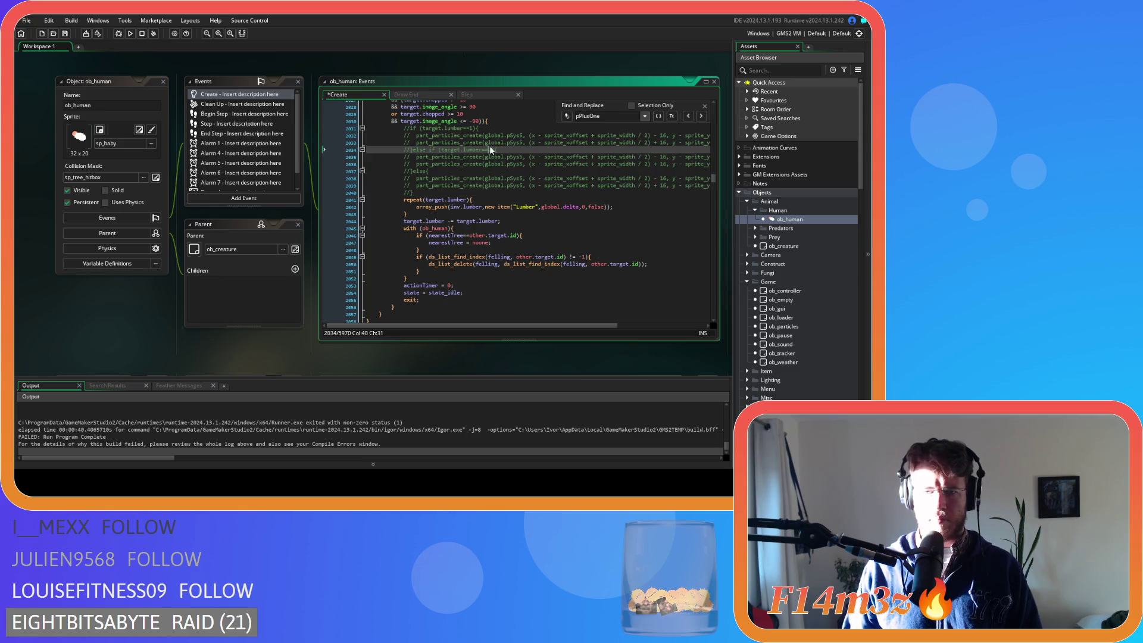
Comment out the firewood particle lines (2496–2497) and the particle lines at 4722–4723.
click(702, 117)
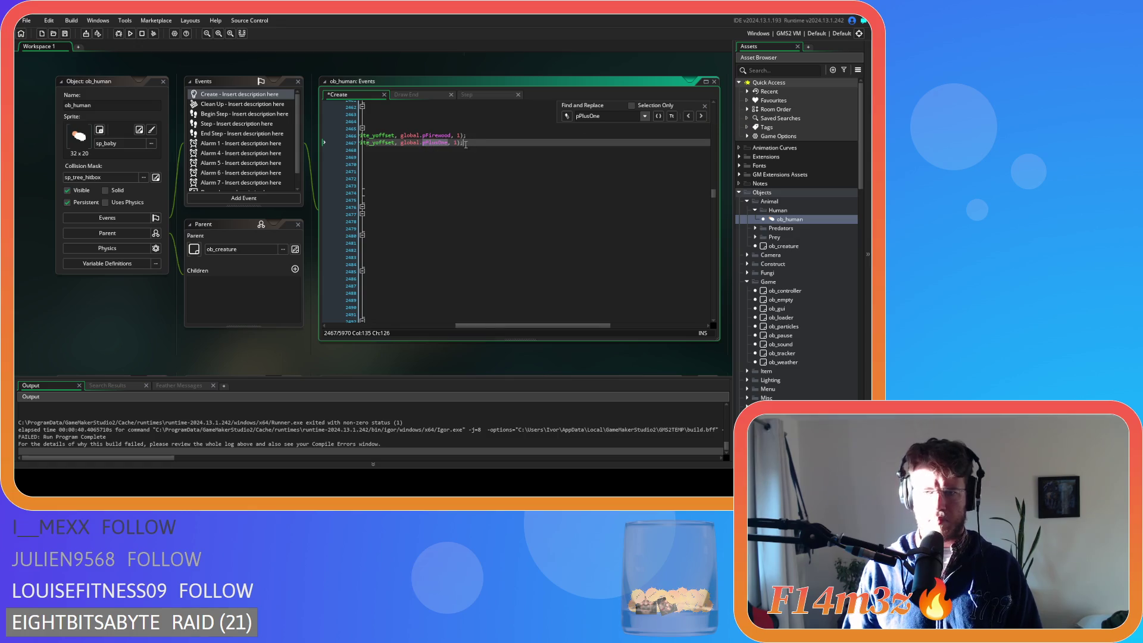
key(shift+Home)
key(shift+End)
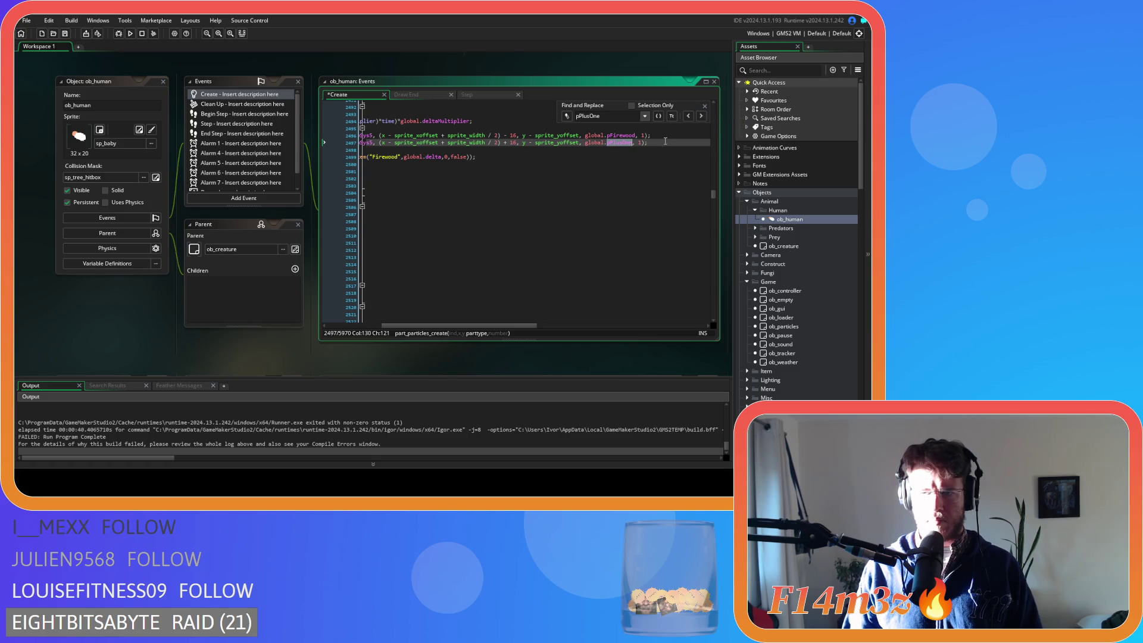
key(Up)
key(Home)
key(shift+Down)
key(shift+End)
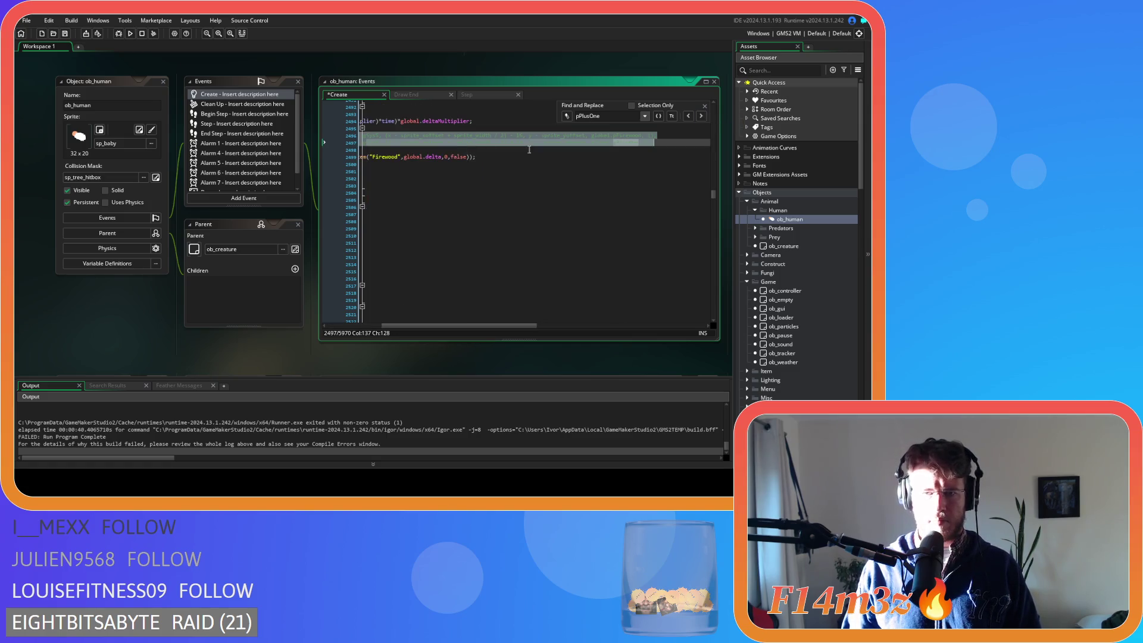
click(701, 116)
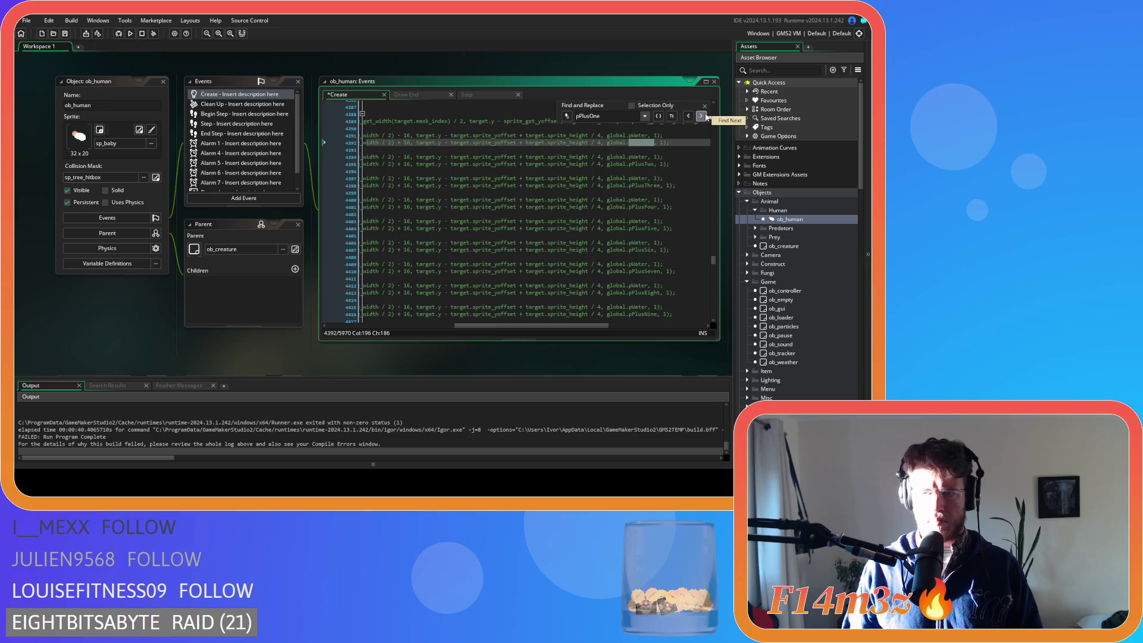
click(701, 117)
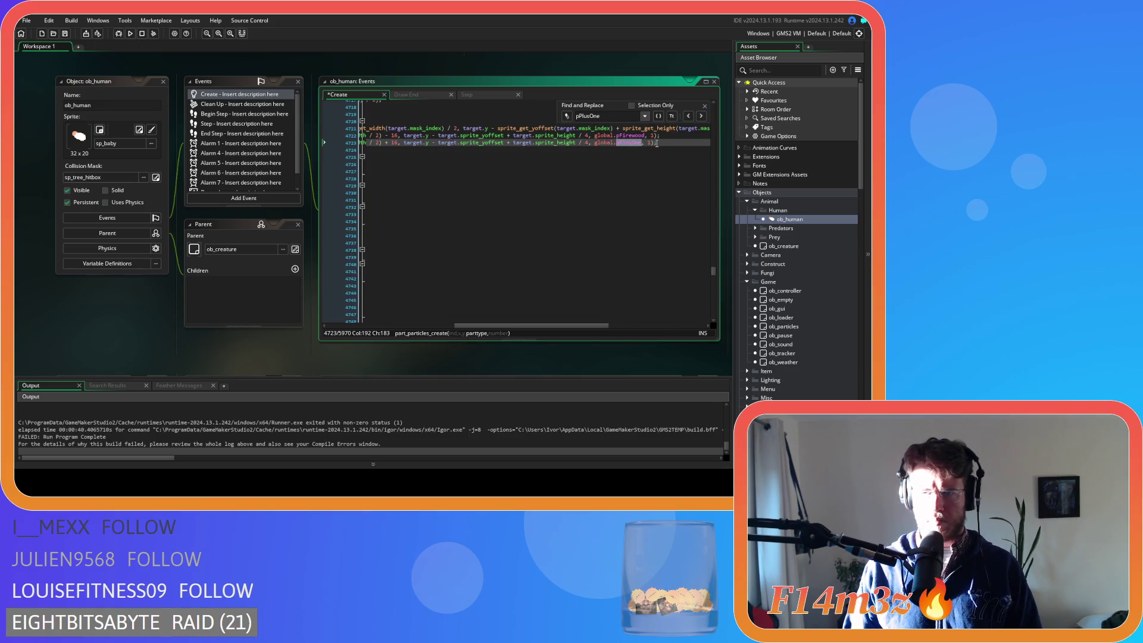
key(Home)
key(shift+Down)
key(shift+End)
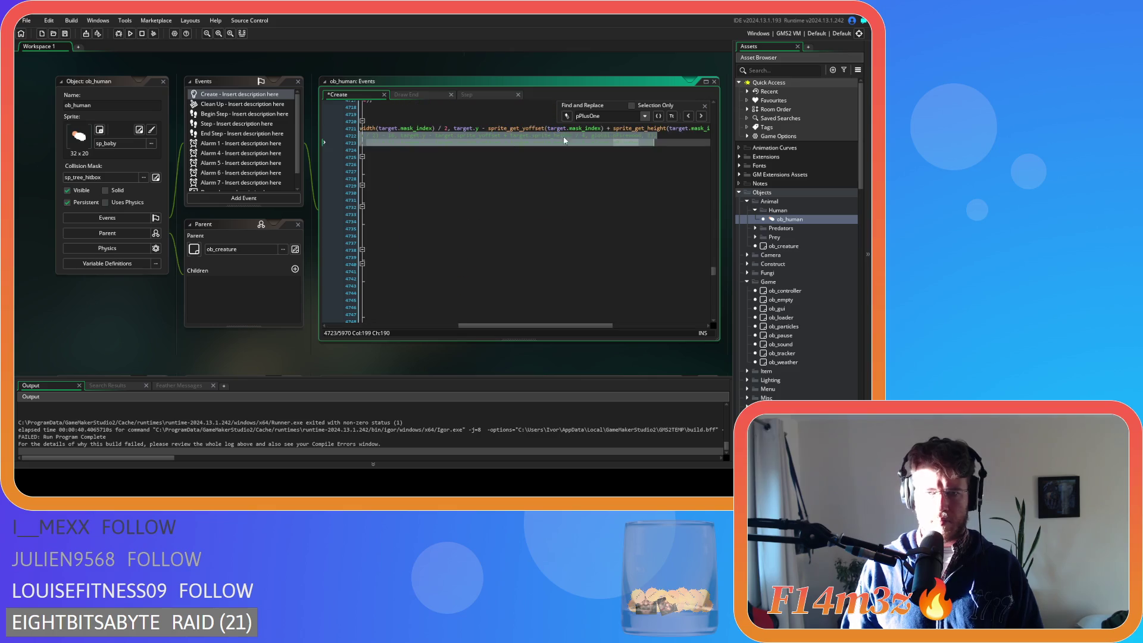
Check the remaining pPlusOne matches, then build and run the game with F5.
click(701, 117)
click(701, 116)
click(701, 117)
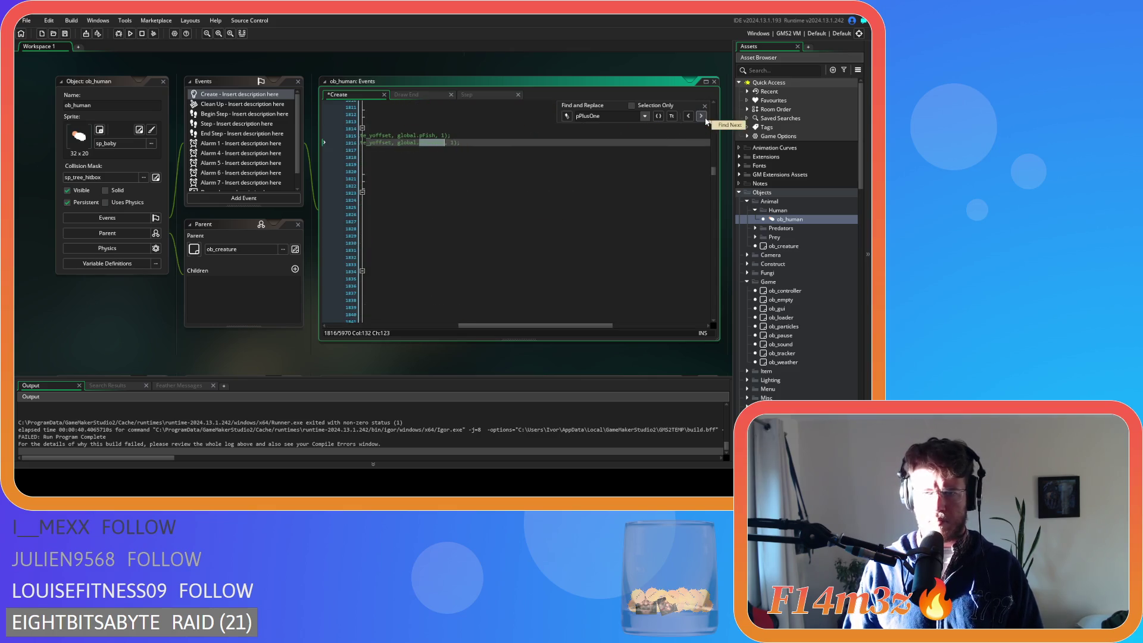
click(702, 117)
click(701, 117)
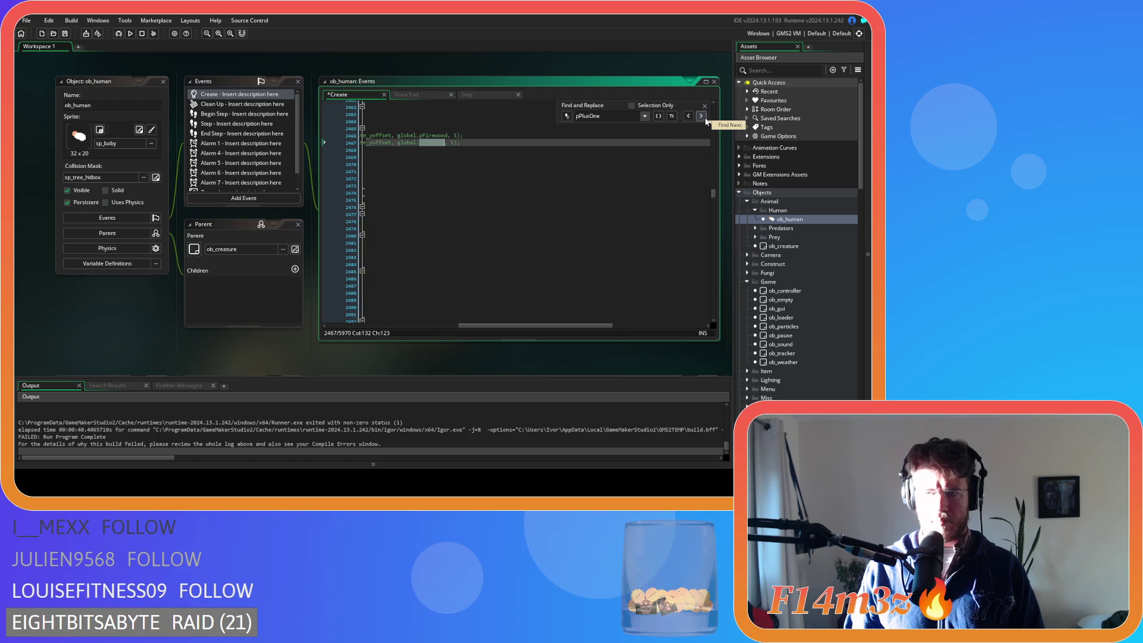
click(702, 117)
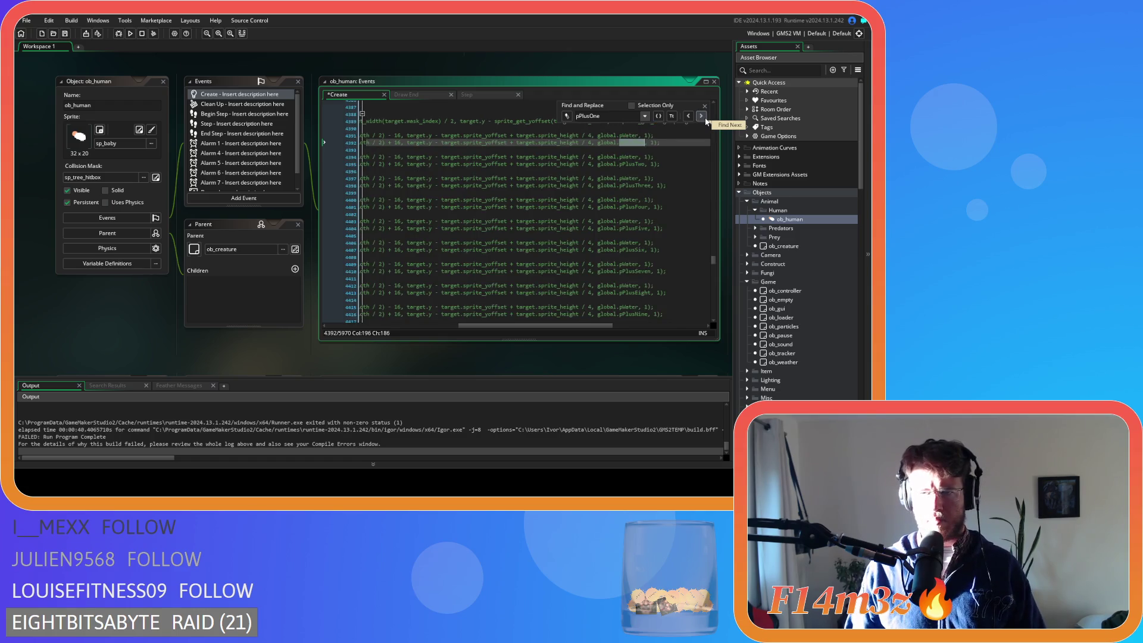
click(701, 117)
click(701, 117)
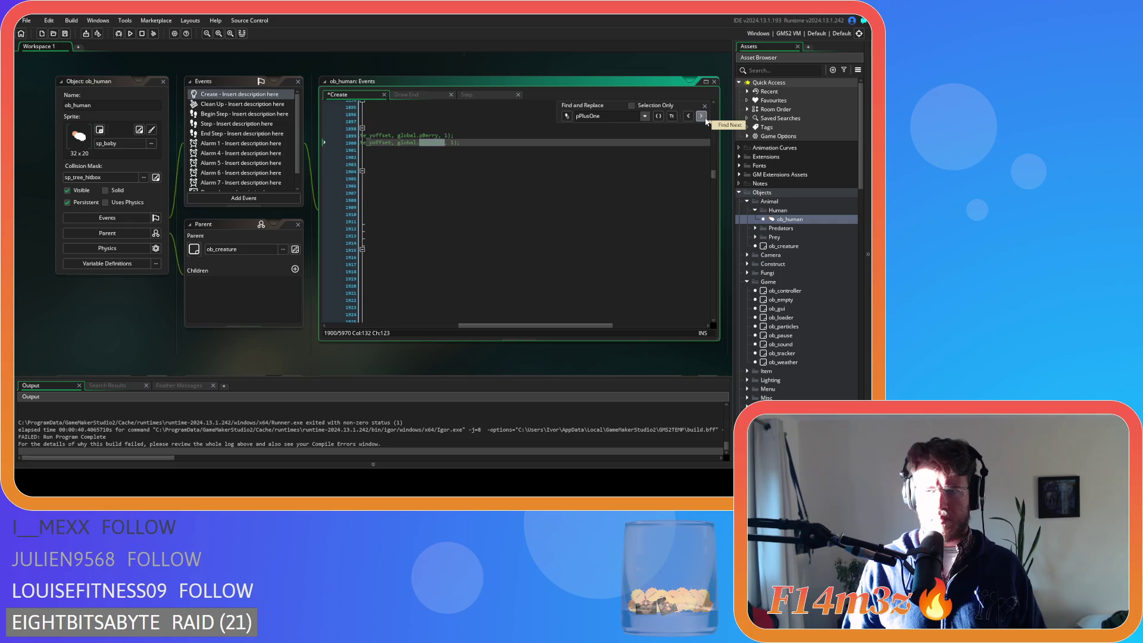
click(480, 194)
key(F5)
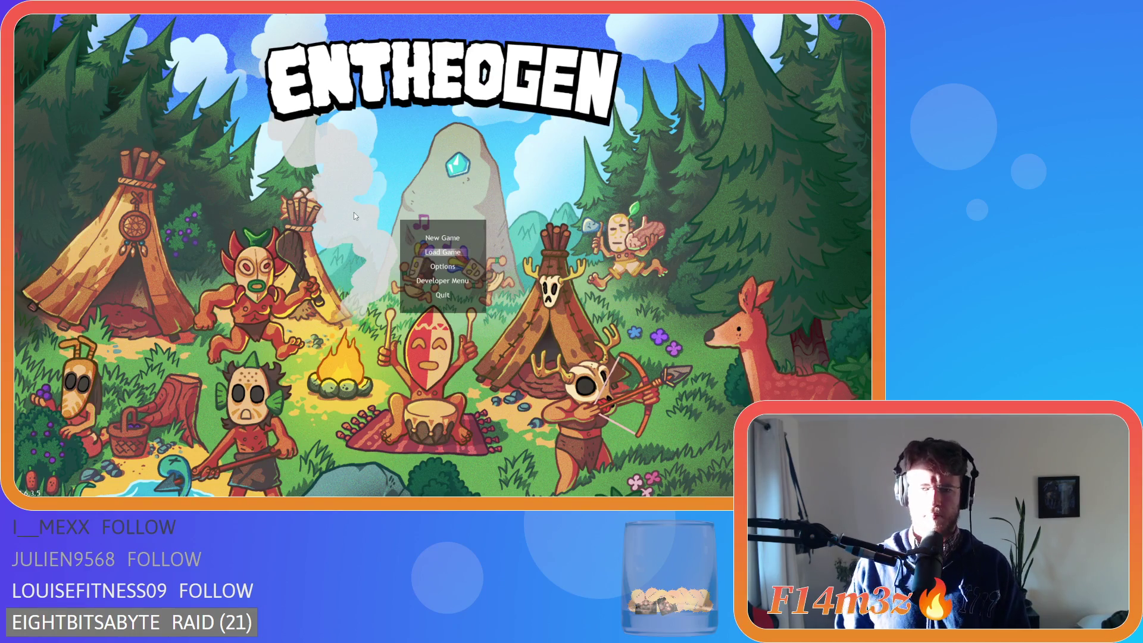
Quickload the saved game and pan around the camp at 8x speed.
key(Return)
key(w+a)
scroll(341, 236, down, 3)
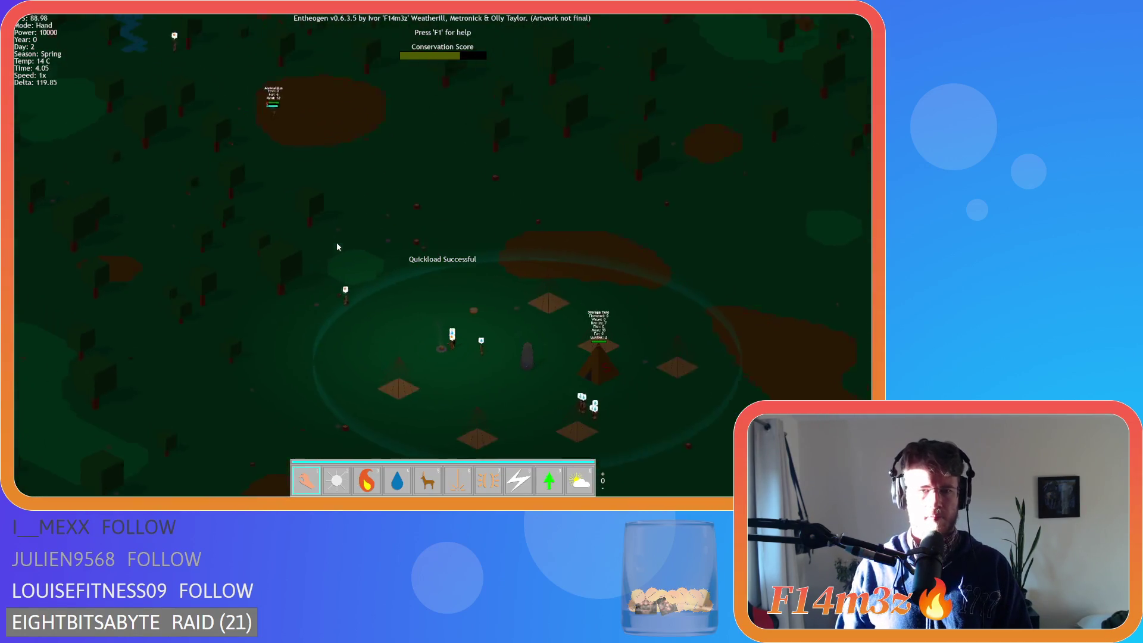
scroll(374, 247, up, 3)
key(d)
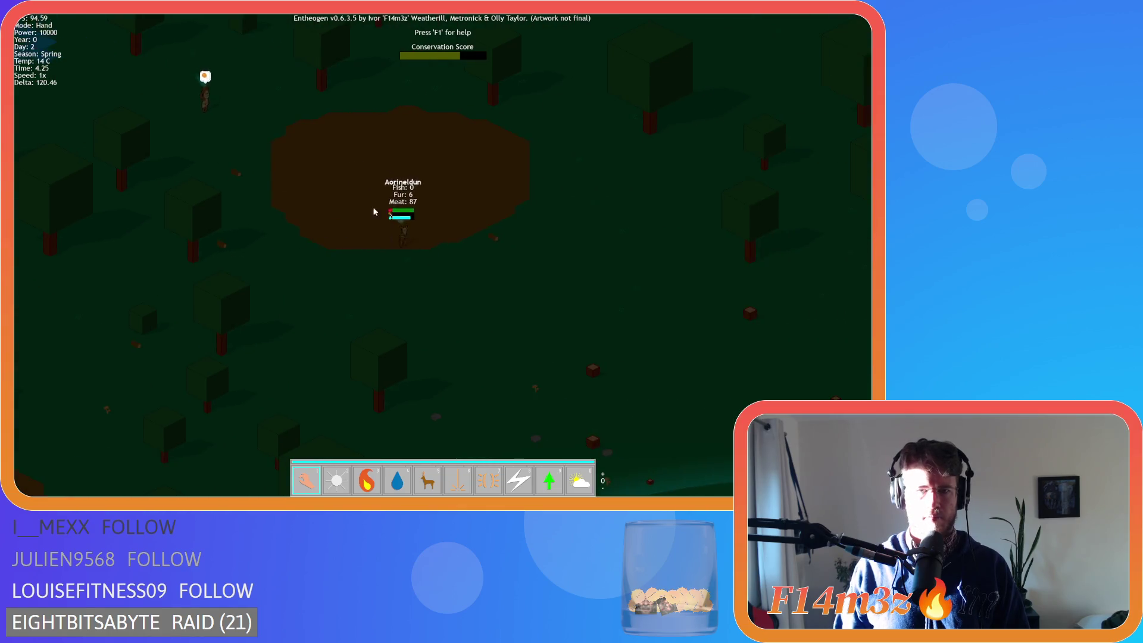
key(w+a)
key(s+d)
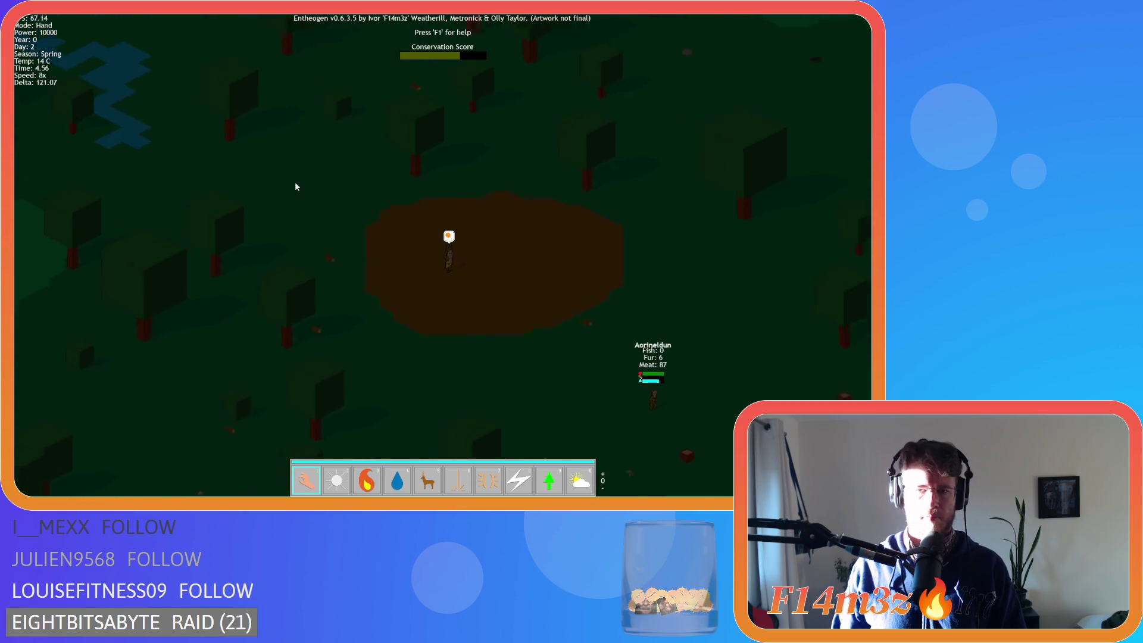
key(plus)
key(plus)
key(plus)
key(s)
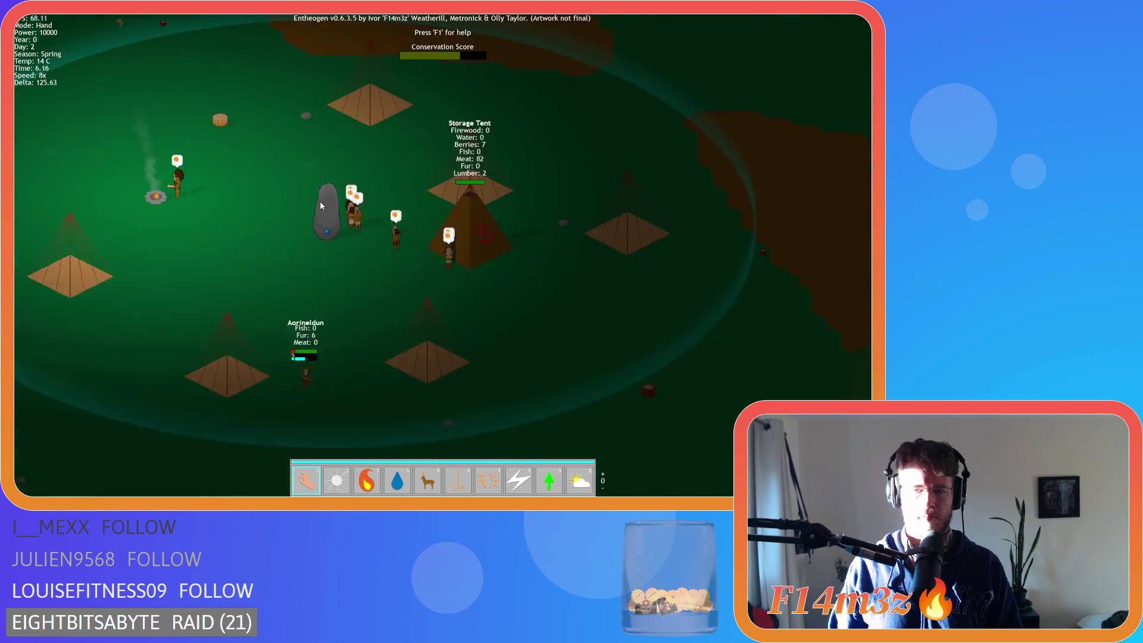
key(w+a)
key(w+a)
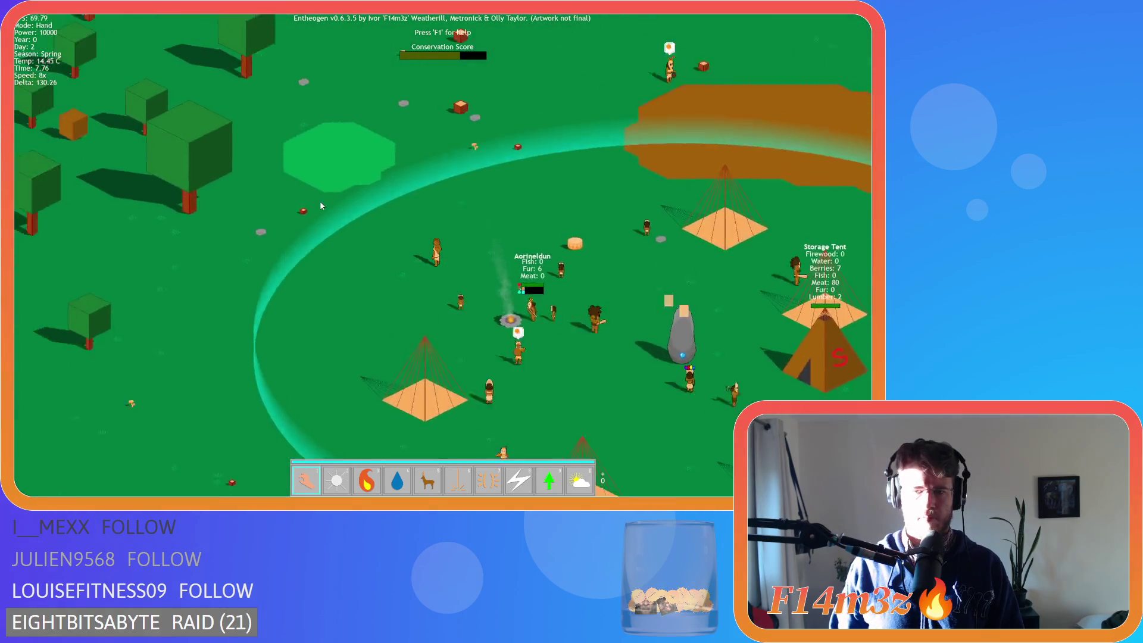
key(w+a)
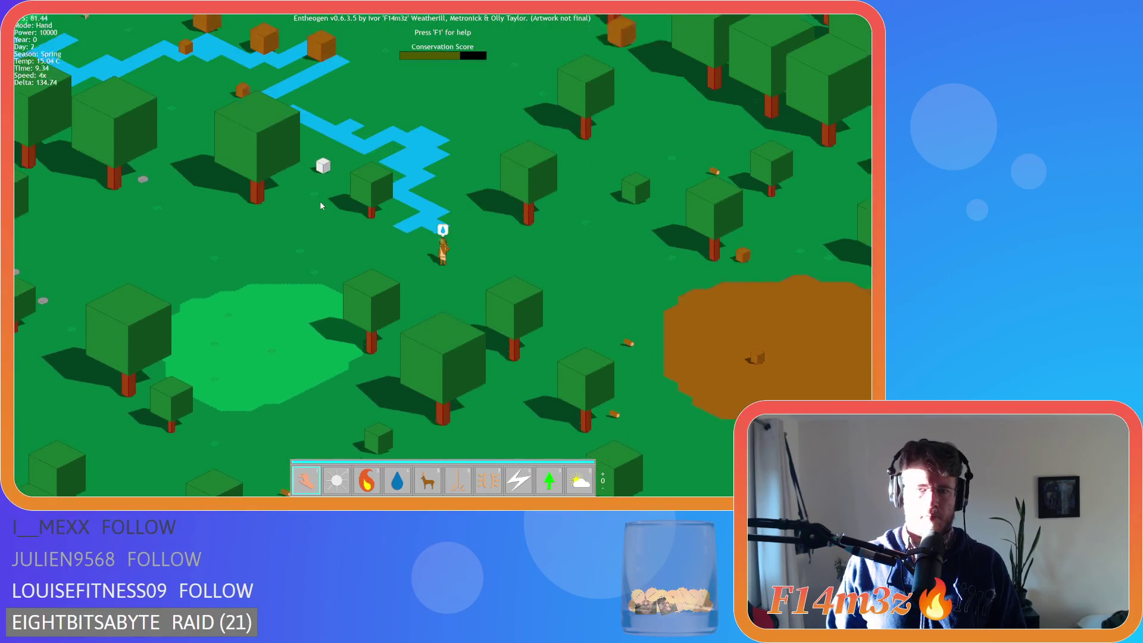
scroll(399, 244, up, 5)
scroll(400, 248, down, 5)
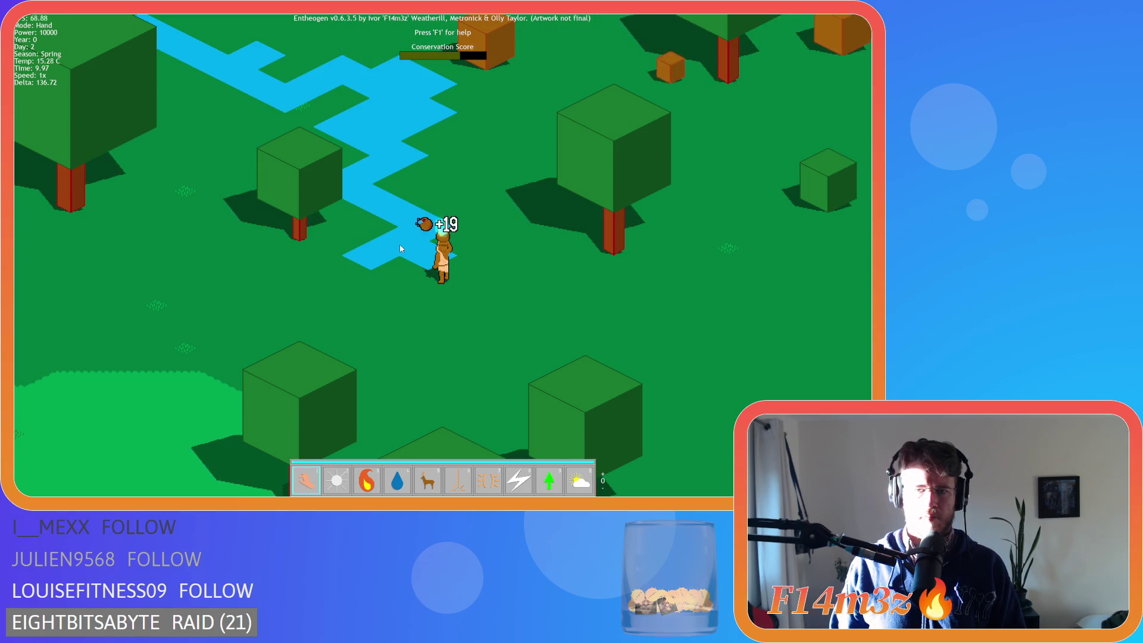
Follow the villager through the forest onto the grass, toggling between 8x and normal speed.
key(d)
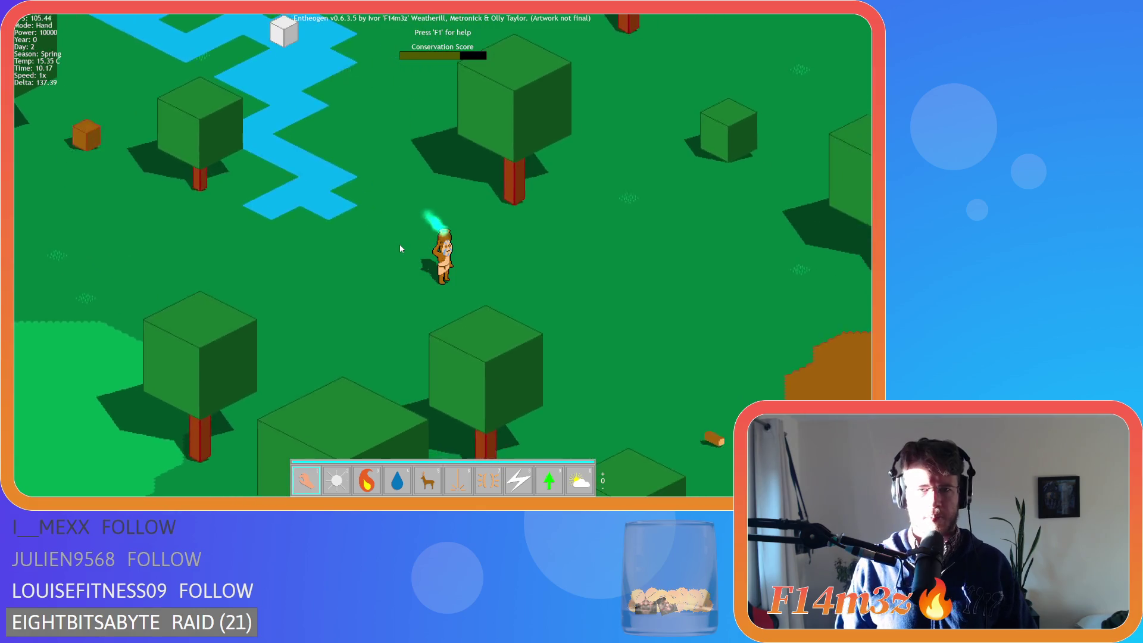
key(d)
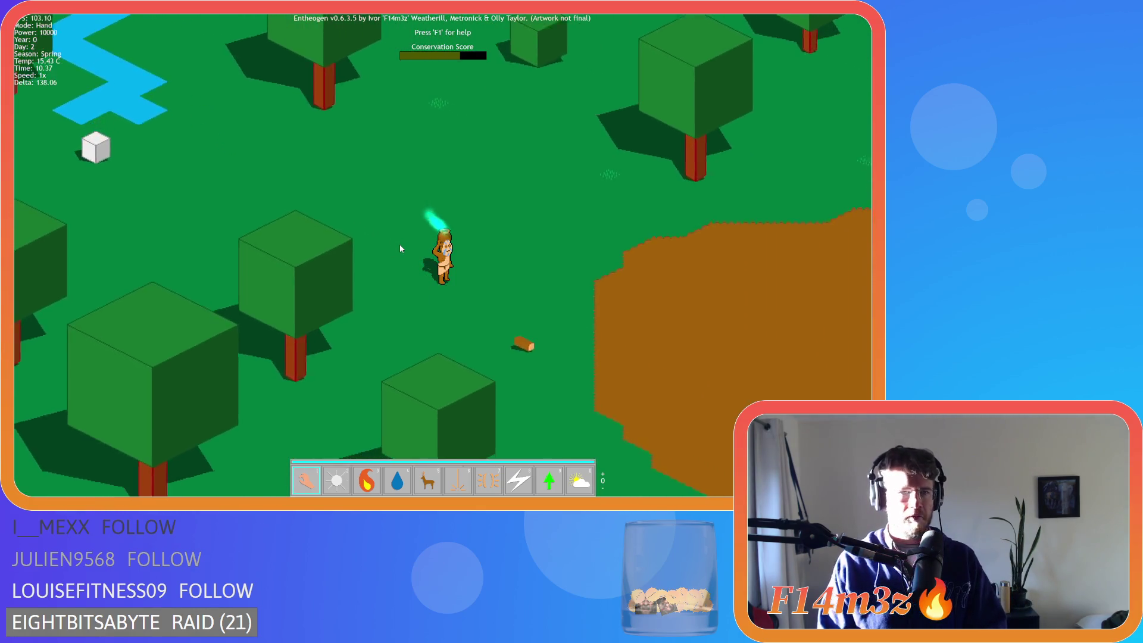
key(d)
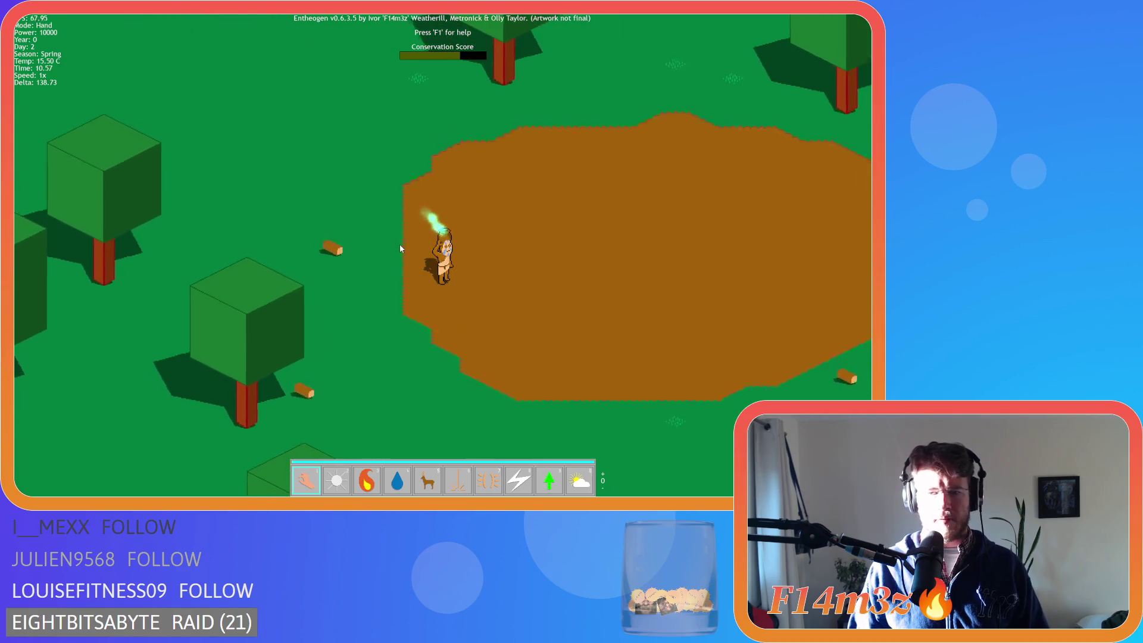
key(d)
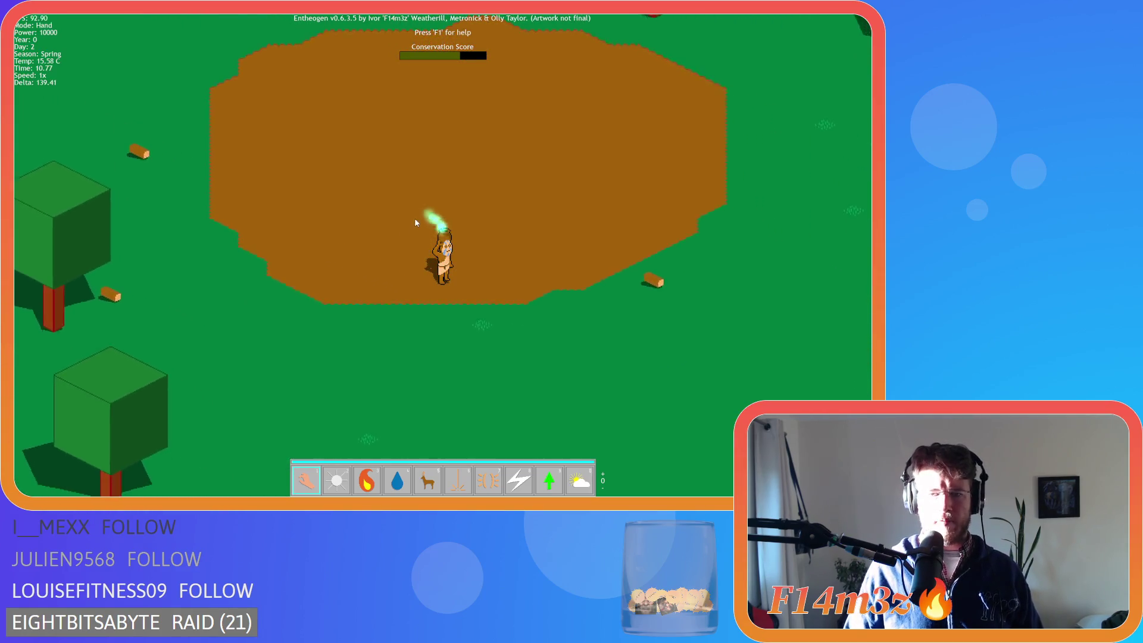
key(d)
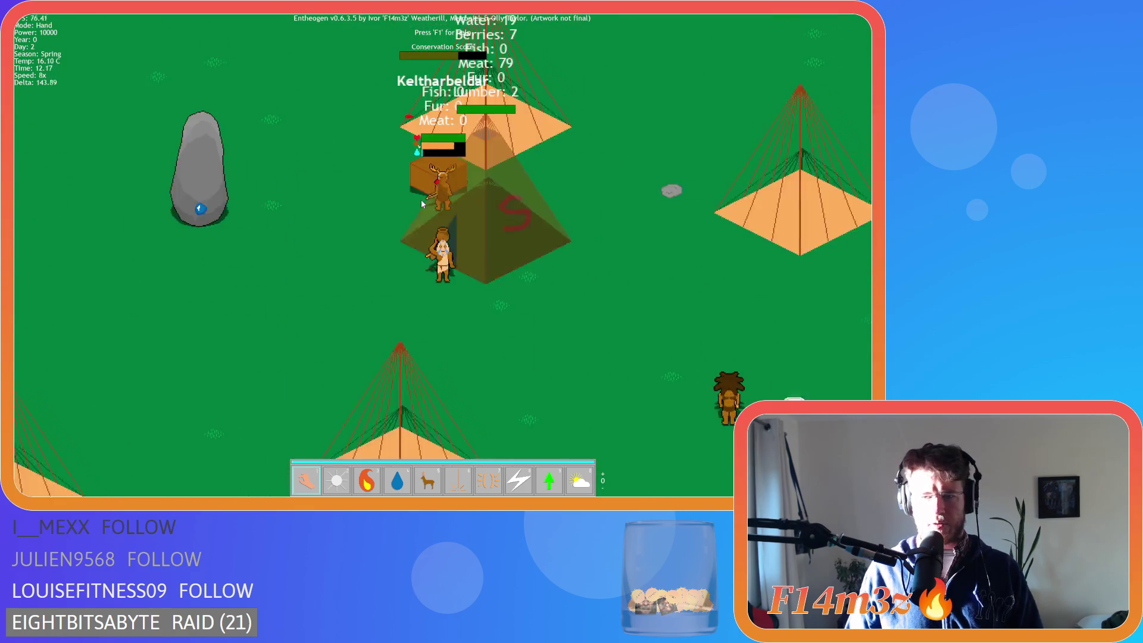
key(w)
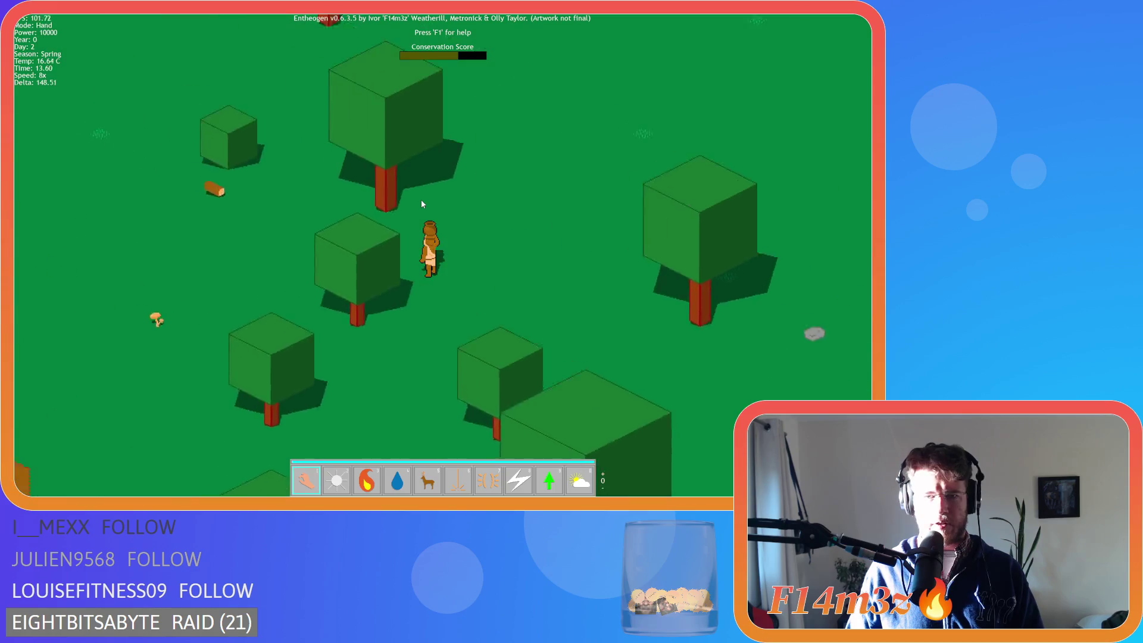
key(w)
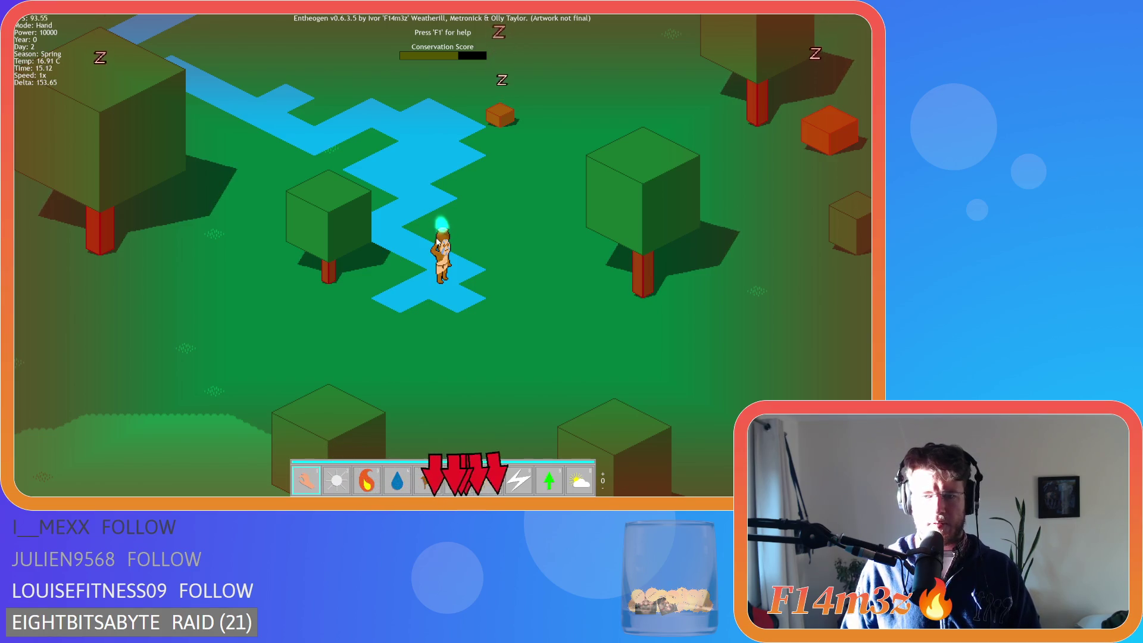
Follow the villager from the river to the storage tent and back, switching between 8x and normal speed.
key(d)
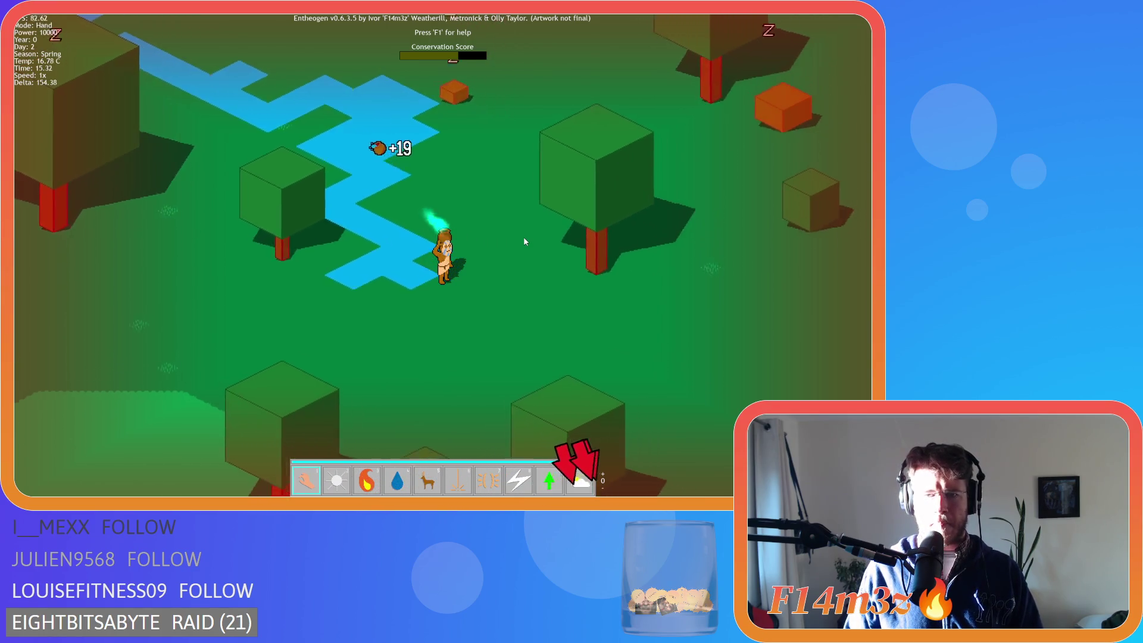
key(d)
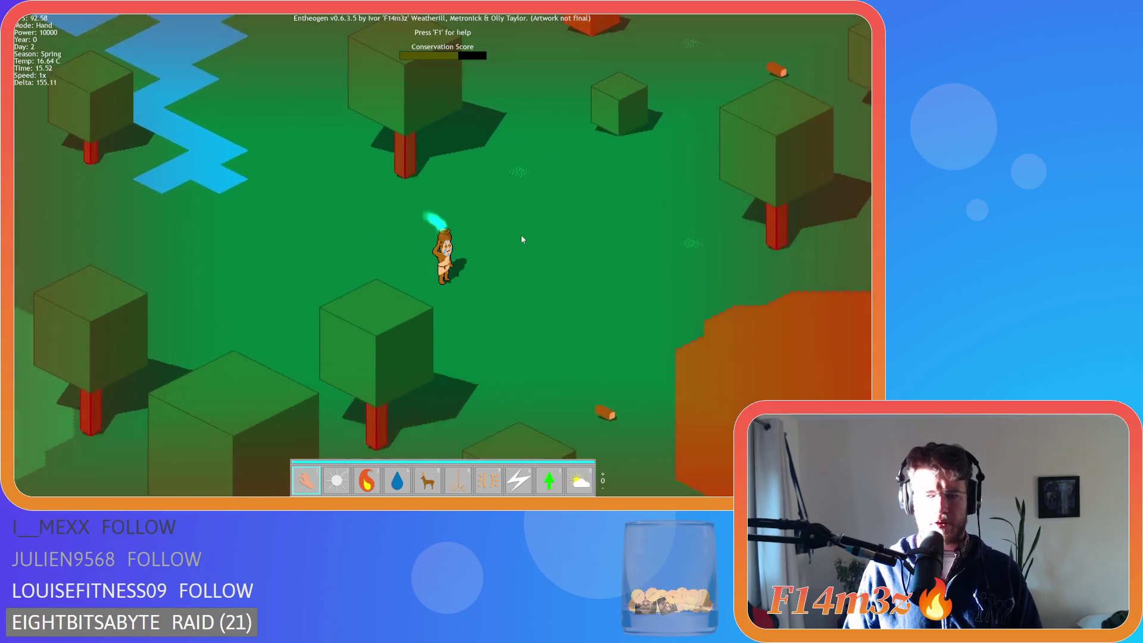
key(d)
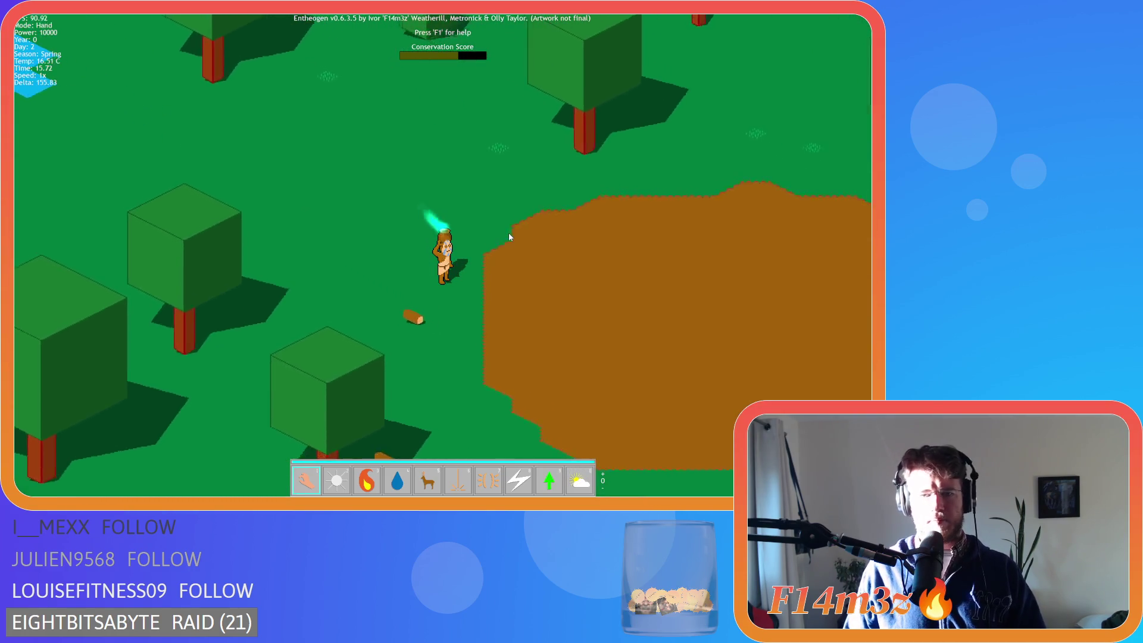
key(d)
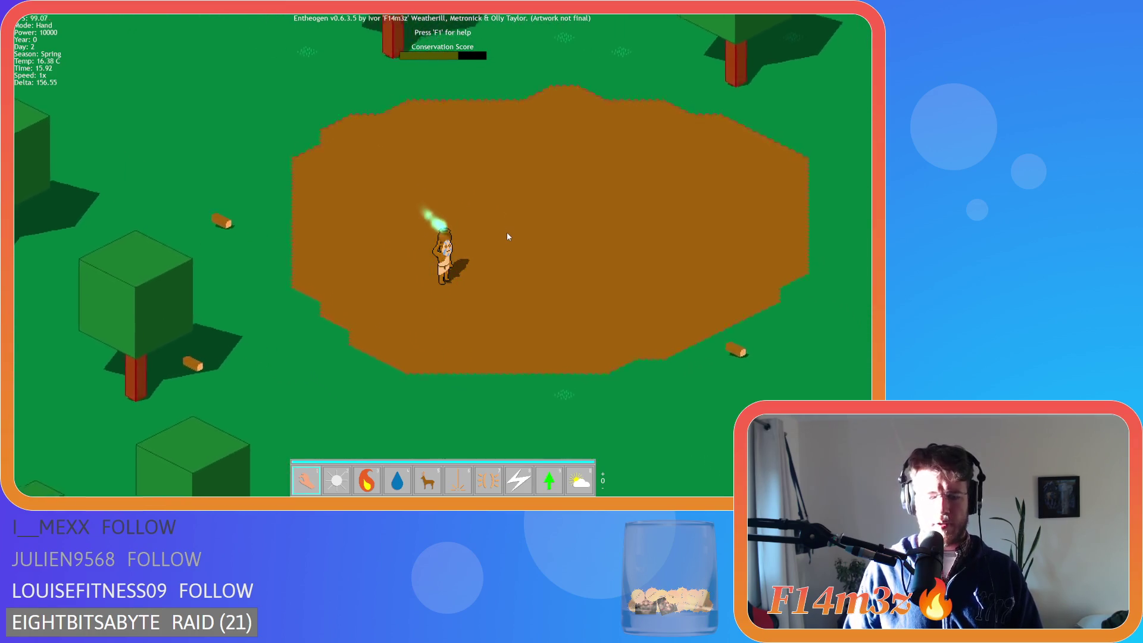
key(shift)
key(d)
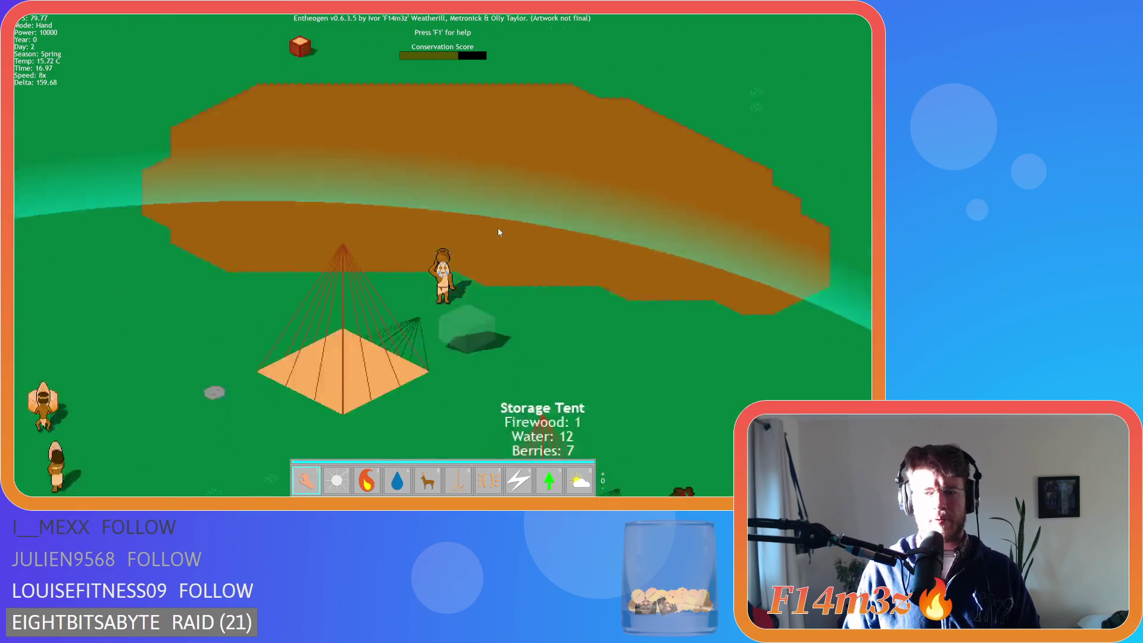
key(d)
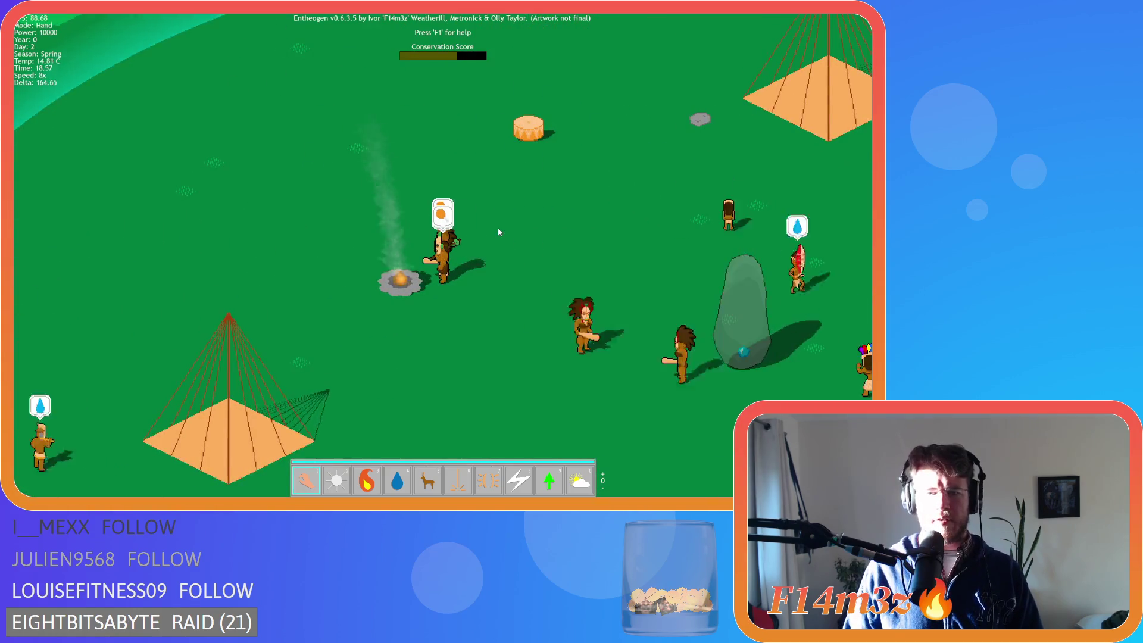
key(w)
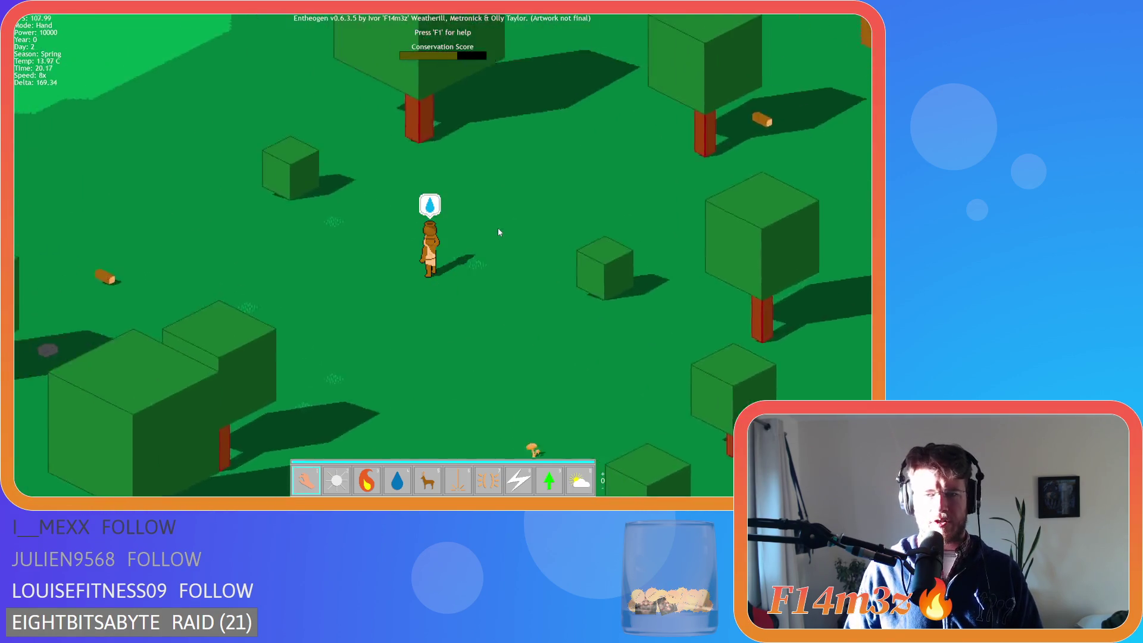
Watch the villager gather food along the river, then speed the game back up to 8x.
key(w)
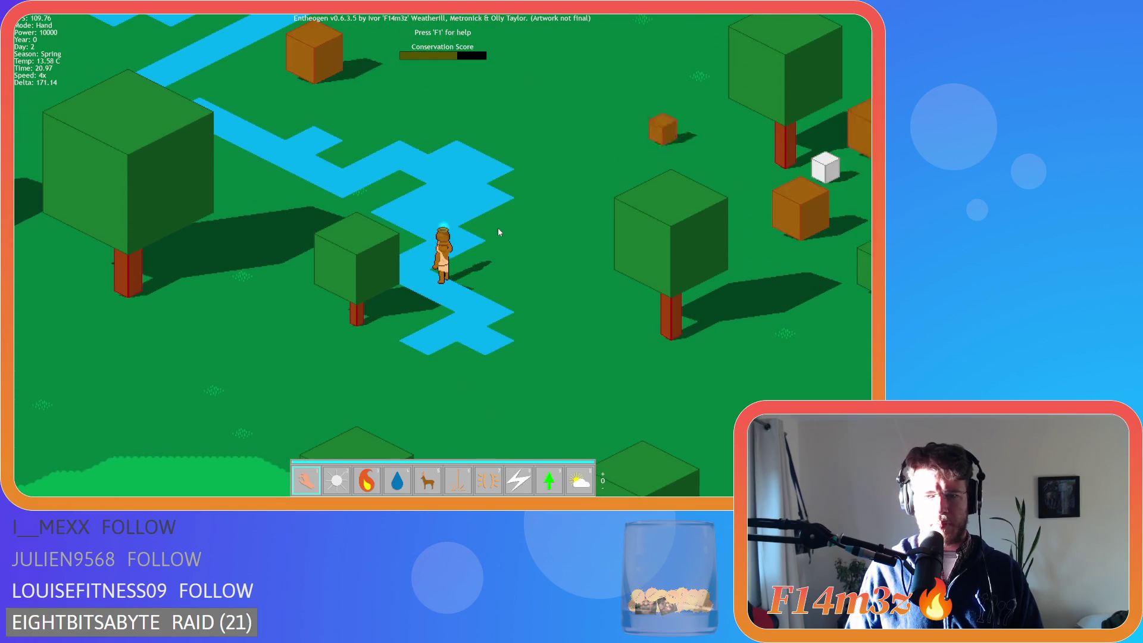
key(s)
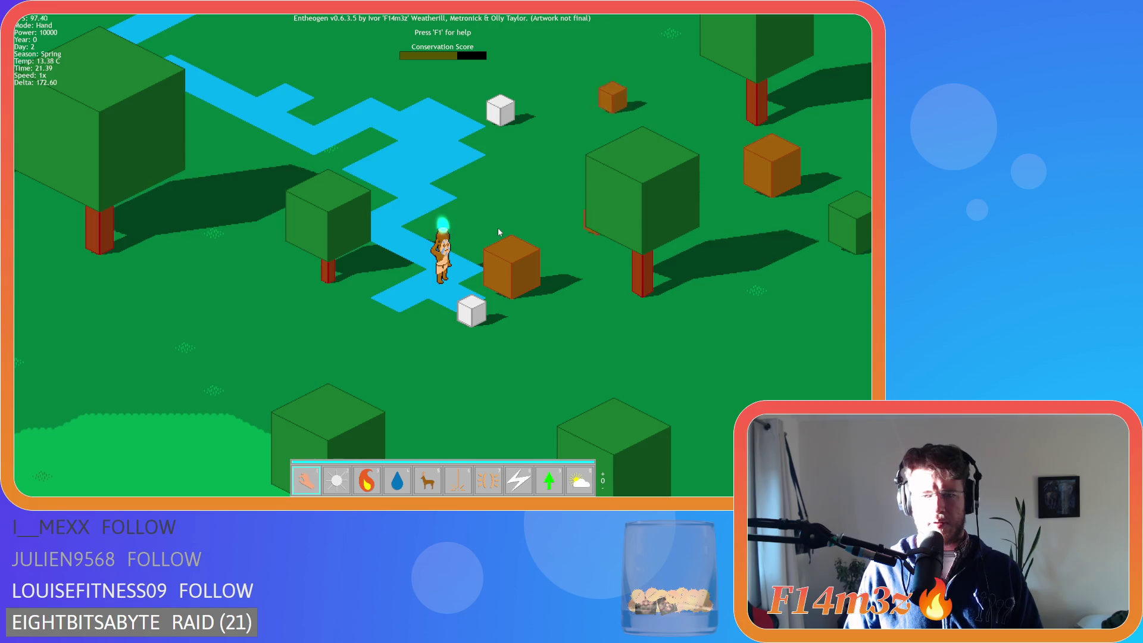
key(s)
key(s)
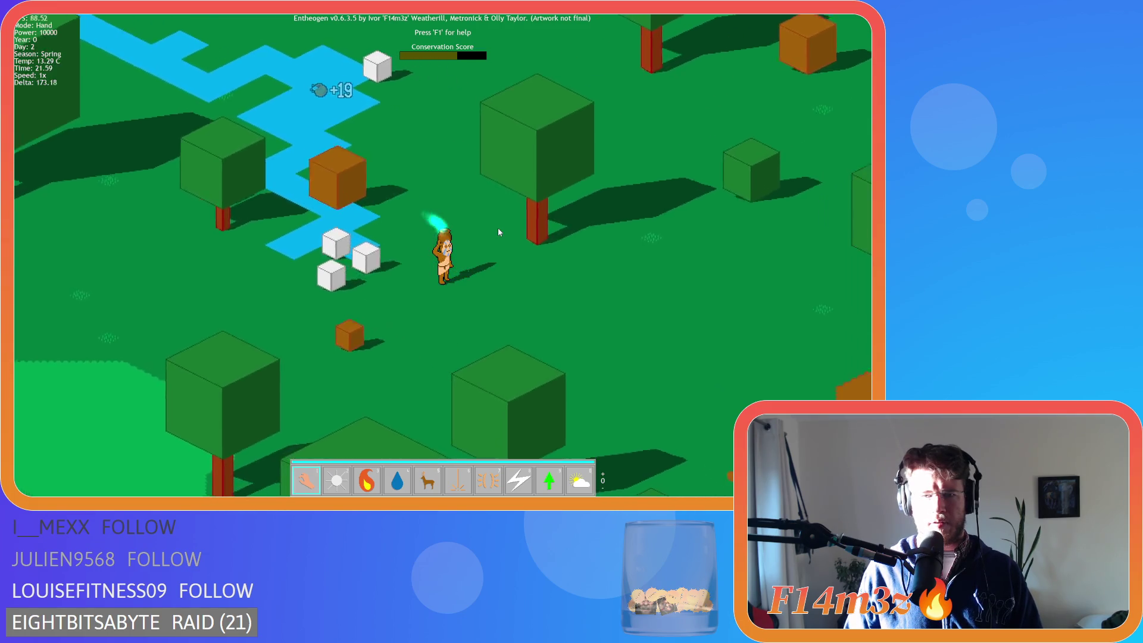
key(s)
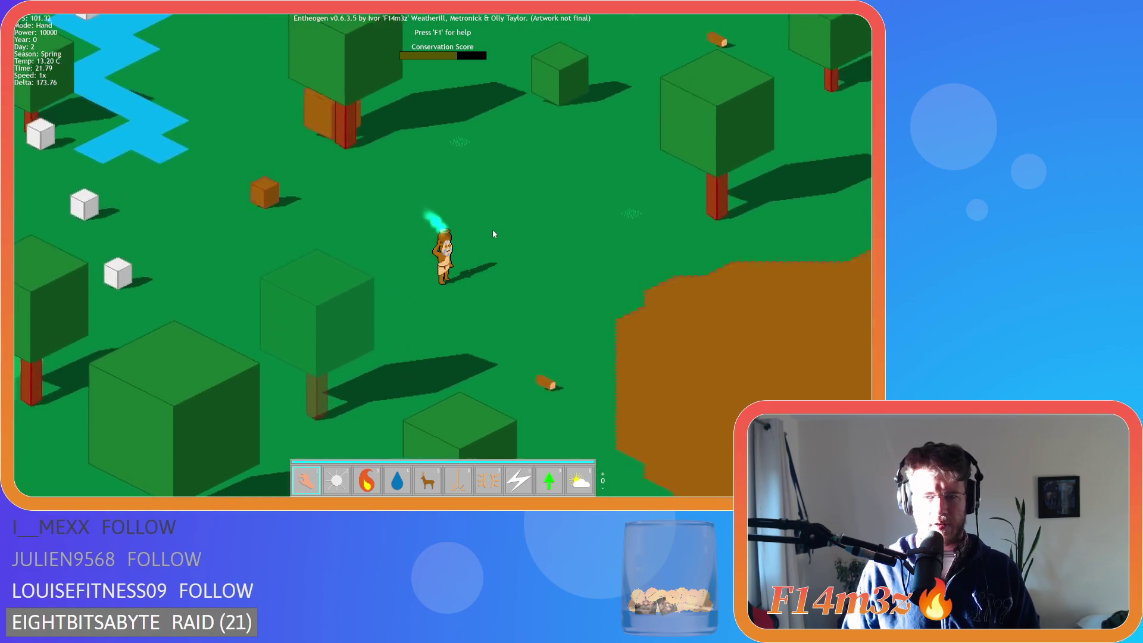
key(s)
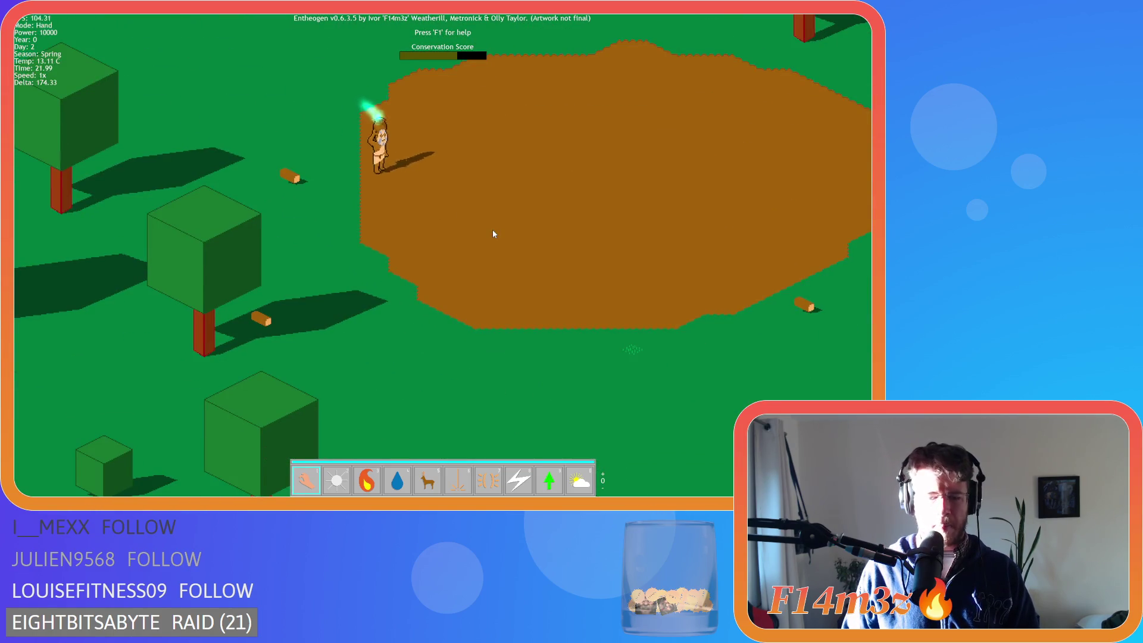
key(s)
key(plus)
key(plus)
key(plus)
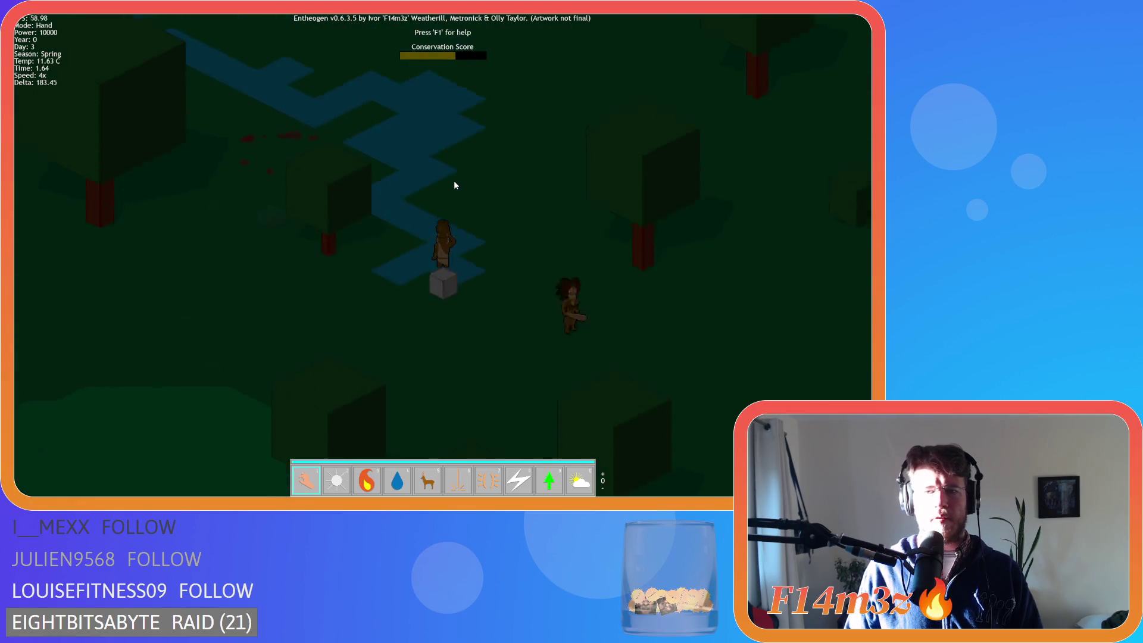
Switch to the Light power, toggle speed between 8x, 2x and normal, then load the quick save with F9.
key(minus)
key(minus)
key(minus)
key(2)
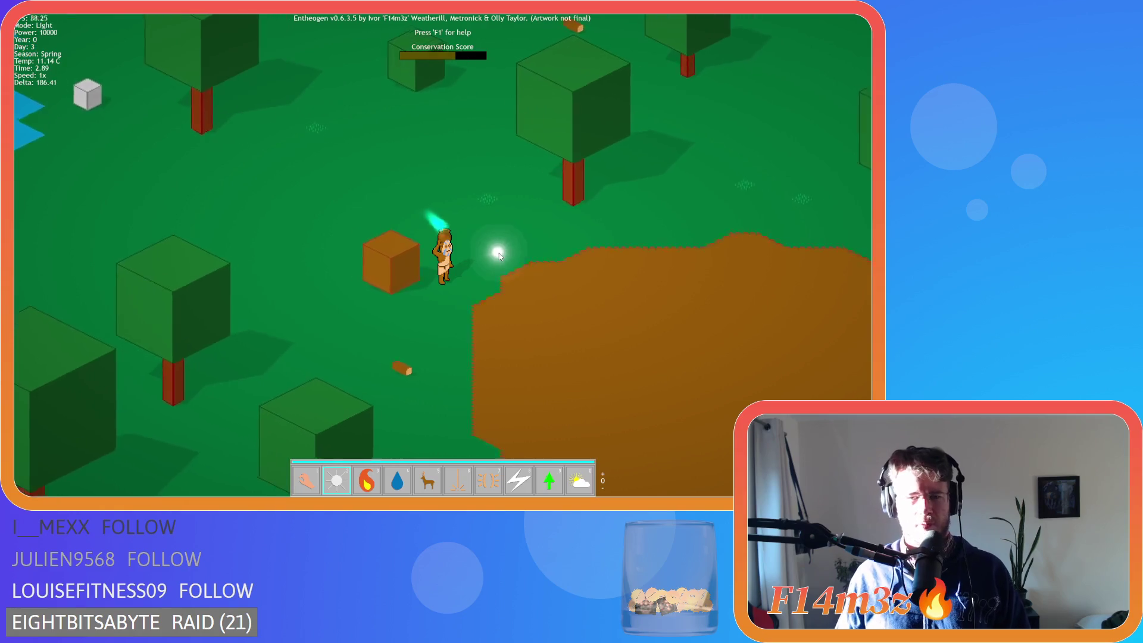
key(plus)
key(plus)
key(plus)
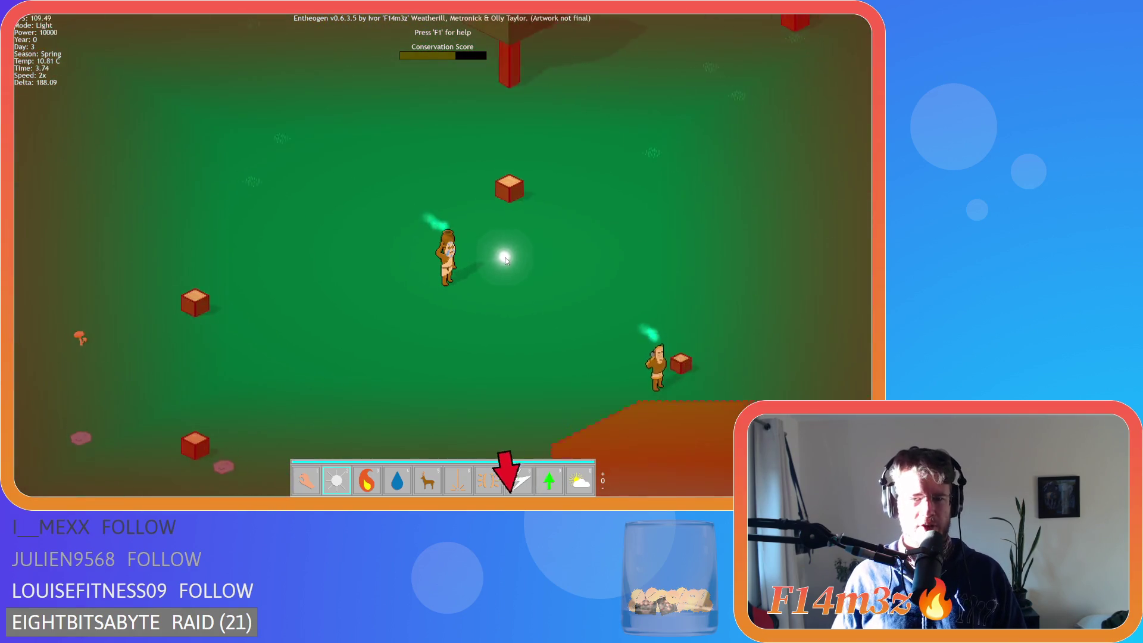
key(minus)
key(minus)
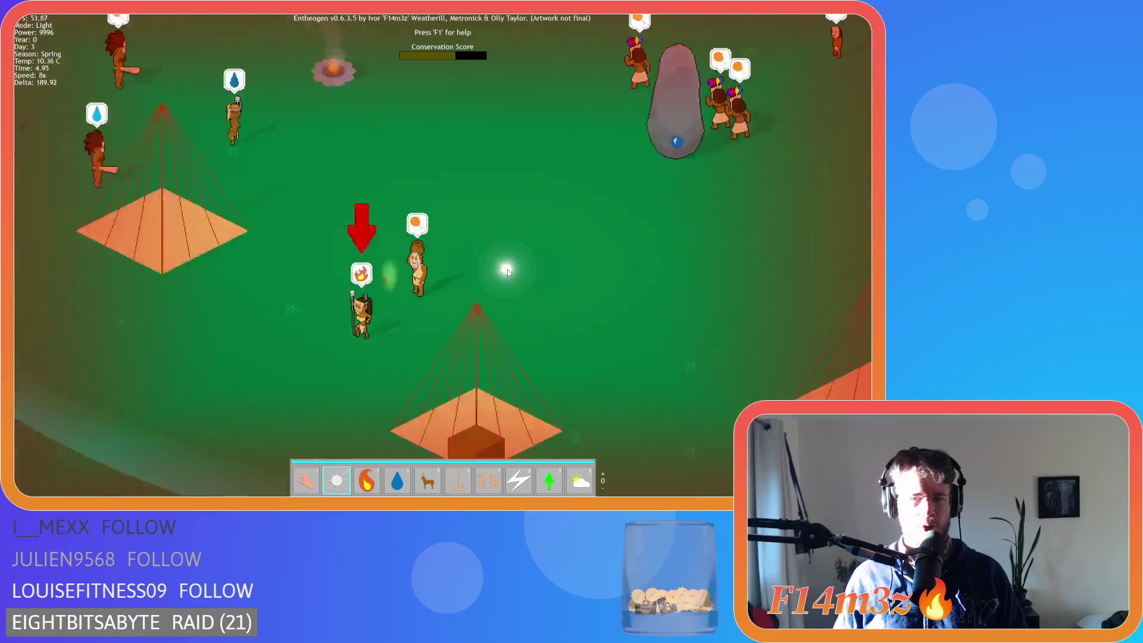
key(plus)
key(plus)
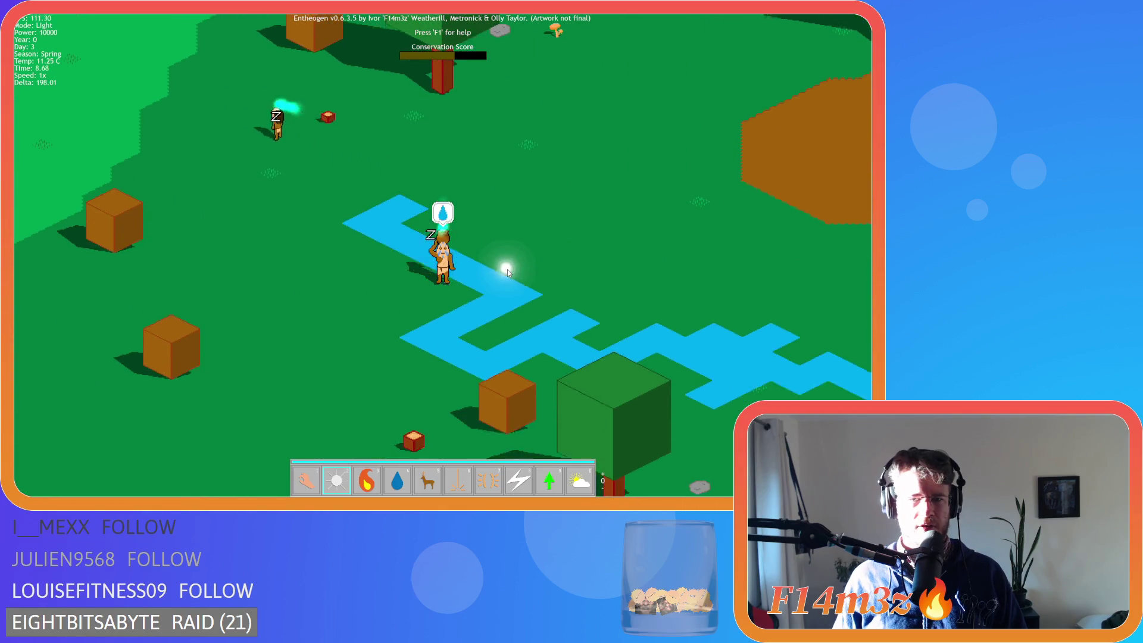
key(minus)
key(minus)
key(minus)
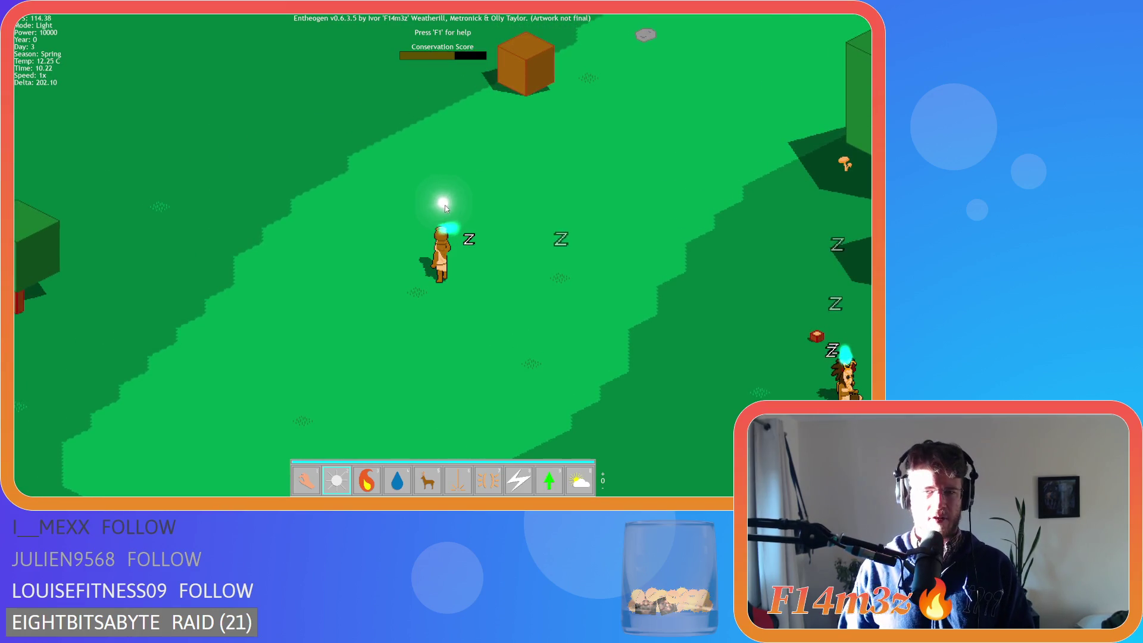
key(F9)
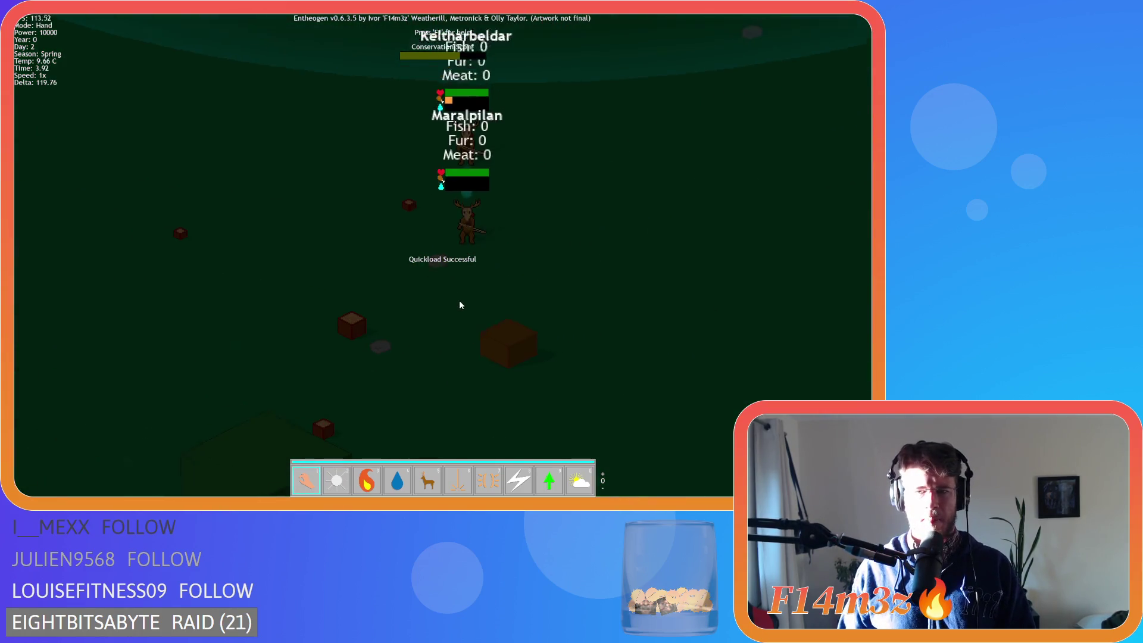
Change power mode, follow the creatures toward the tree and river, then quit to the main menu.
key(2)
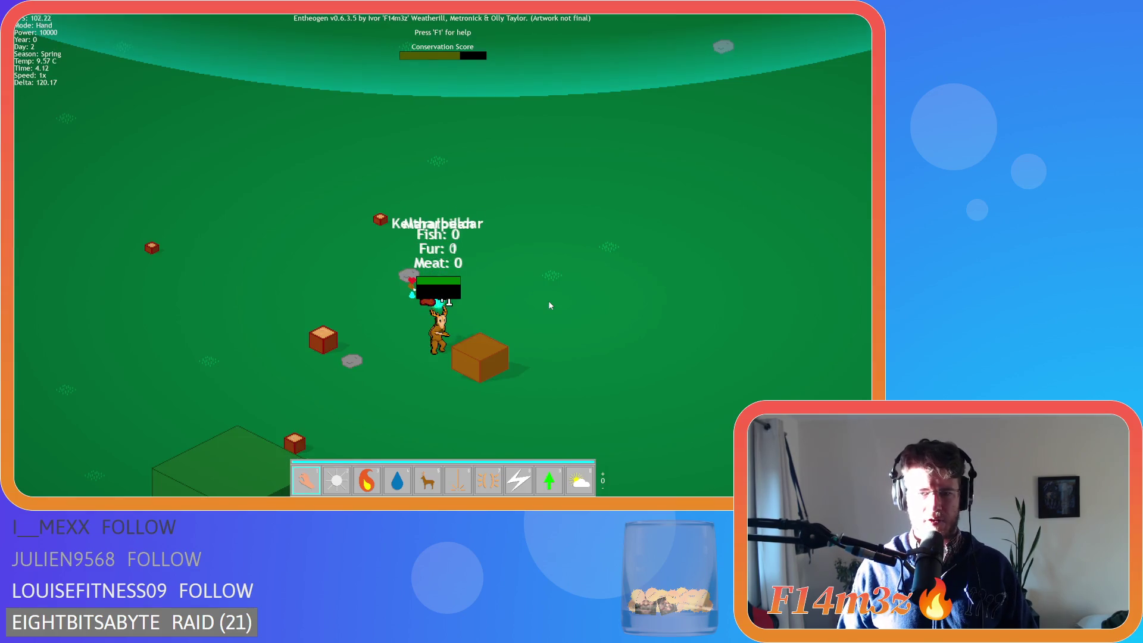
key(s)
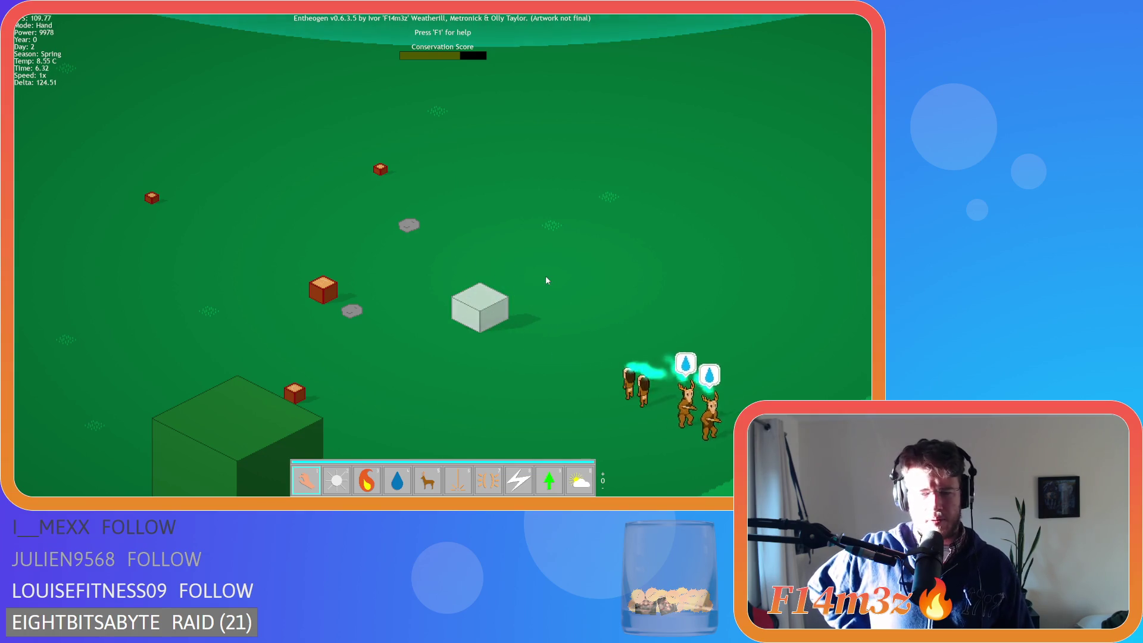
key(Right)
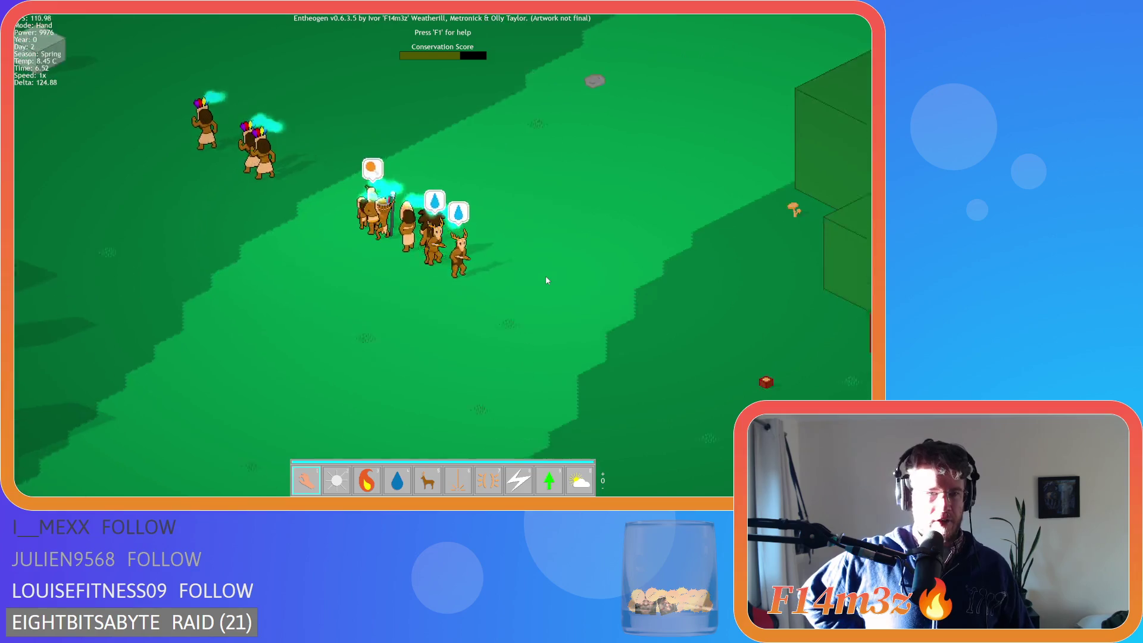
key(Down)
key(Right)
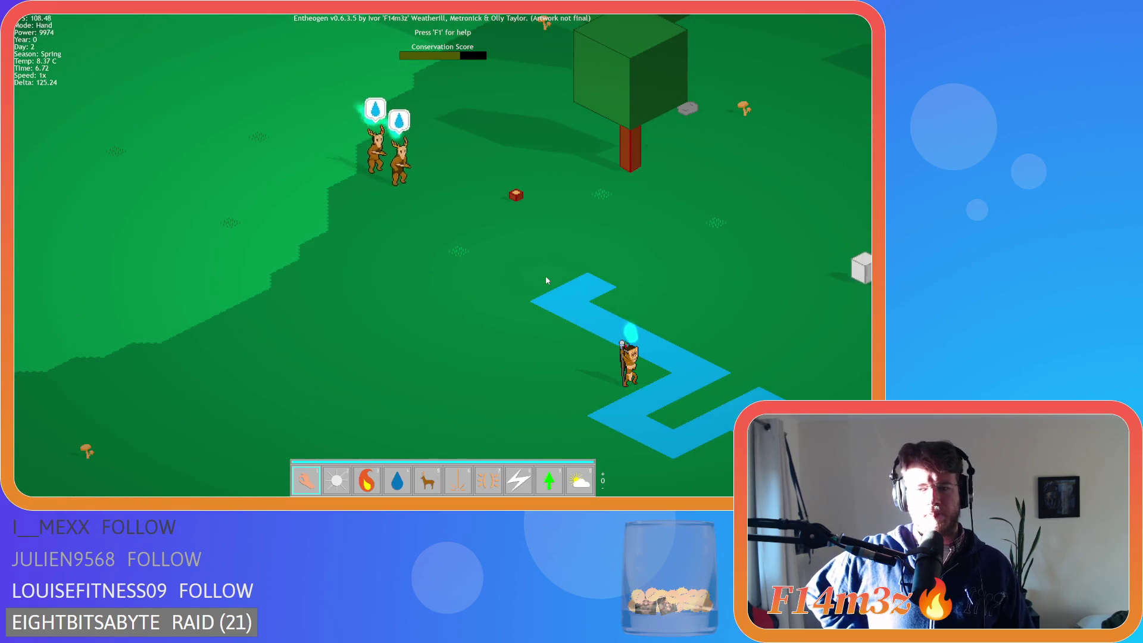
key(Escape)
key(Return)
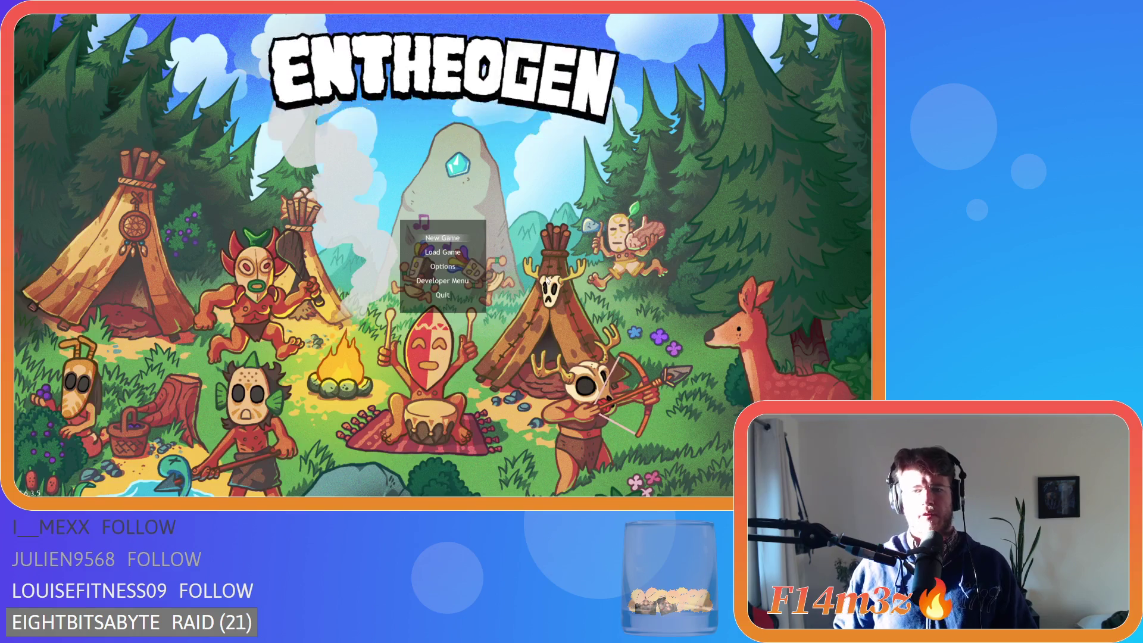
Close the game and return to ob_human's Create event at line 2034 in the tree-felling code.
key(alt+F4)
scroll(448, 208, up, 3)
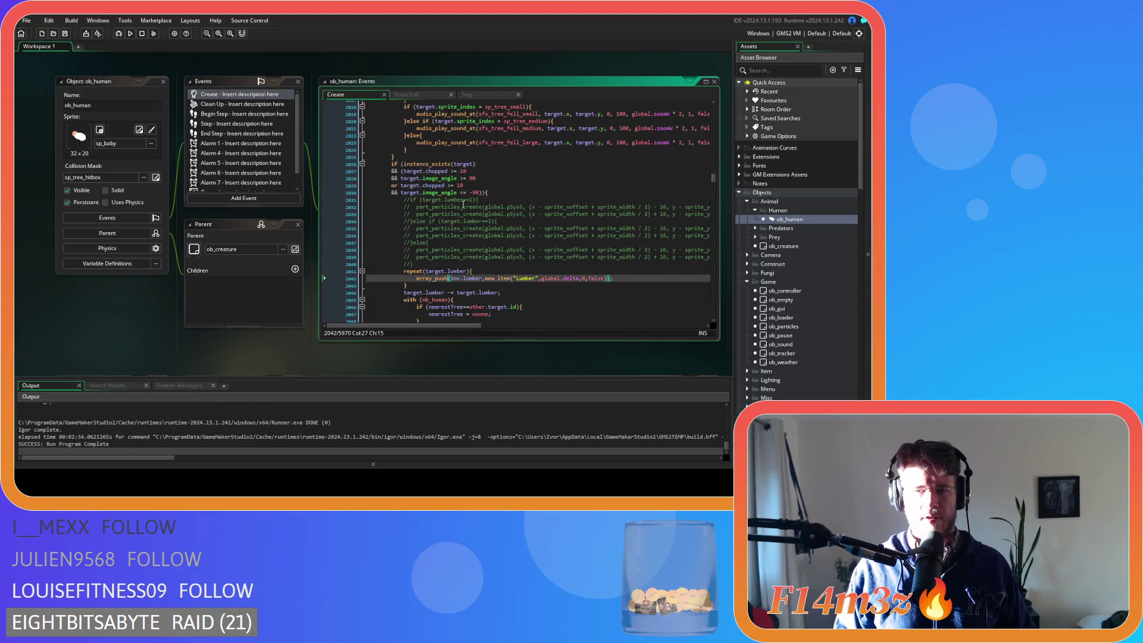
scroll(474, 233, up, 1)
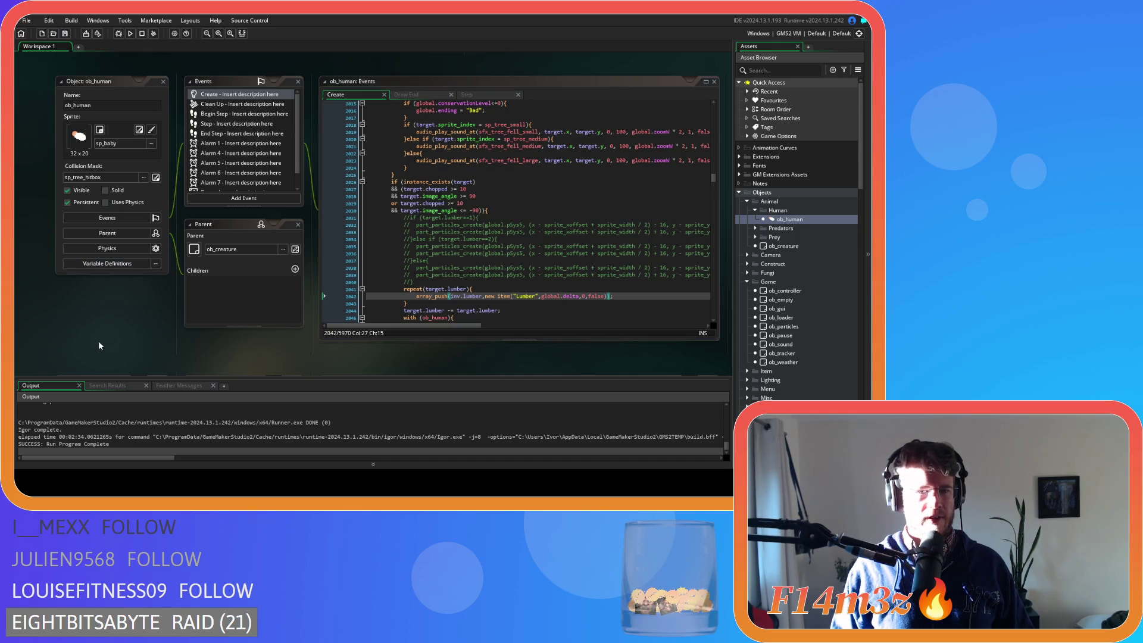
click(481, 239)
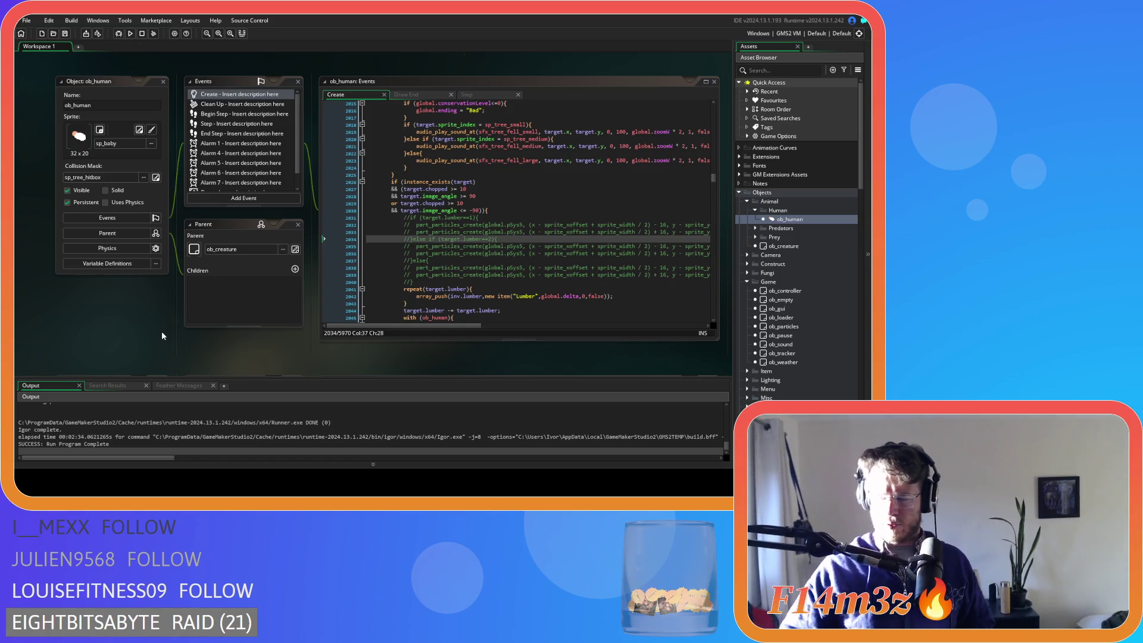
key(ctrl+f)
Delete the commented-out particle lines from the berry-picking code.
key(Delete)
click(452, 135)
key(Delete)
key(Left)
key(Left)
key(BackSpace)
key(Right)
key(Right)
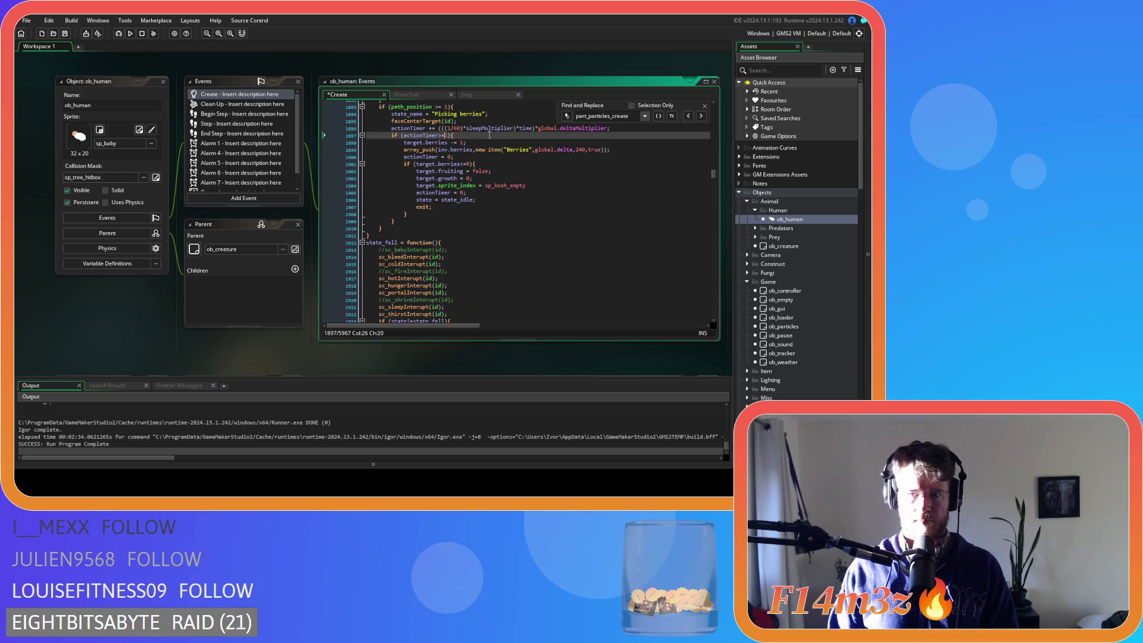
Add itemCount(id,global.pFish,1) after the berries array_push line and select the next commented particle block.
click(619, 151)
key(Return)
key(ctrl+v)
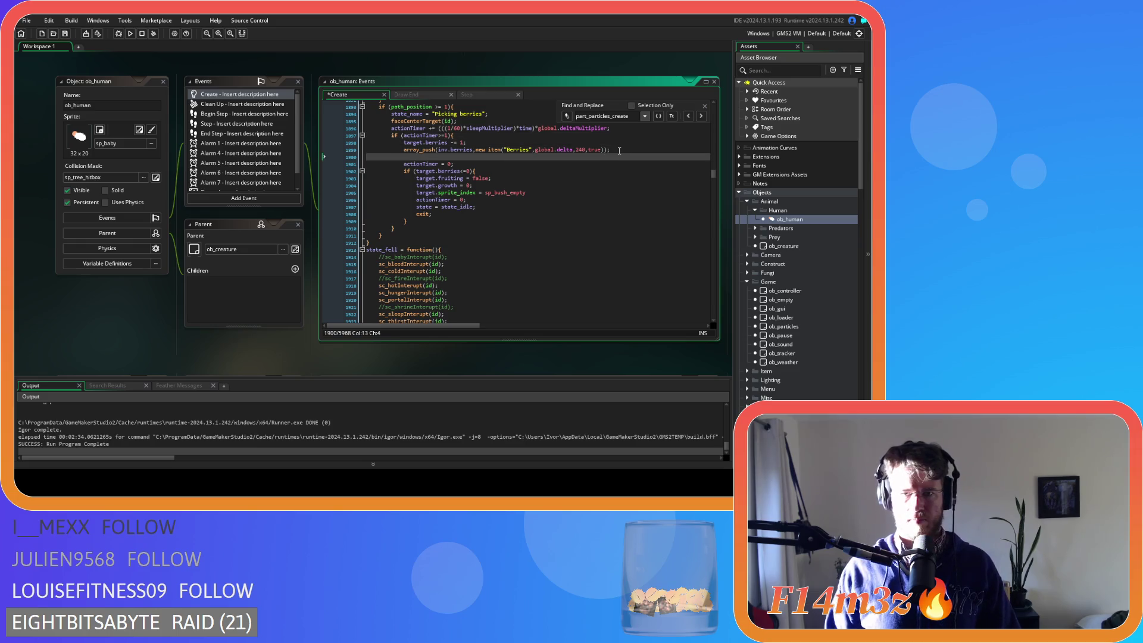
click(703, 118)
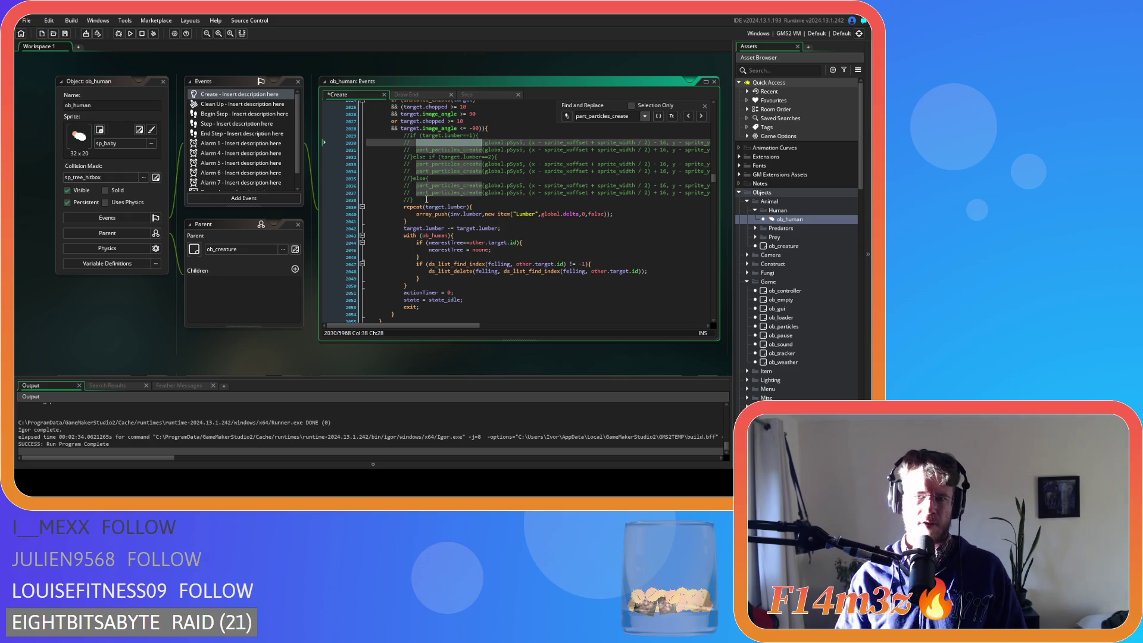
drag(426, 199, 325, 137)
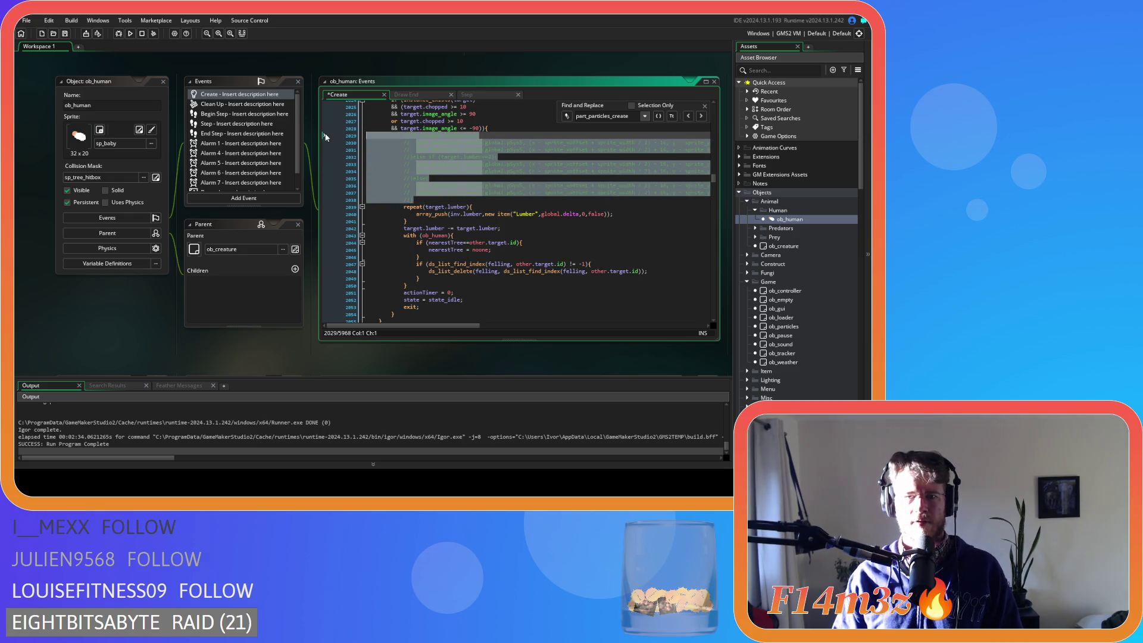
Replace the tree-felling particle block with itemCount(id,global.pFish,target.lumber) after the loop and save.
key(Delete)
click(429, 150)
key(Return)
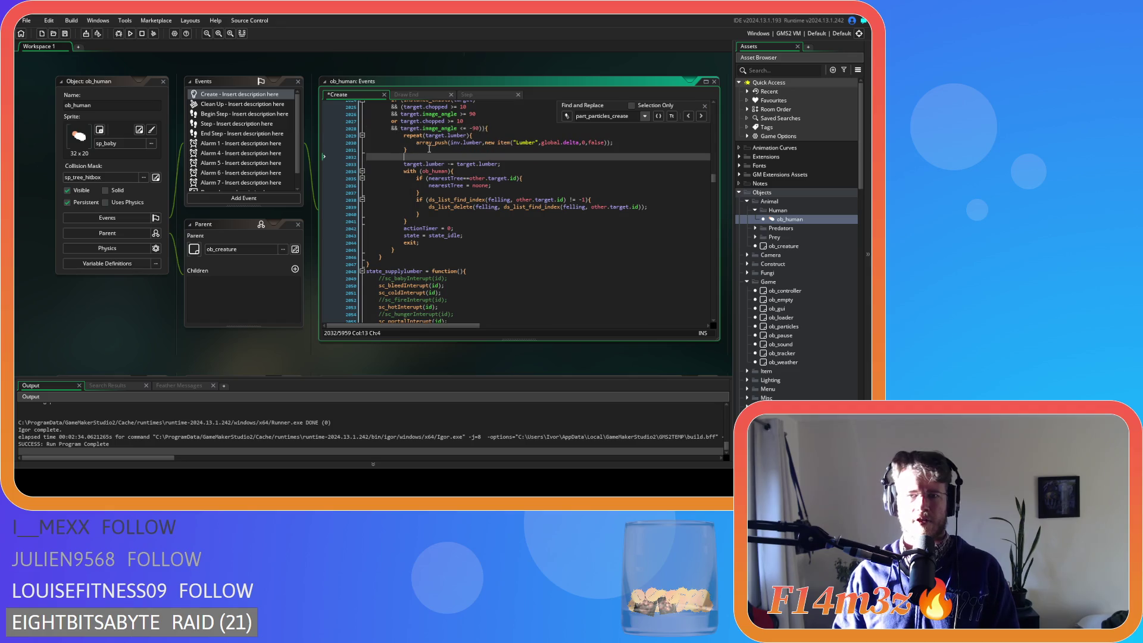
text(itemCount(id,global.pFish,1)
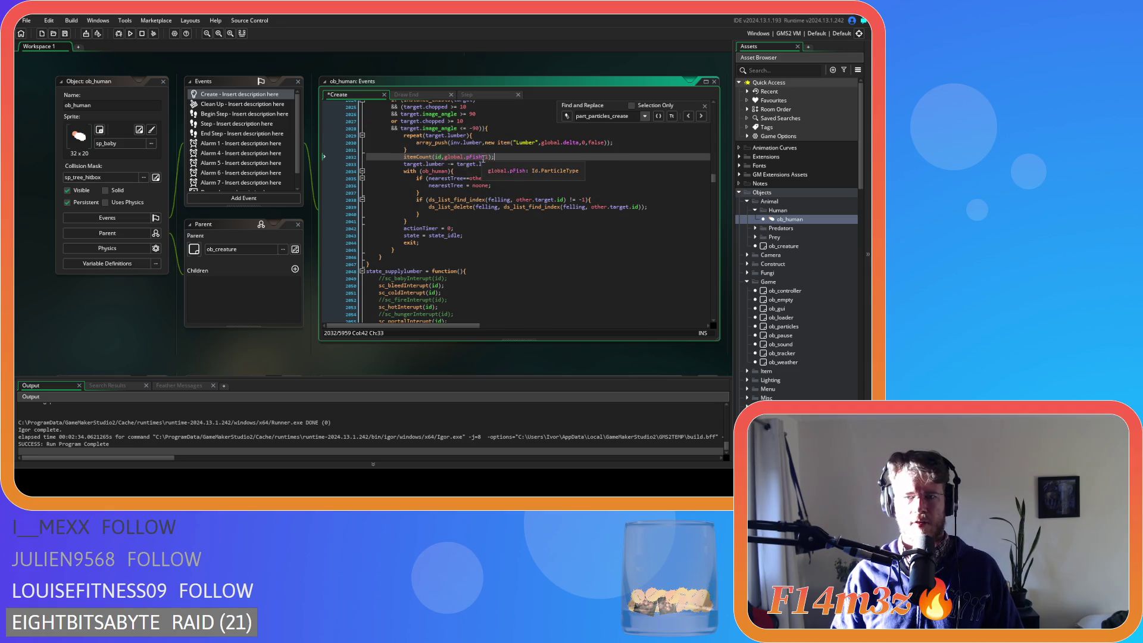
text(target)
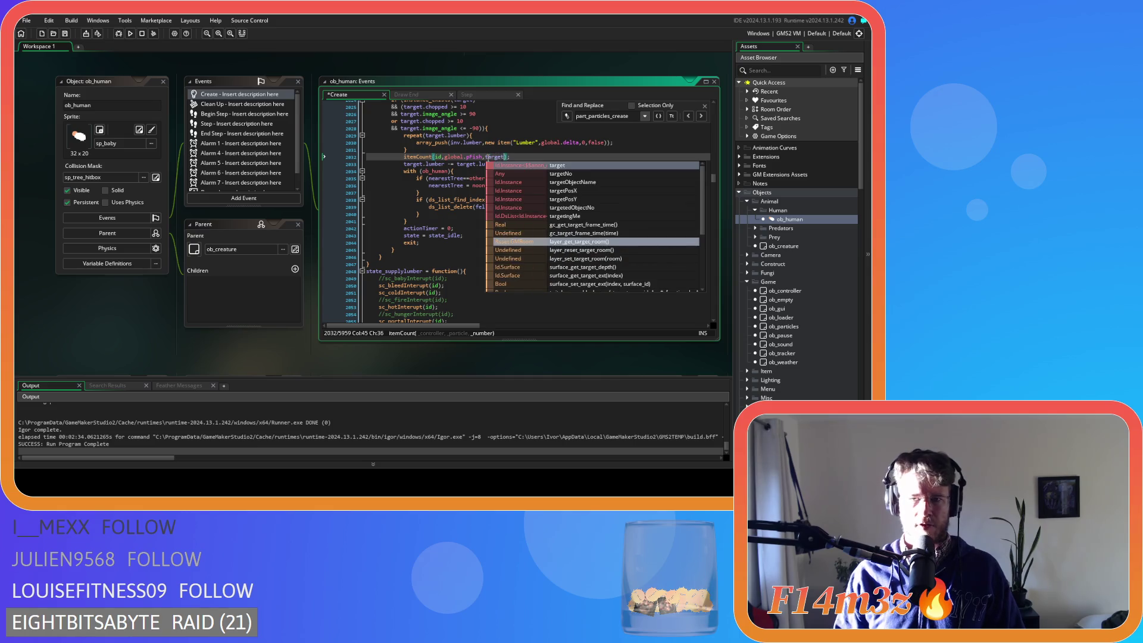
text(.lumber)
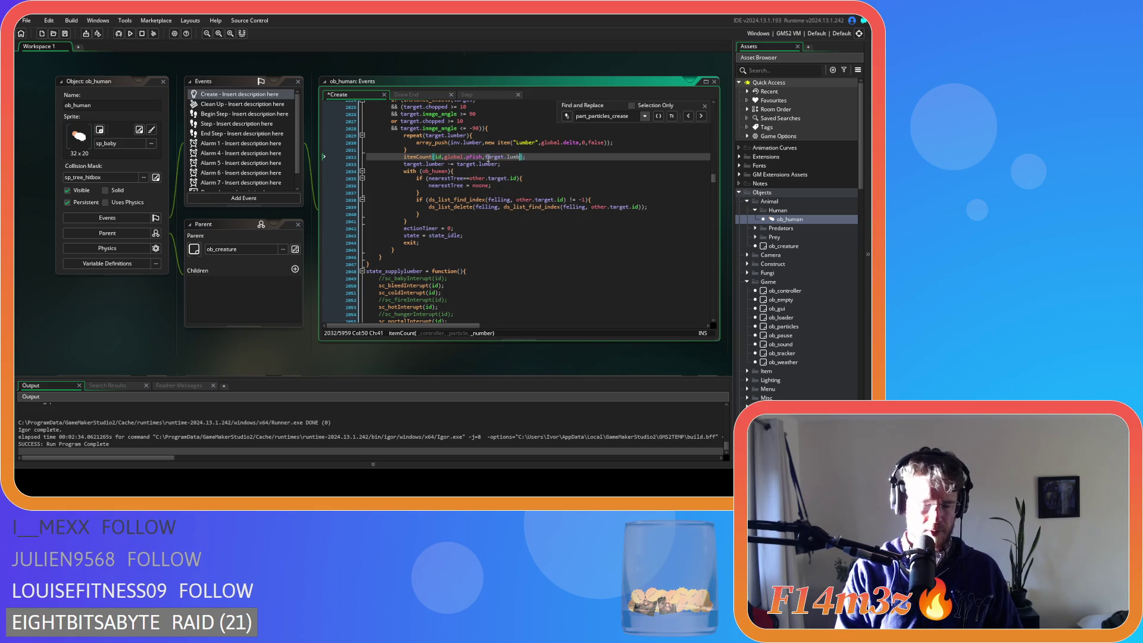
key(End)
key(ctrl+s)
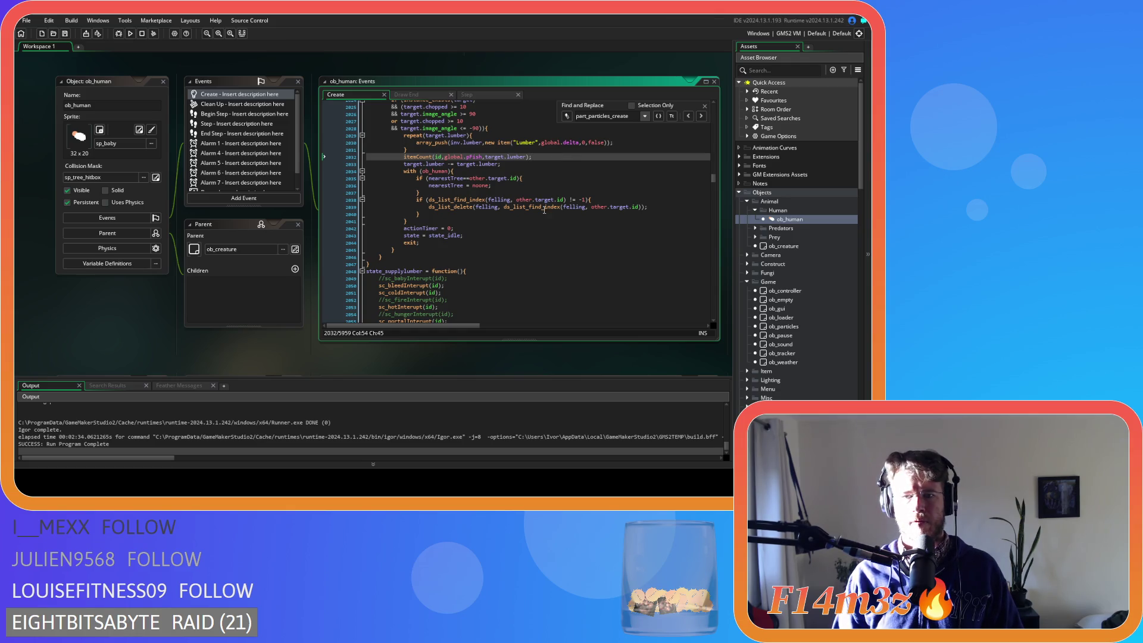
click(702, 116)
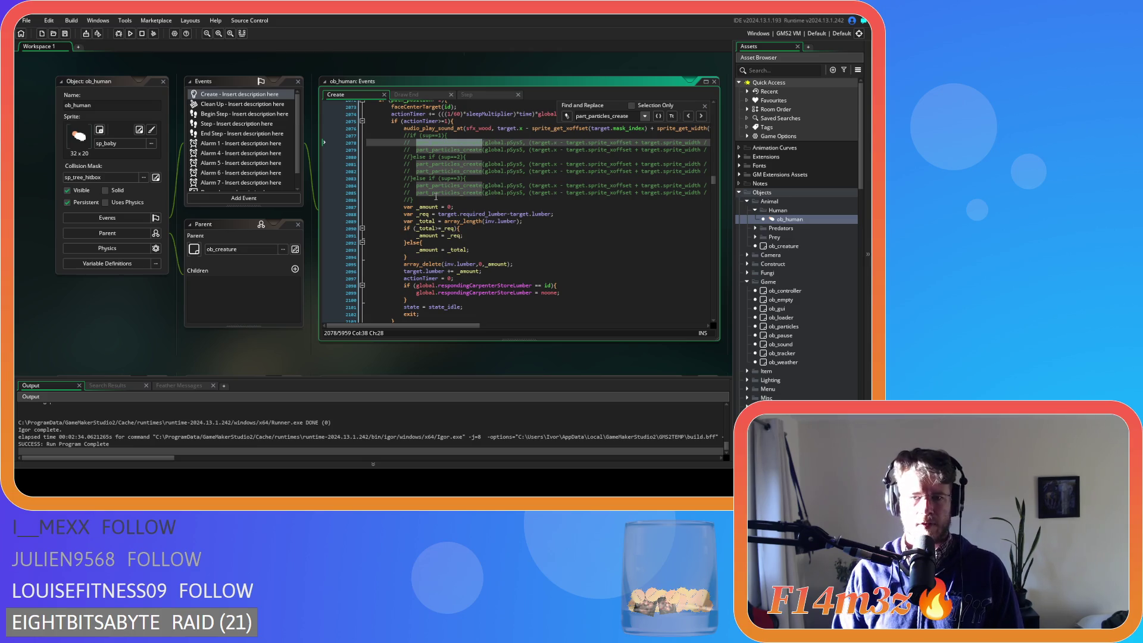
mouse_move(419, 199)
mouse_down()
mouse_move(303, 169)
mouse_move(272, 139)
mouse_up()
Delete the commented particle block and paste an itemCount call on a new line after array_delete.
key(BackSpace)
key(BackSpace)
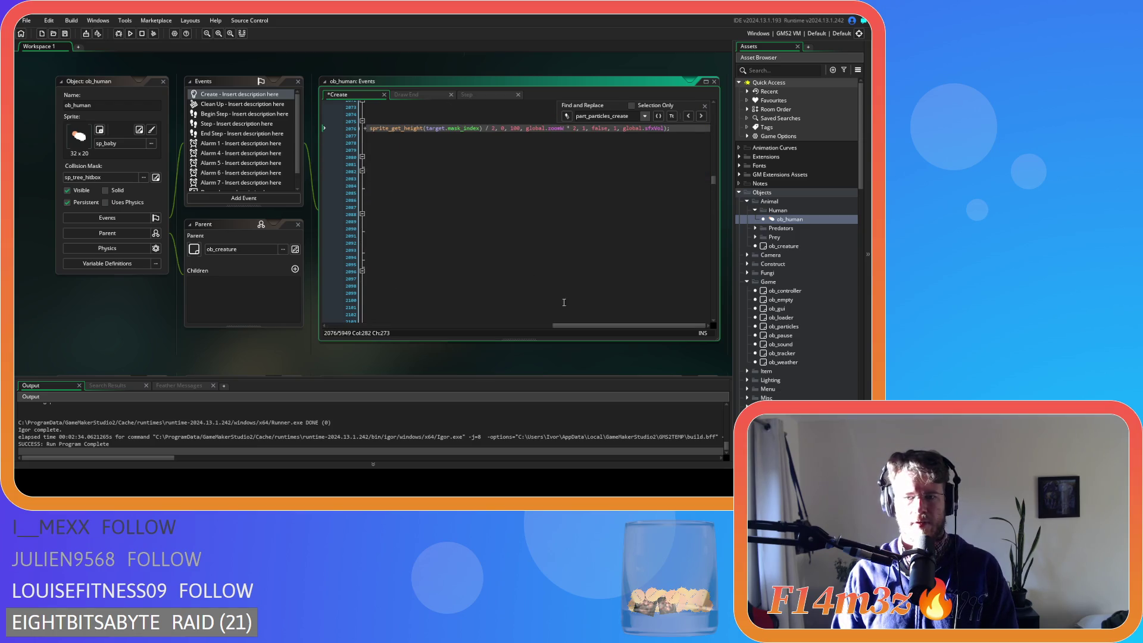
drag(565, 323, 338, 323)
scroll(464, 203, up, 1)
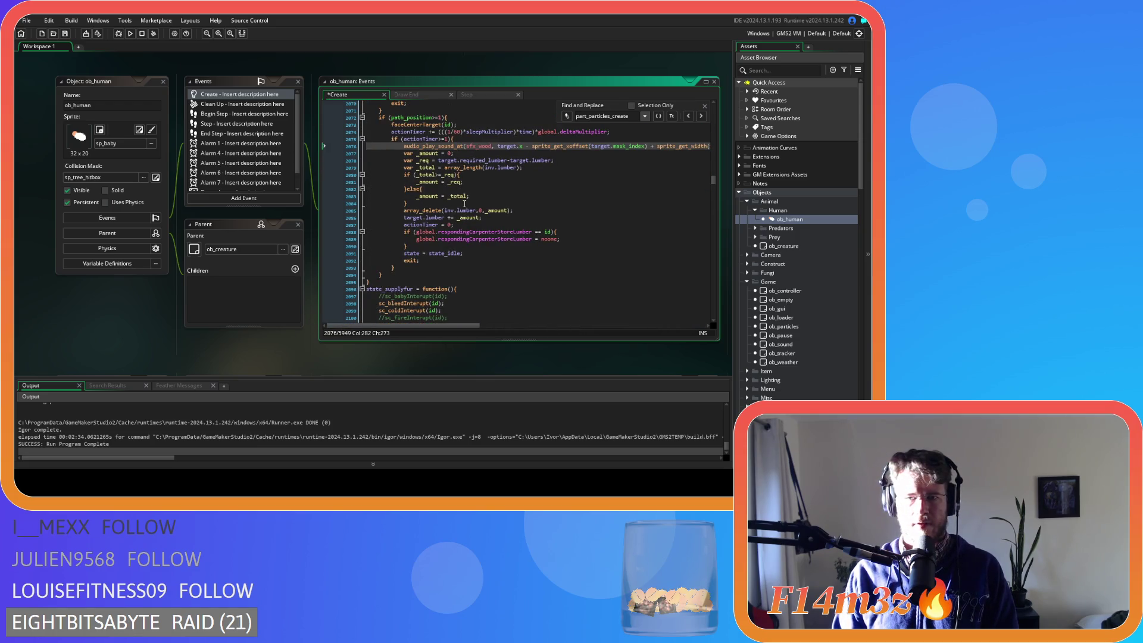
click(470, 203)
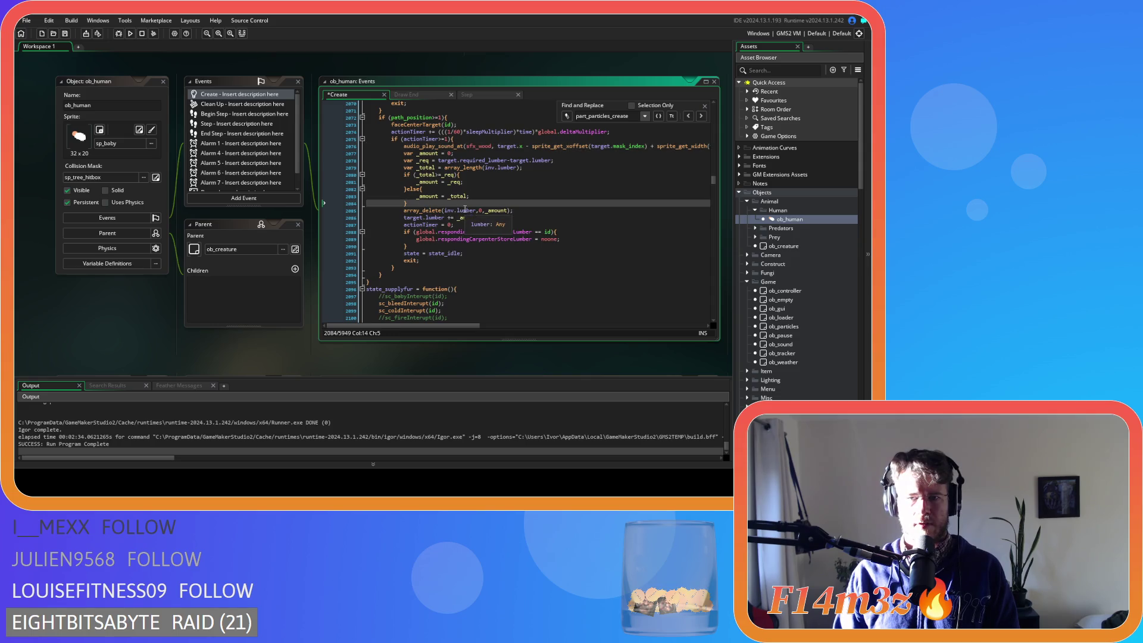
click(517, 210)
scroll(527, 212, up, 10)
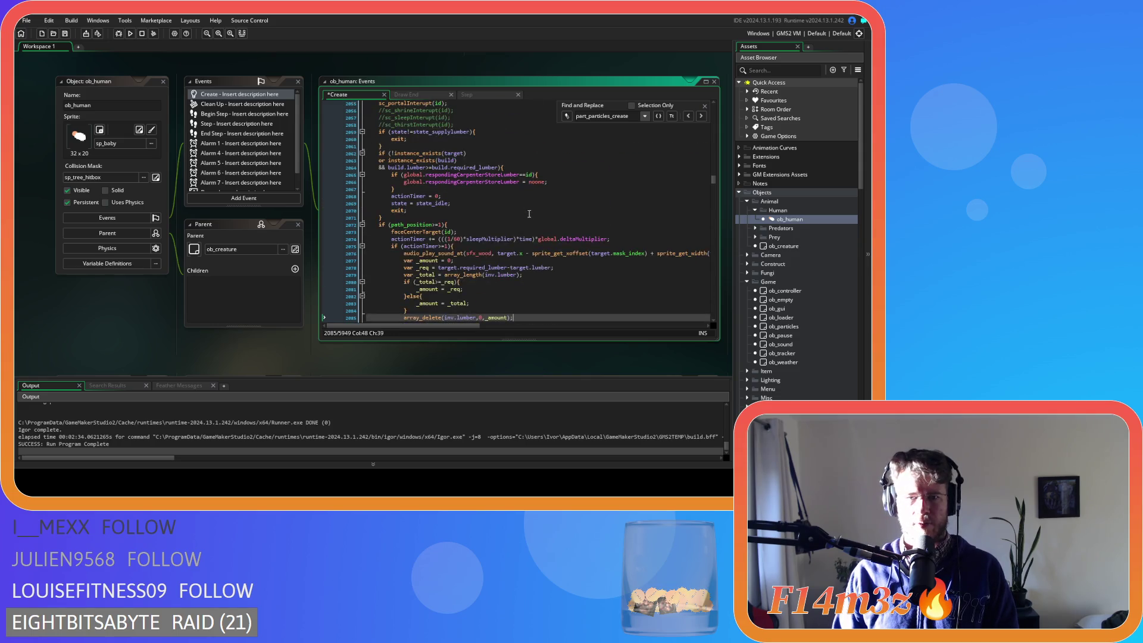
scroll(529, 214, down, 10)
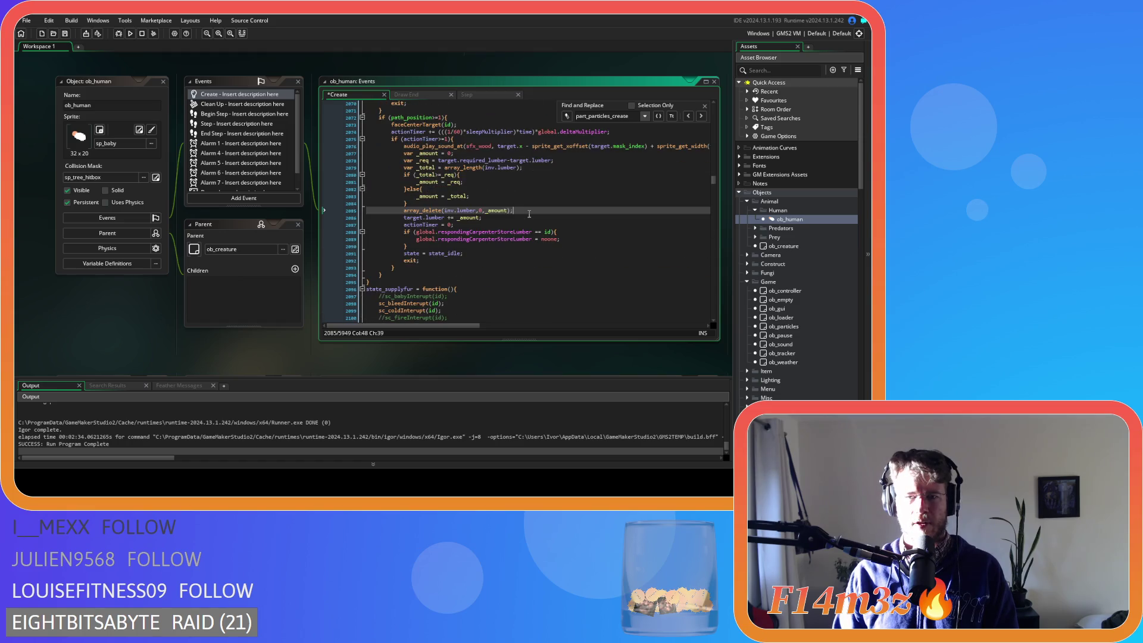
key(Return)
text(itemCount(id,global.pFish,1);)
Change the itemCount arguments from id and 1 to target and _amount, then save.
double_click(438, 218)
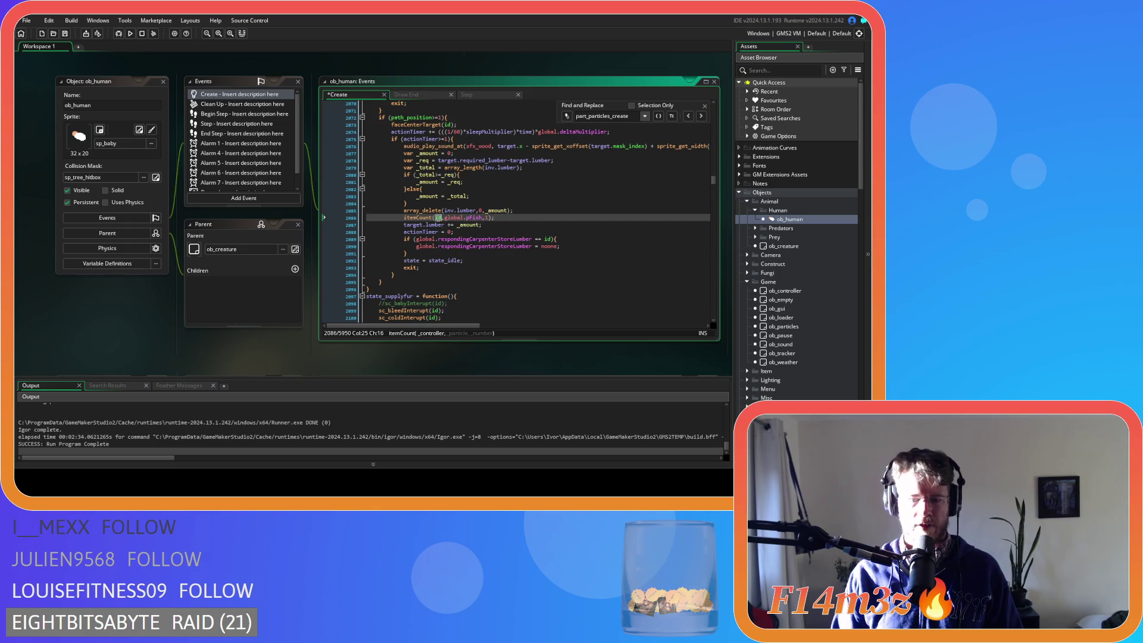
text(target)
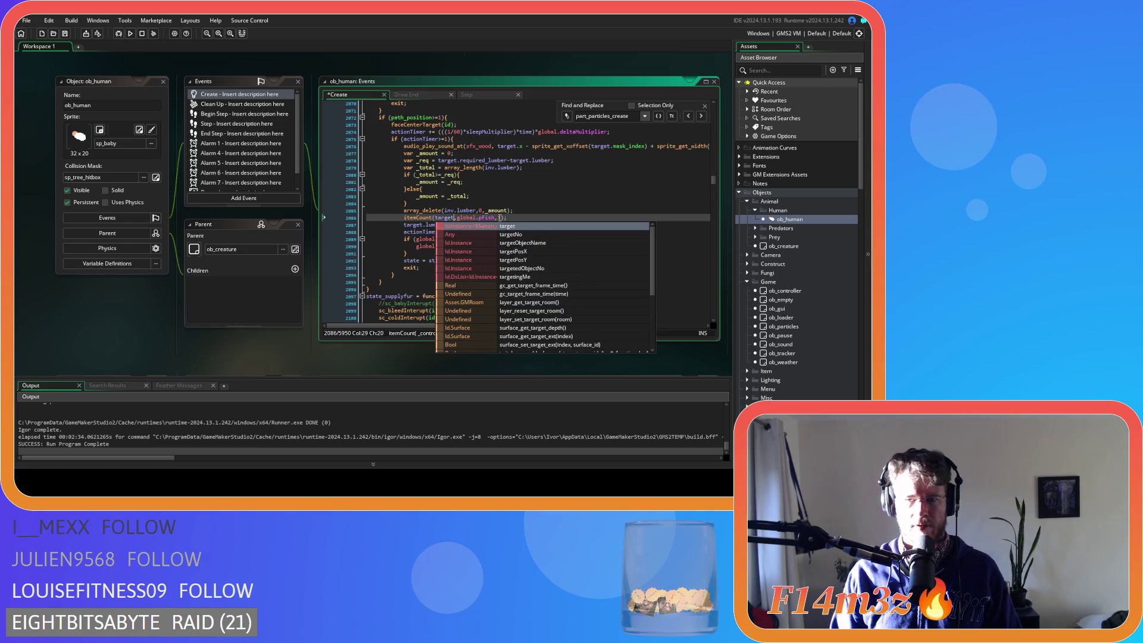
double_click(500, 218)
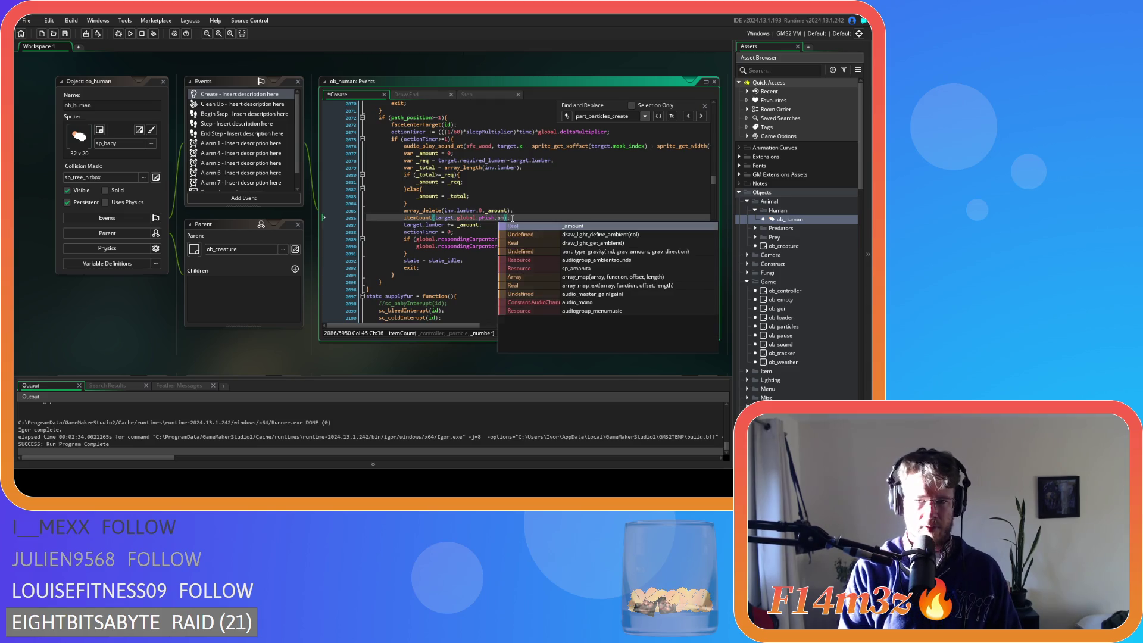
text(_amount)
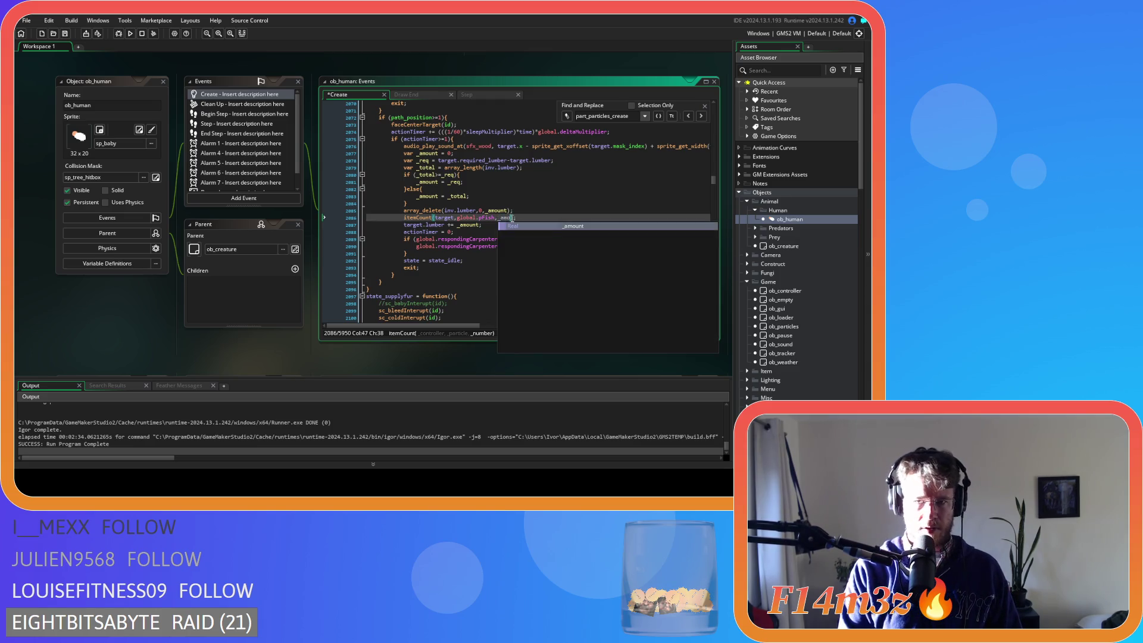
text();)
key(ctrl+s)
click(701, 116)
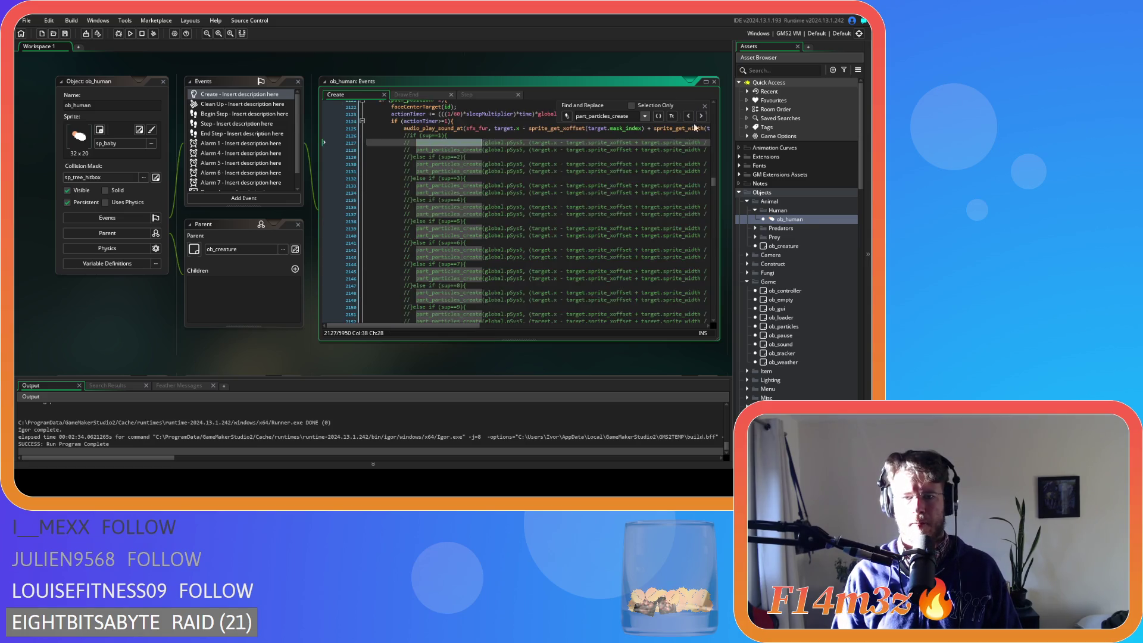
Jump to the next particle-creation match and delete the fur deposit's commented particle block.
key(F3)
key(F3)
scroll(604, 221, down, 20)
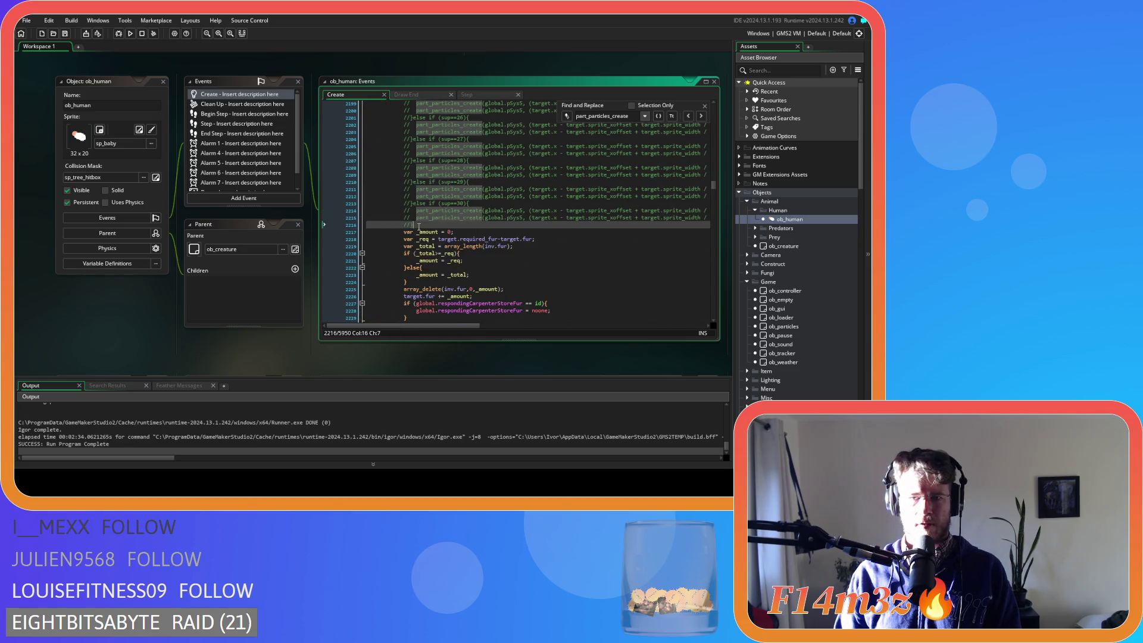
click(415, 211)
scroll(402, 206, up, 20)
drag(402, 205, 344, 184)
key(Delete)
Paste an itemCount call below line 2134, change its count to 0, then undo.
scroll(490, 246, left, 10)
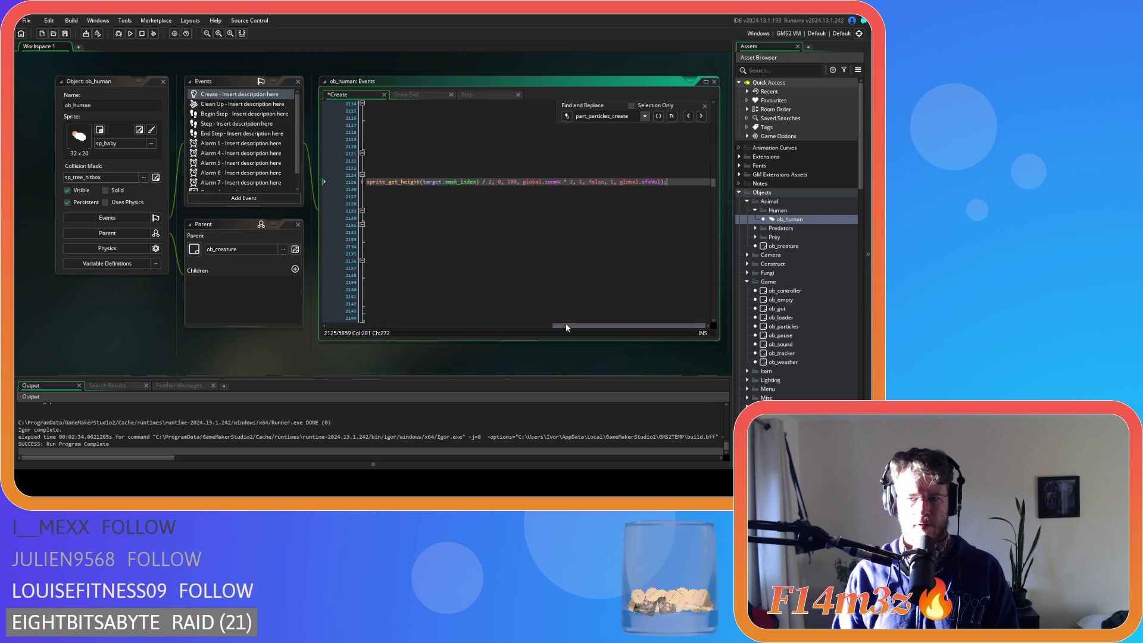
click(509, 245)
key(Return)
text(itemCount(id,global.pFish,1);)
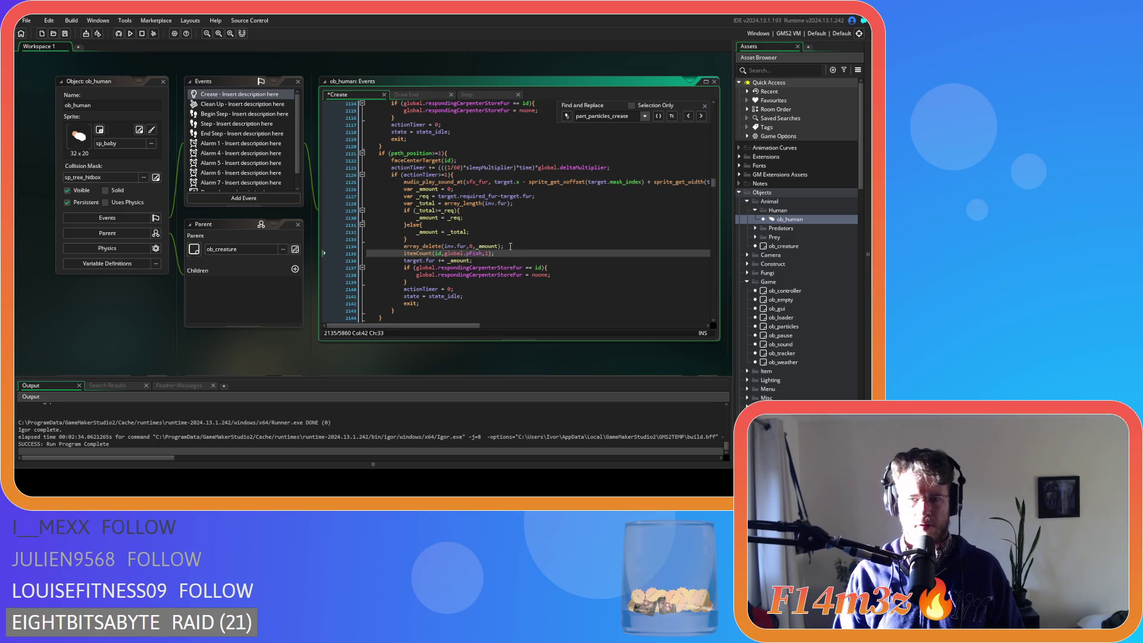
click(486, 254)
key(BackSpace)
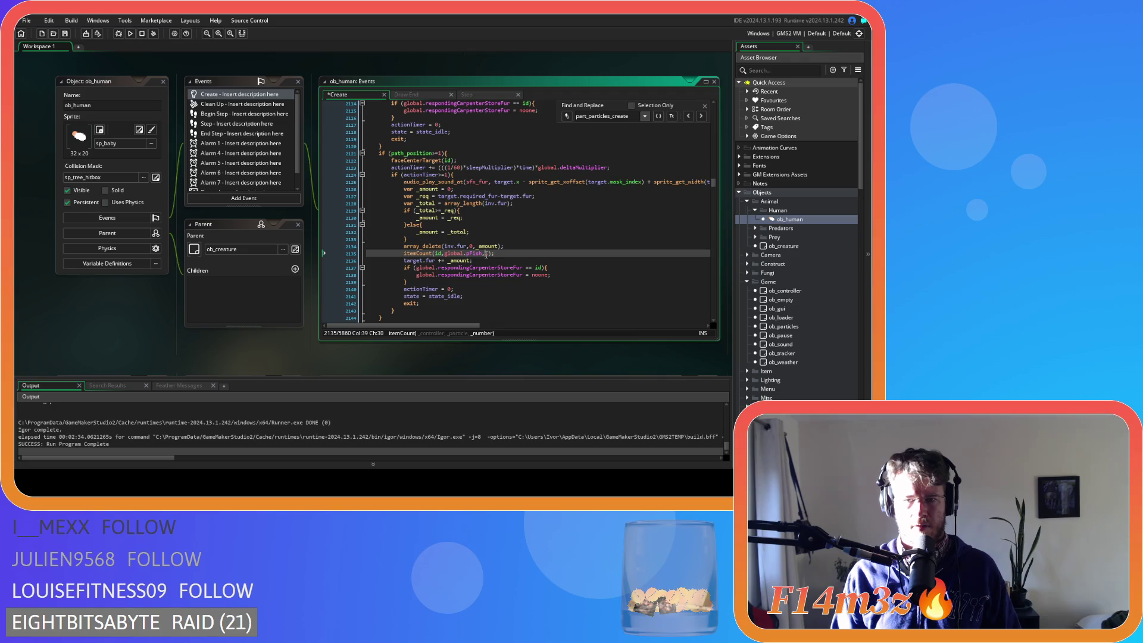
text(0)
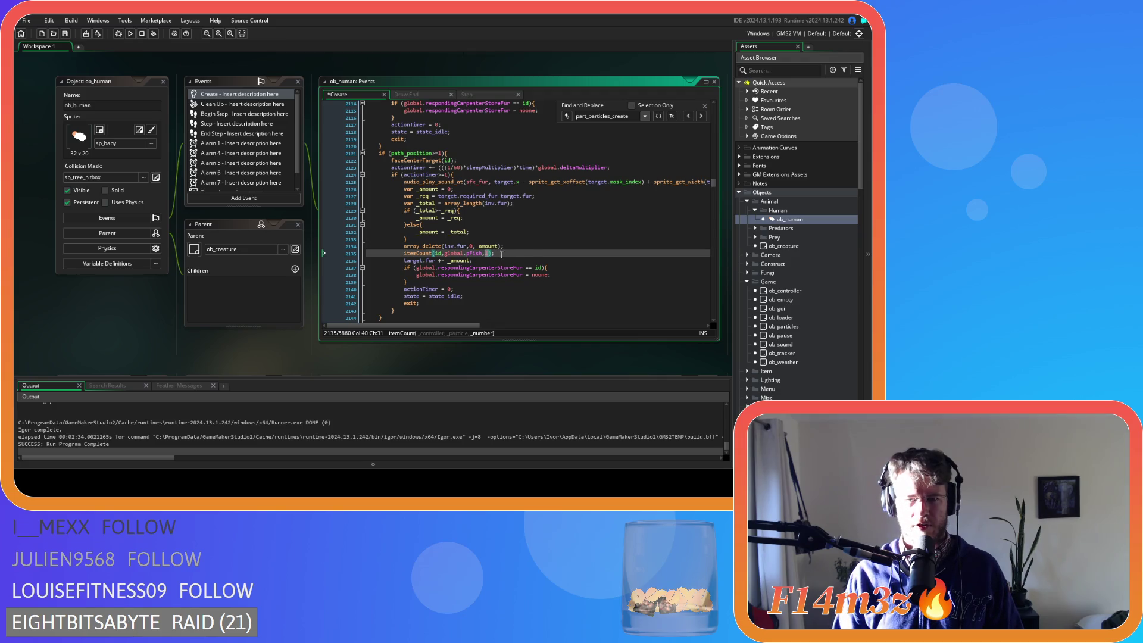
key(ctrl+z)
key(ctrl+z)
key(ctrl+z)
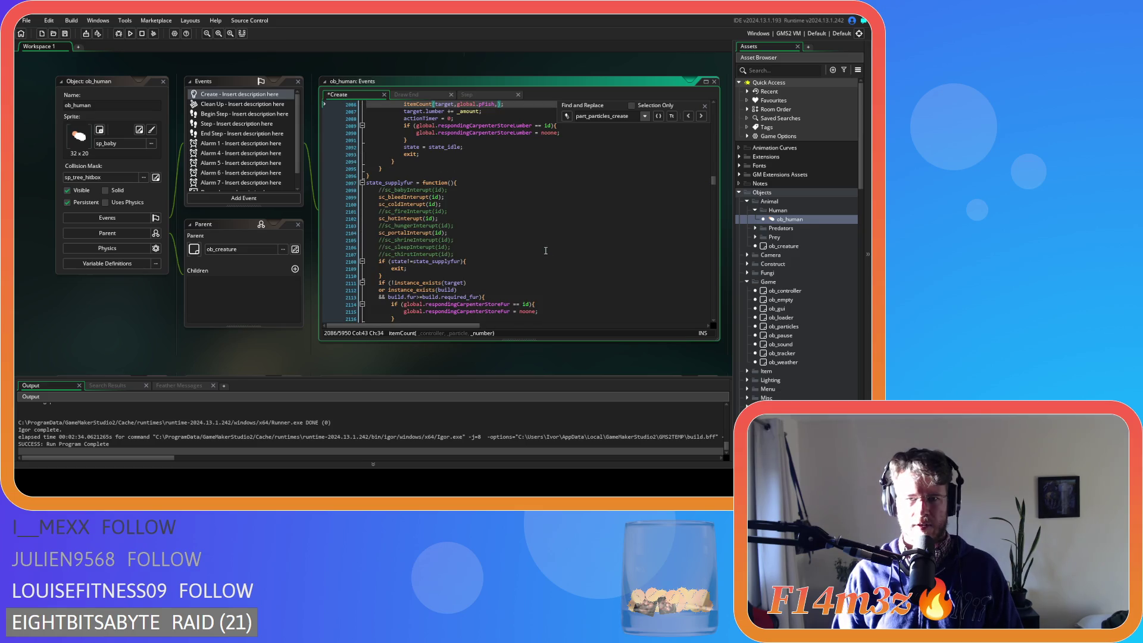
Undo and redo edits to get back to the lumber deposit's itemCount line.
scroll(545, 251, up, 3)
text(a)
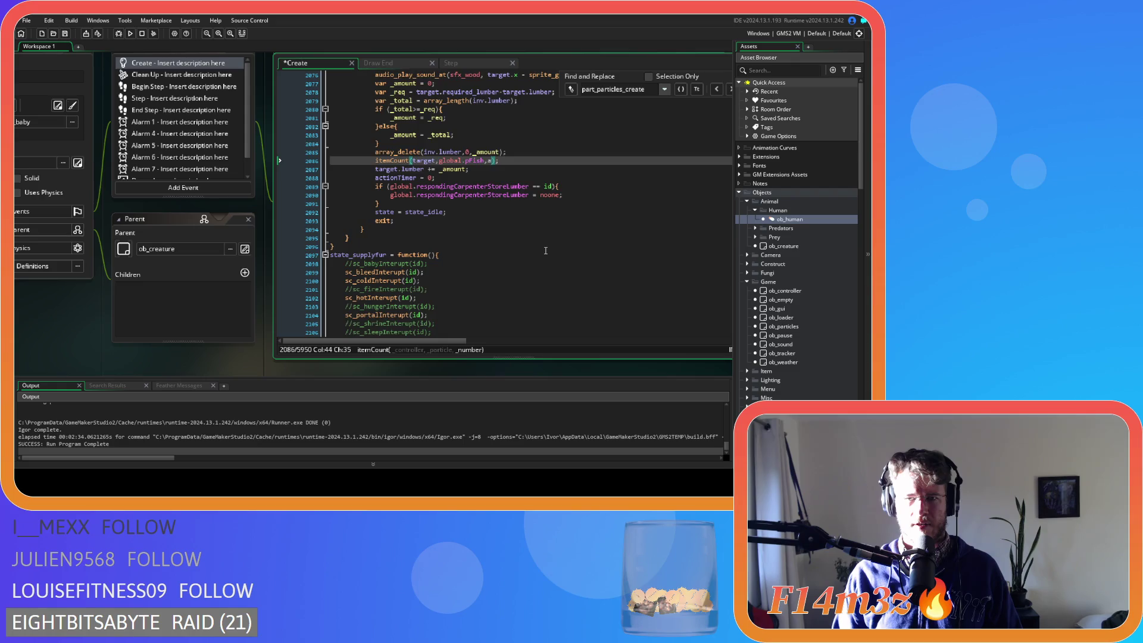
scroll(520, 238, down, 2)
key(ctrl+z)
key(ctrl+z)
key(ctrl+z)
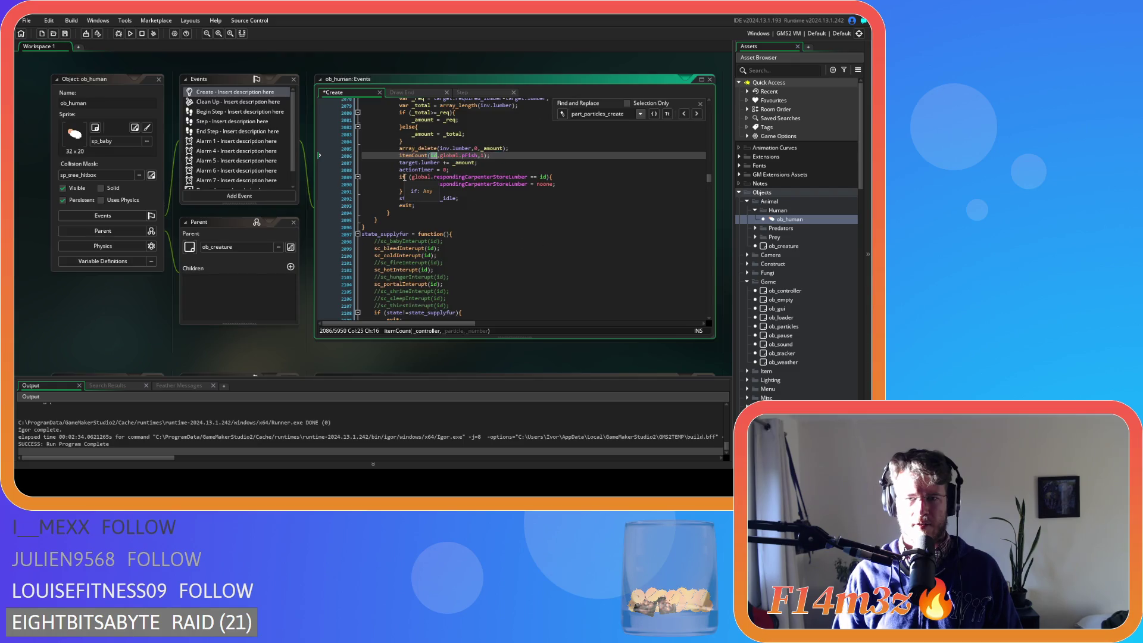
key(ctrl+z)
key(ctrl+z)
key(ctrl+z)
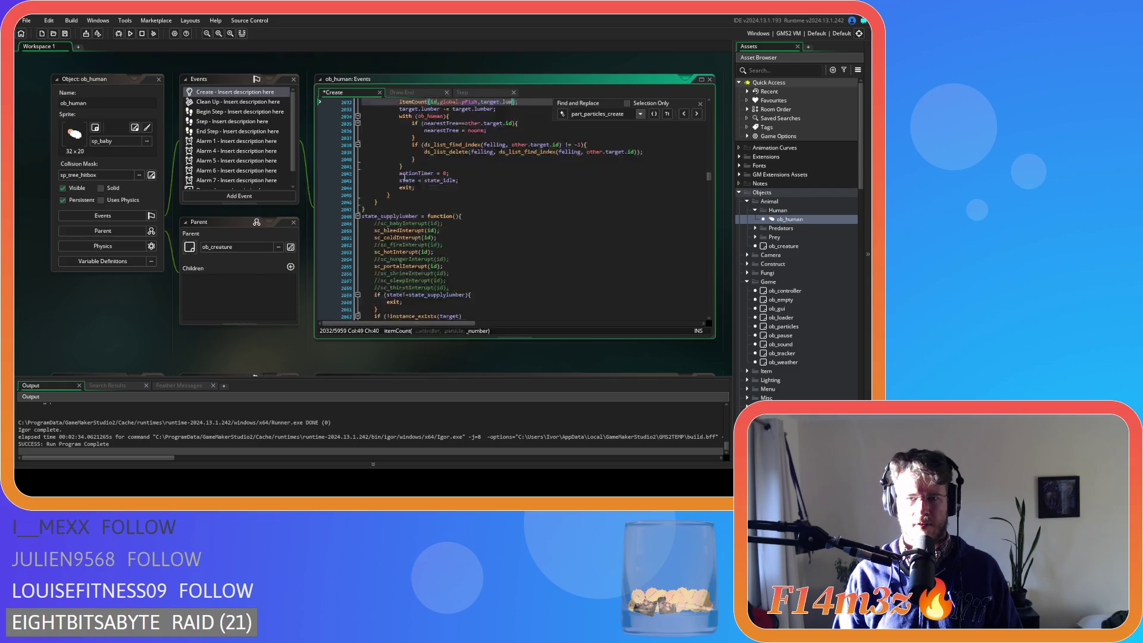
key(ctrl+z)
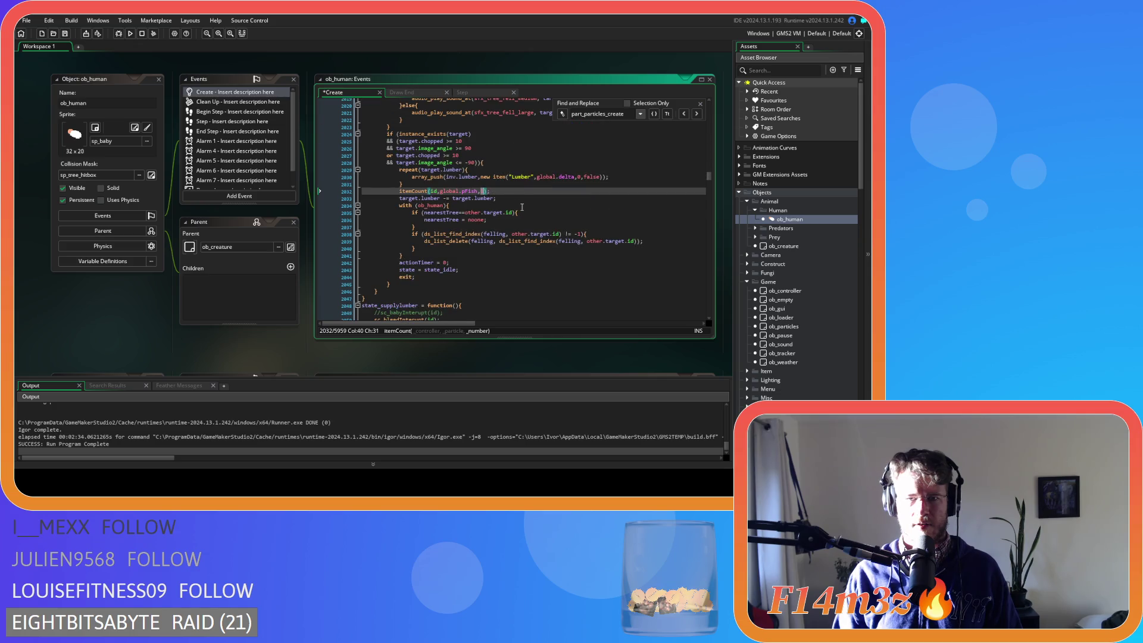
key(ctrl+z)
key(ctrl+z)
key(ctrl+z)
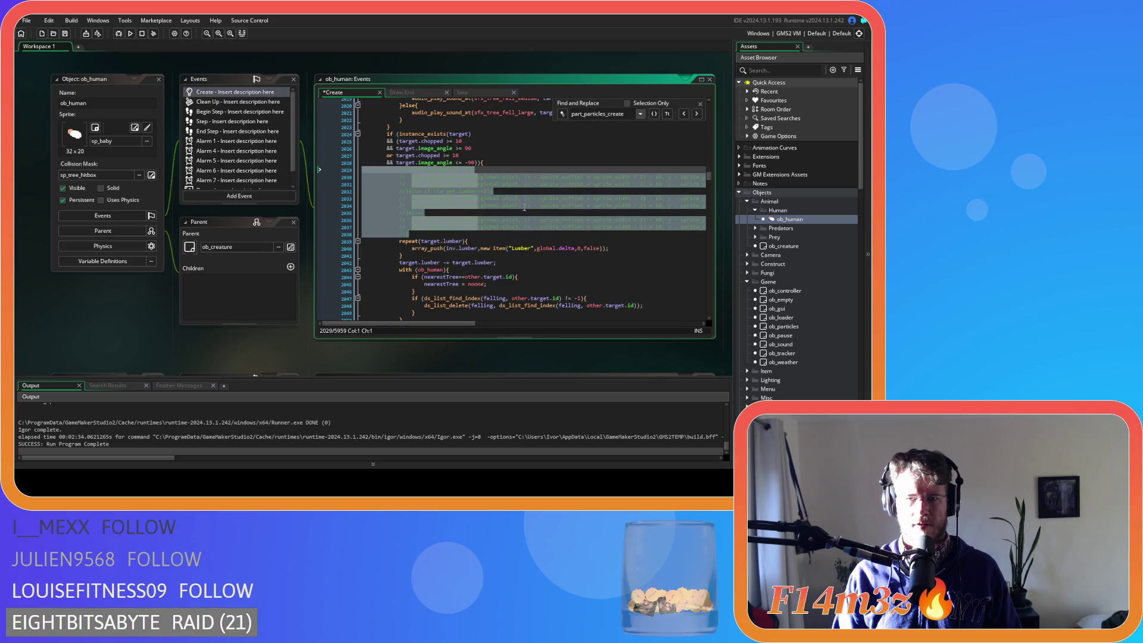
key(ctrl+z)
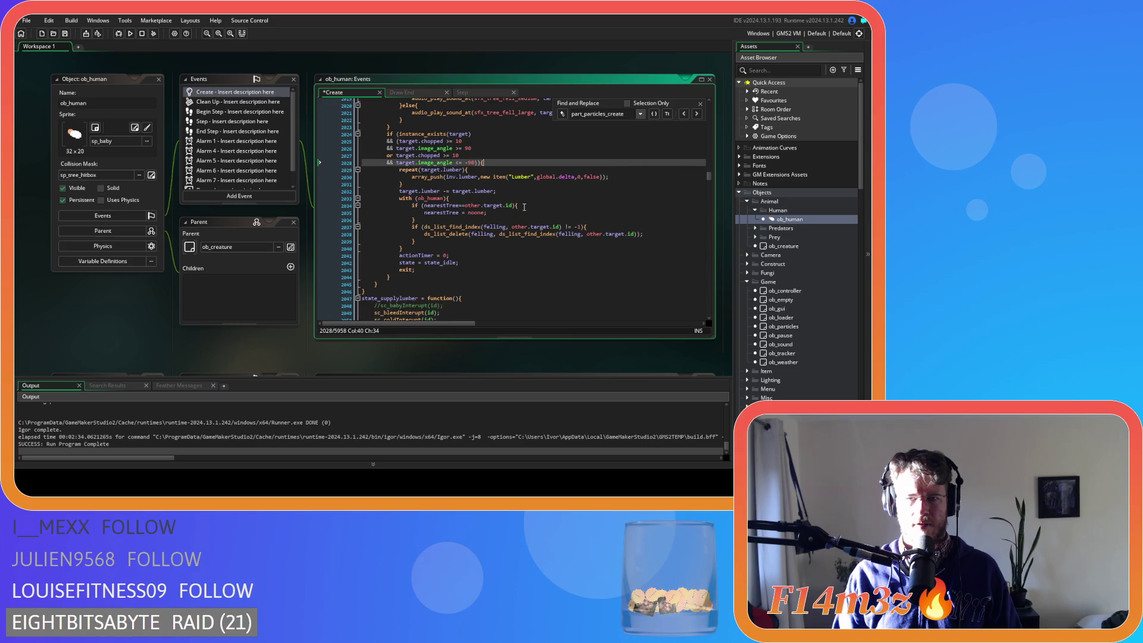
key(ctrl+z)
key(ctrl+z)
key(ctrl+z)
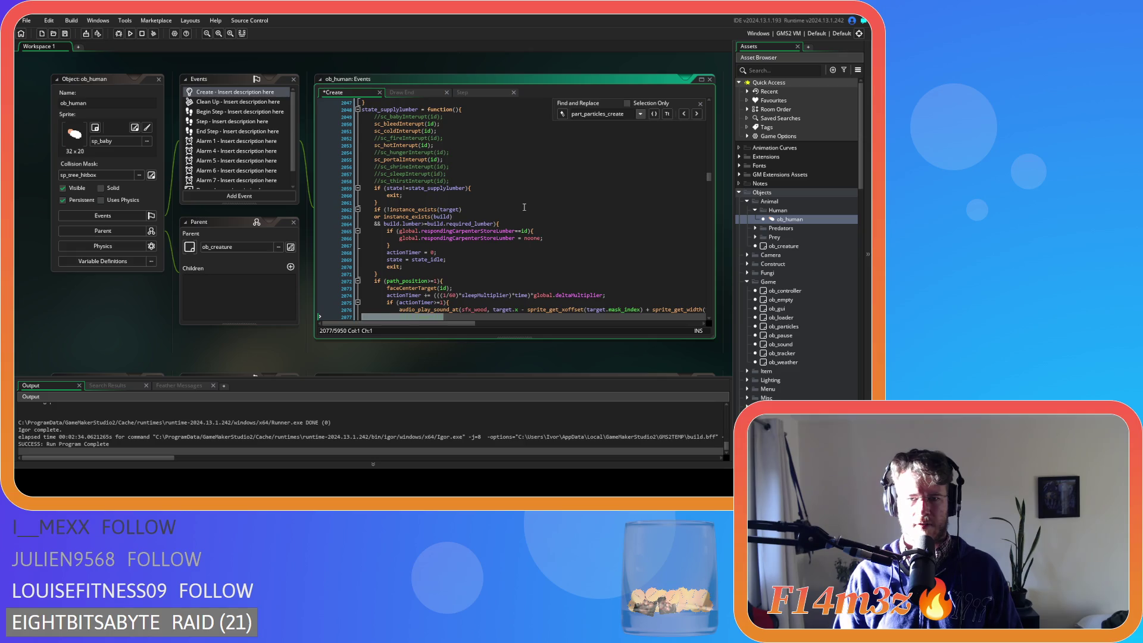
key(ctrl+z)
key(ctrl+z)
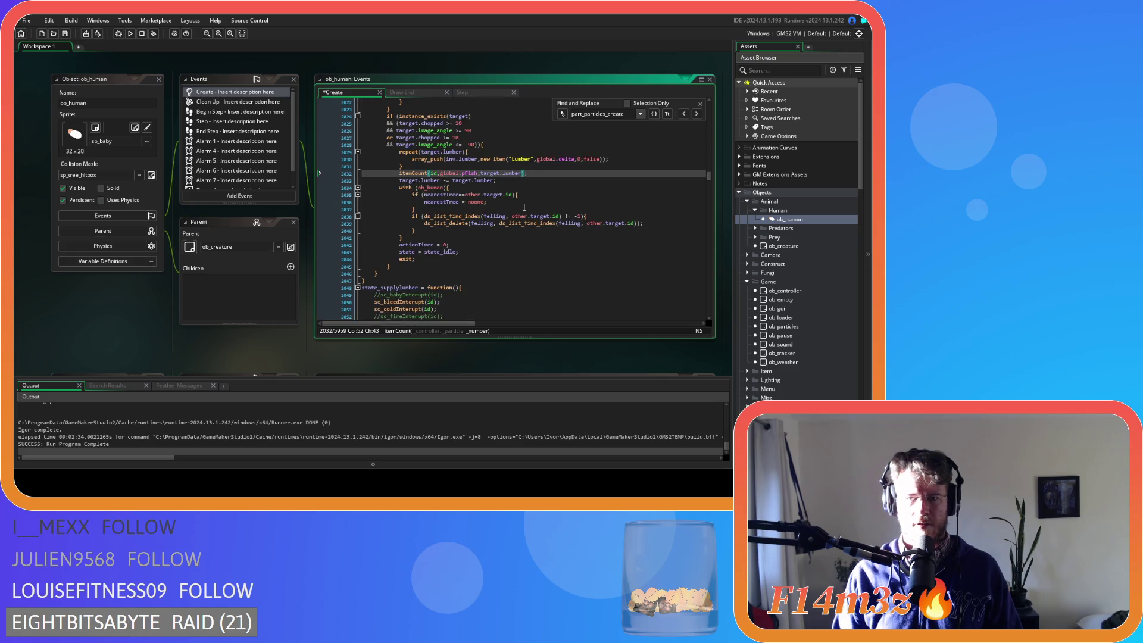
Change the particle type from pFish to pWood on line 2032 and save.
double_click(464, 173)
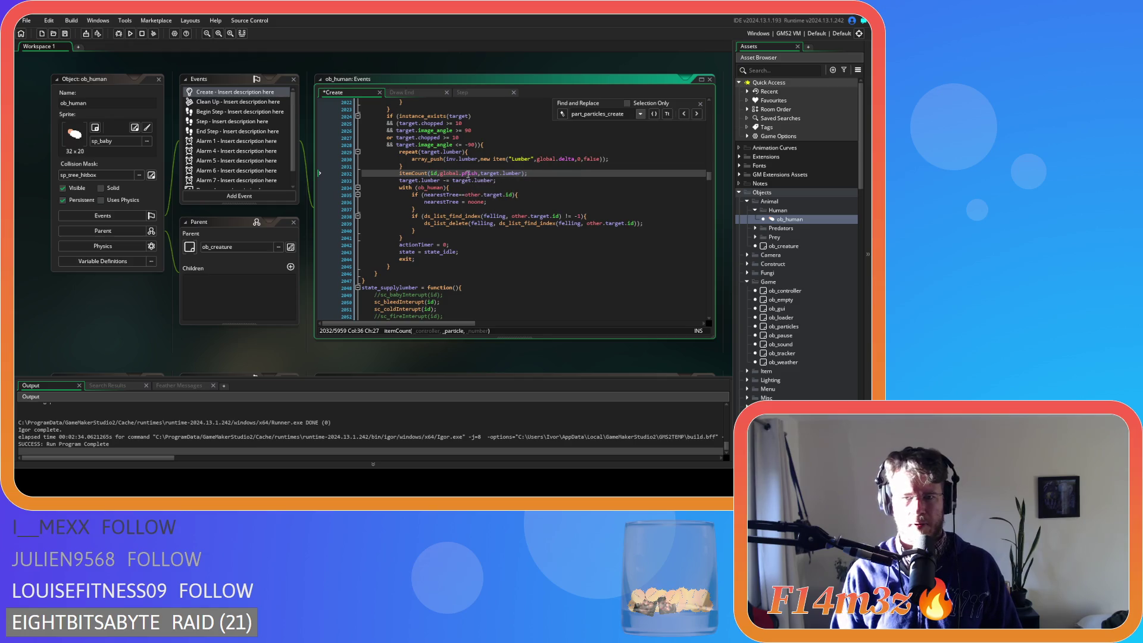
text(pW)
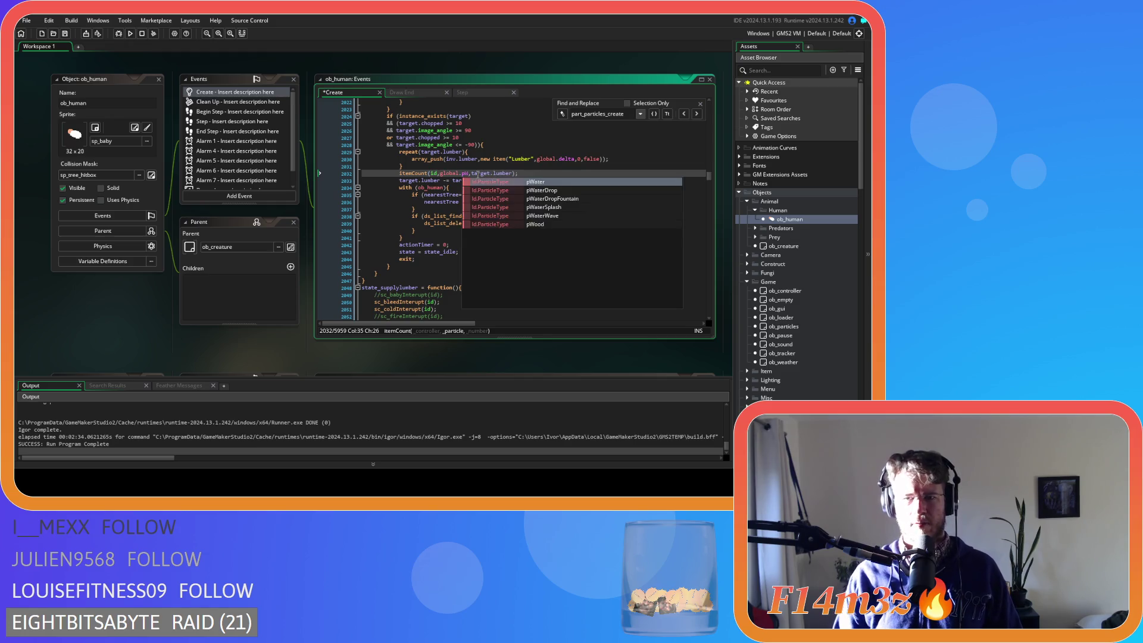
click(532, 230)
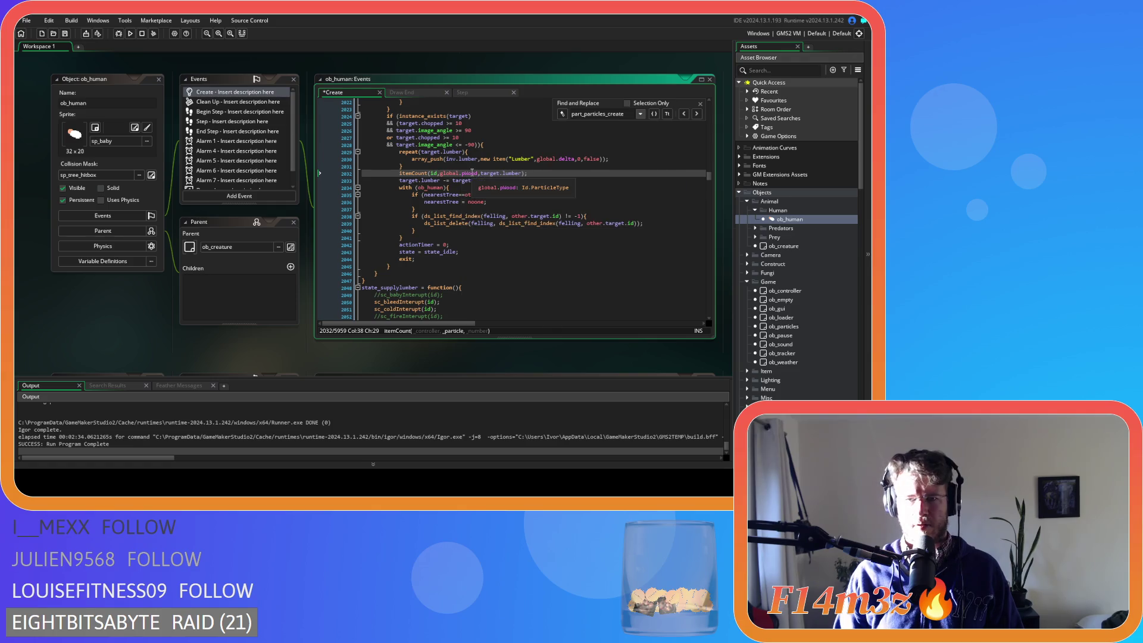
click(564, 173)
key(ctrl+s)
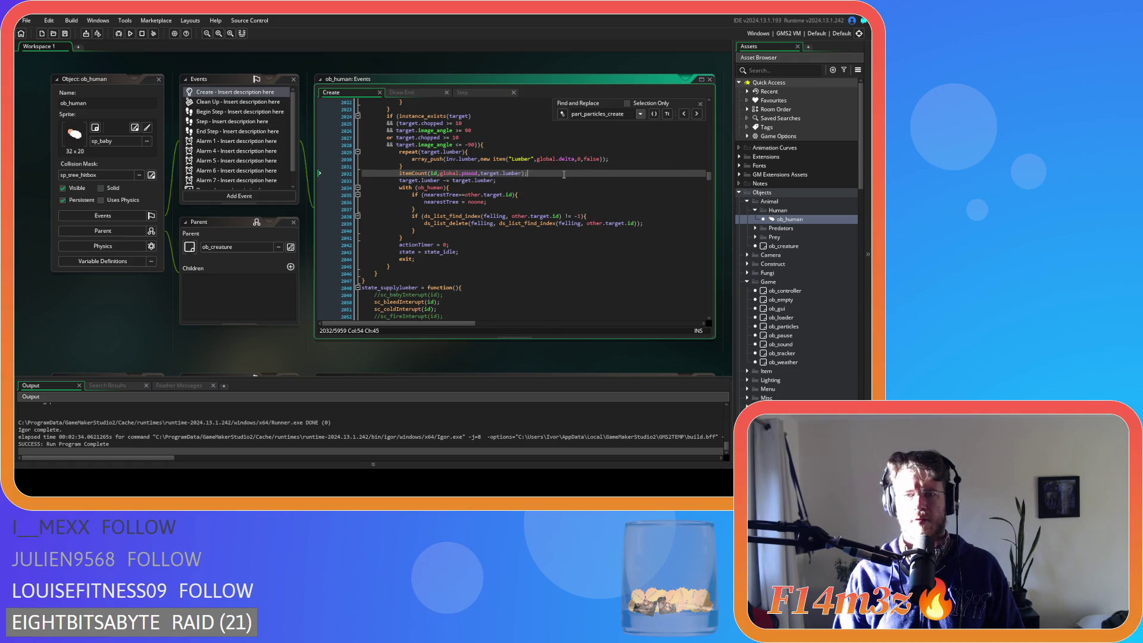
Delete the commented particle lines 2077–2086 and paste an itemCount call after array_delete.
click(696, 114)
mouse_move(413, 199)
mouse_down()
mouse_move(363, 159)
mouse_move(273, 132)
mouse_up()
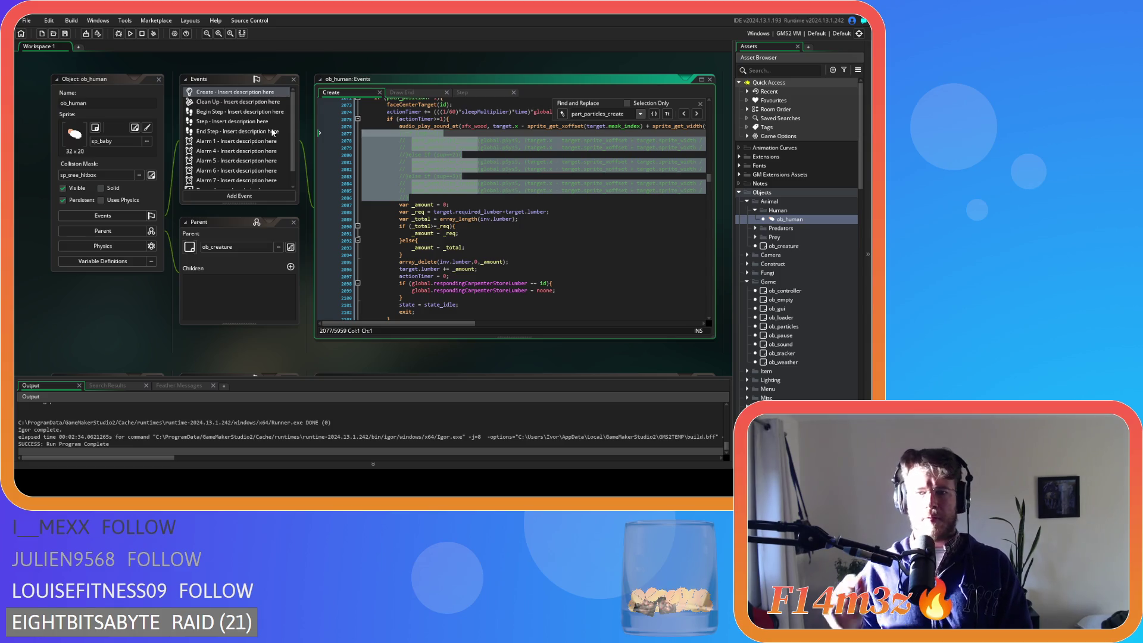
key(BackSpace)
key(BackSpace)
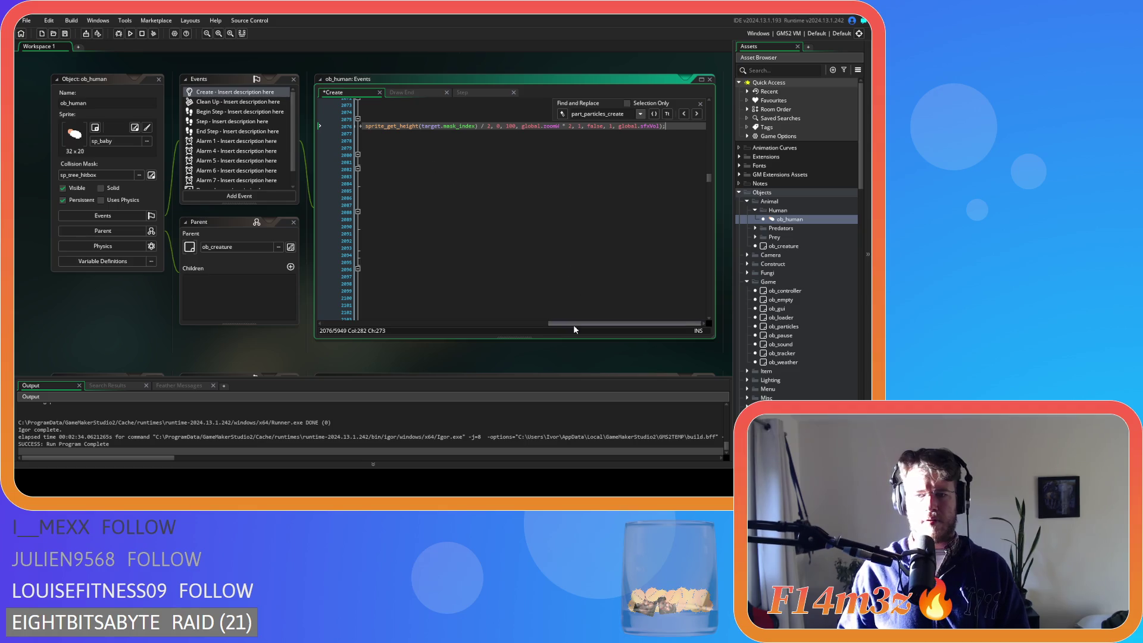
drag(573, 325, 346, 325)
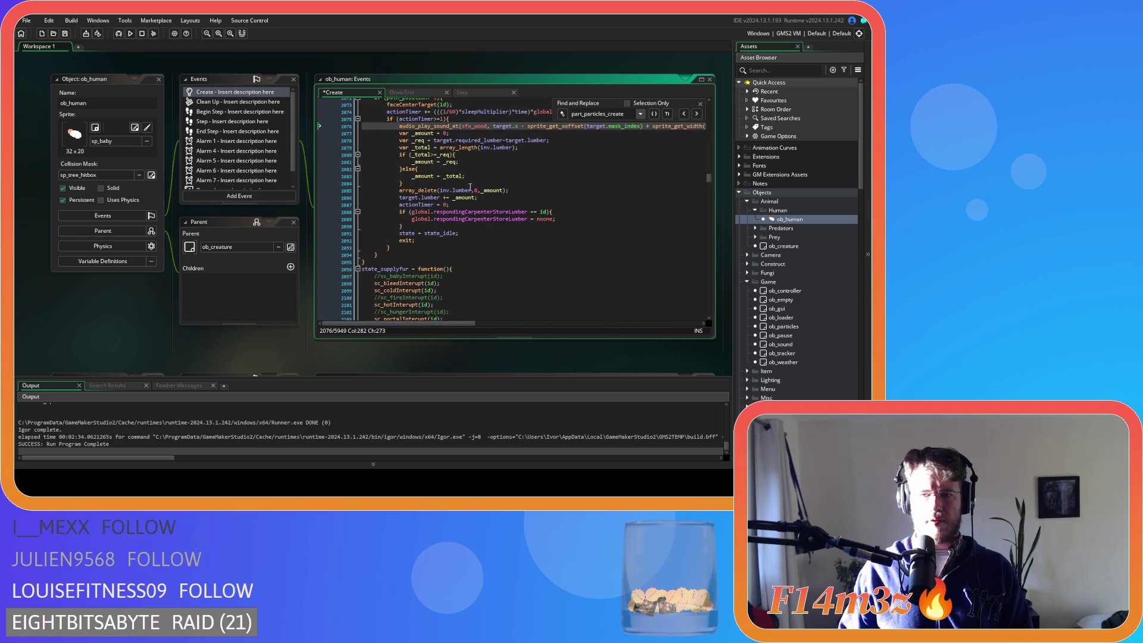
click(526, 191)
key(Return)
text(itemCount(id,global.pFish,1);)
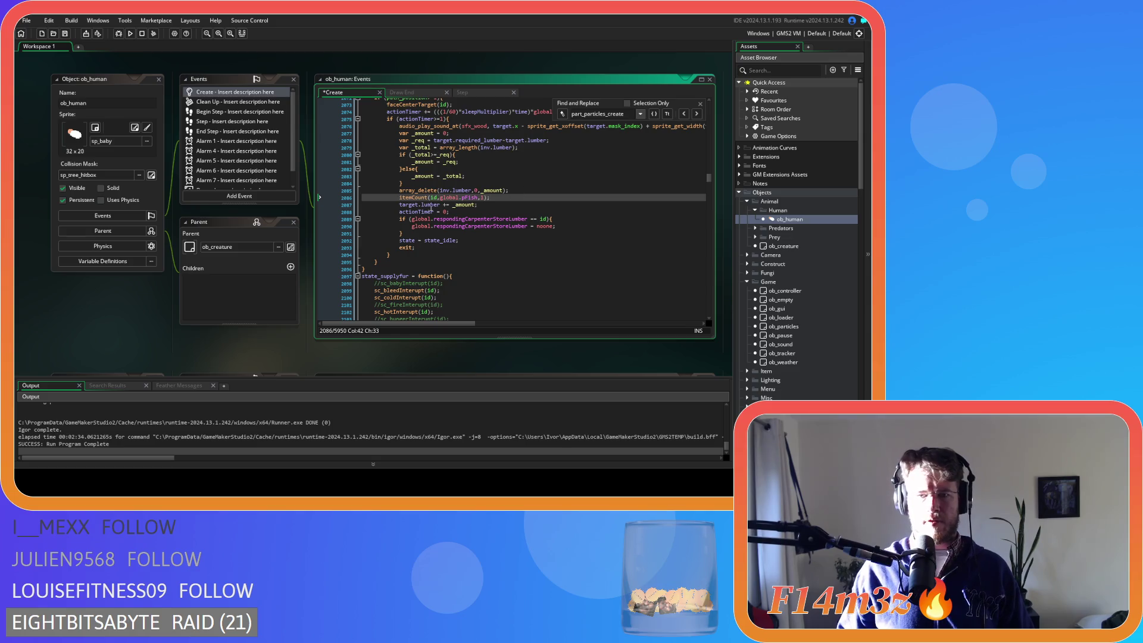
Set the itemCount arguments to target, pWood and _amount, and save.
double_click(434, 198)
text(target)
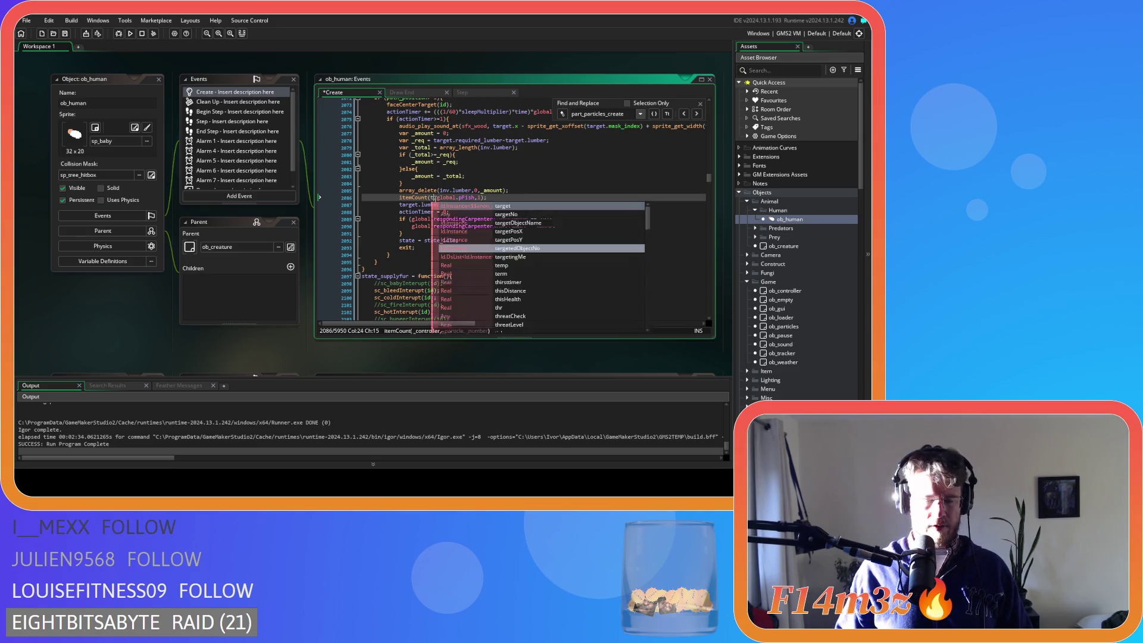
double_click(483, 198)
text(pWood)
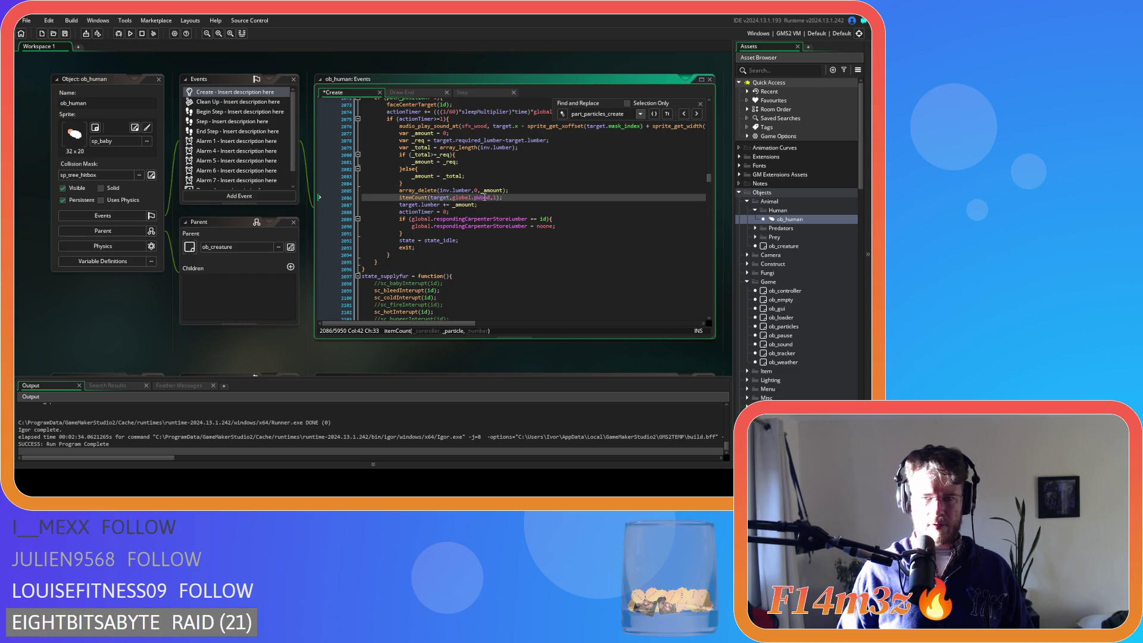
double_click(497, 198)
text(_amount)
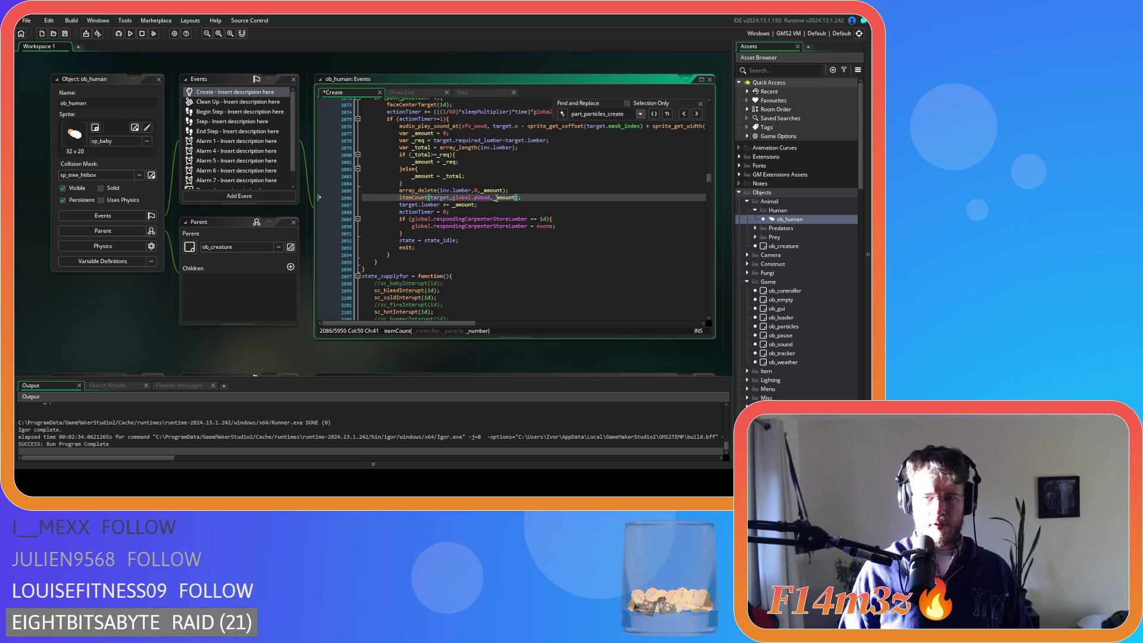
key(End)
key(ctrl+s)
click(697, 113)
click(696, 113)
Delete the fur deposit's commented particle-creation block.
click(697, 113)
scroll(436, 217, down, 5)
drag(421, 207, 342, 186)
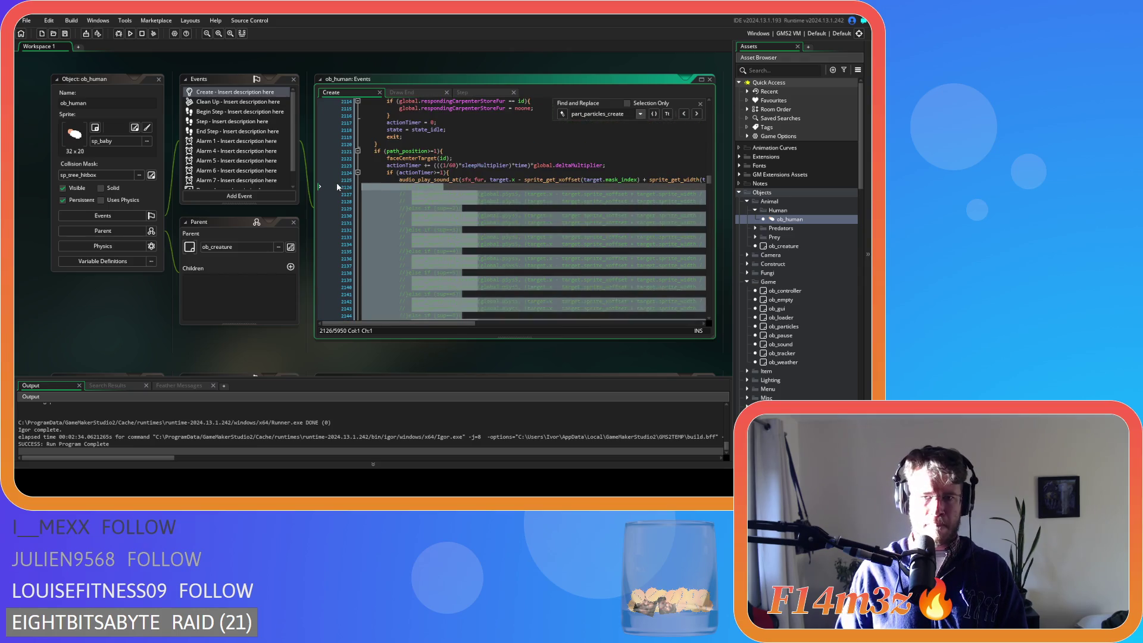
key(Delete)
Add itemCount(target,global.pFur,_amount); on a new line after the fur array_delete.
drag(571, 325, 346, 324)
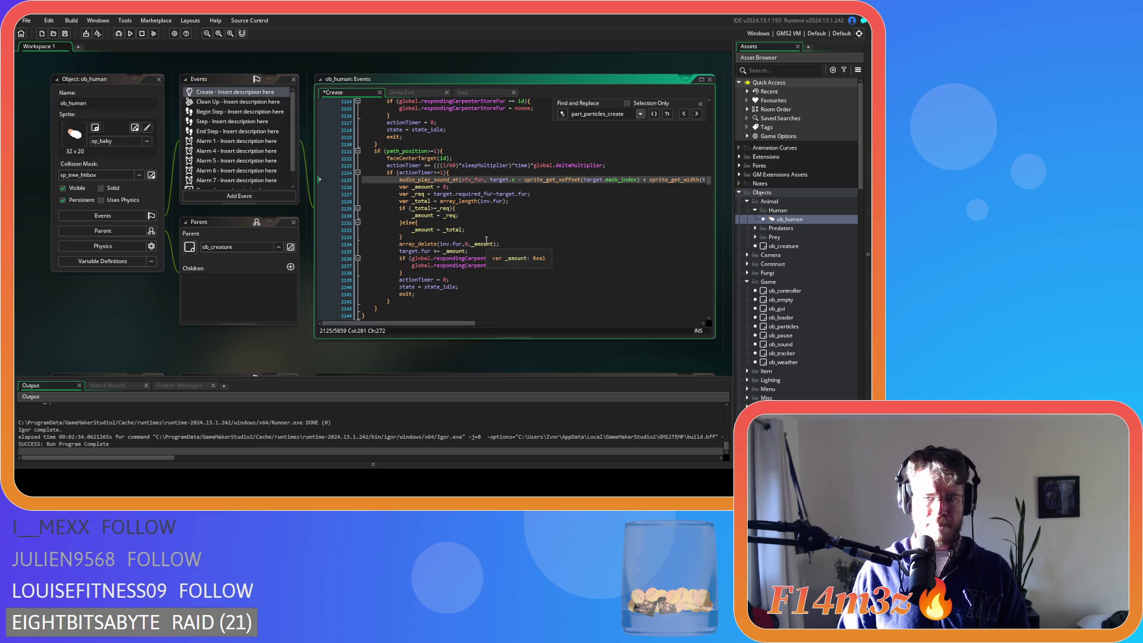
click(515, 245)
key(Return)
text(itemCount(id,global.pFish,1);)
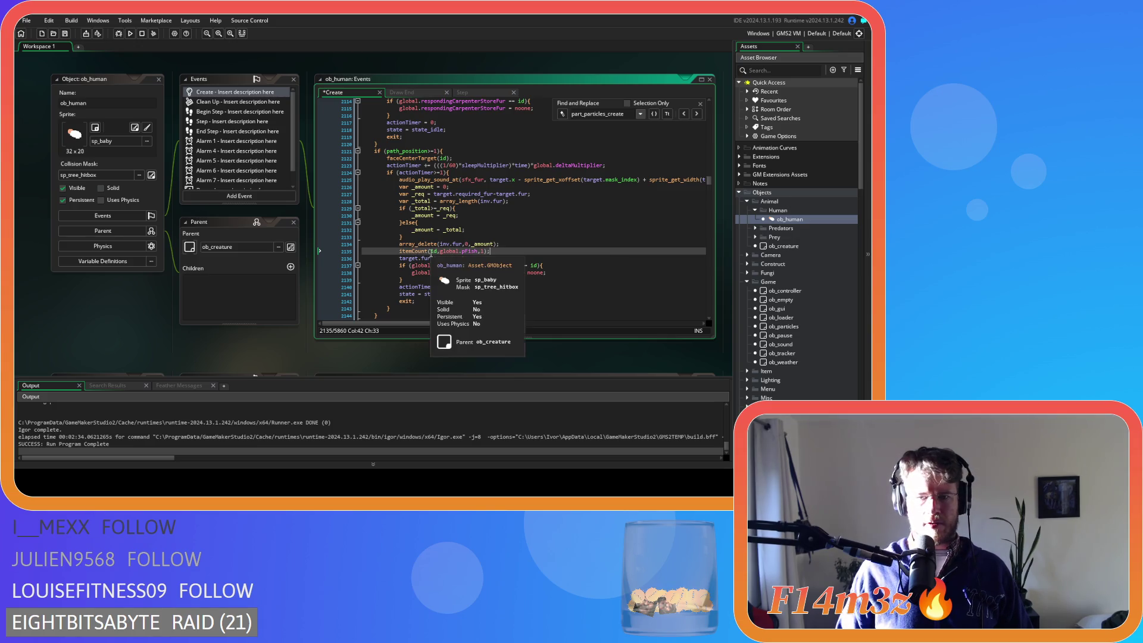
double_click(434, 250)
text(target)
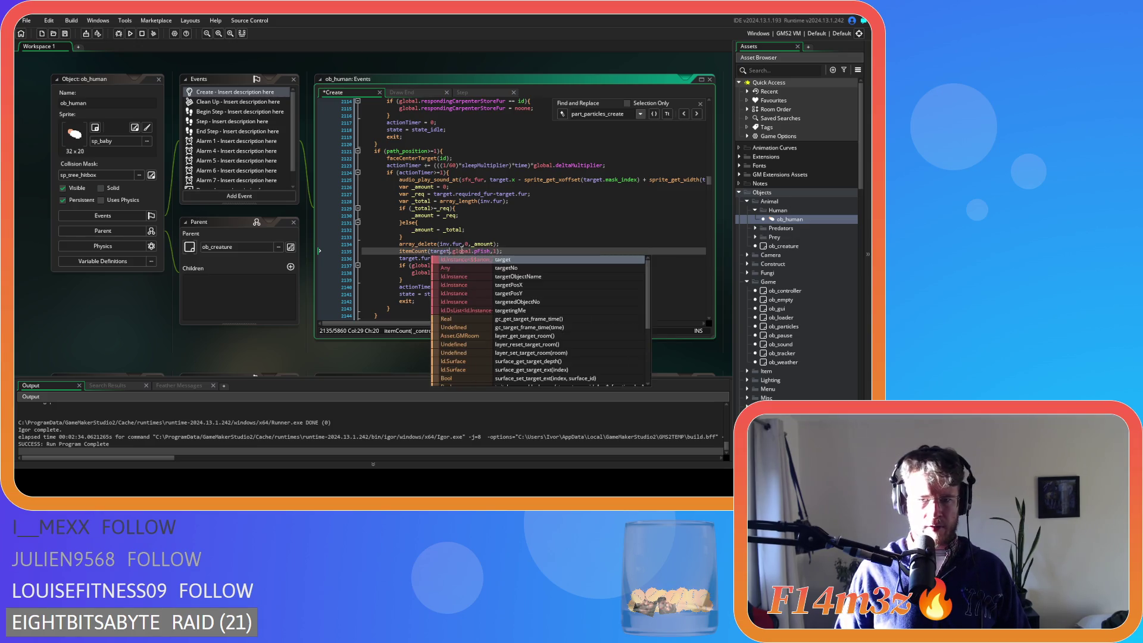
double_click(484, 250)
text(pFur)
click(495, 253)
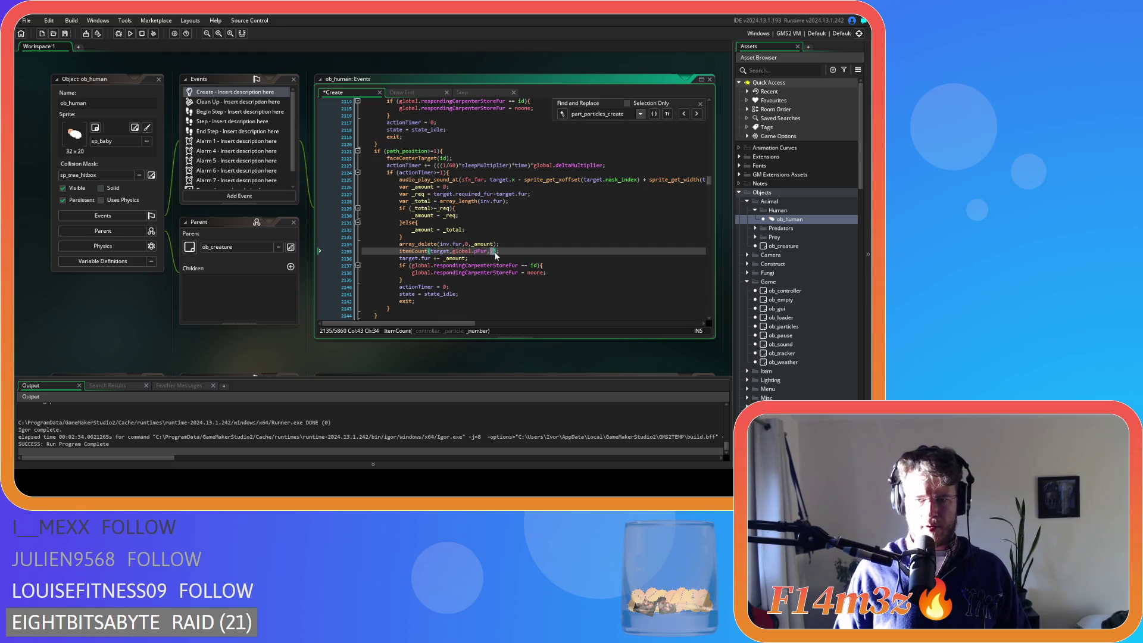
text(_amount)
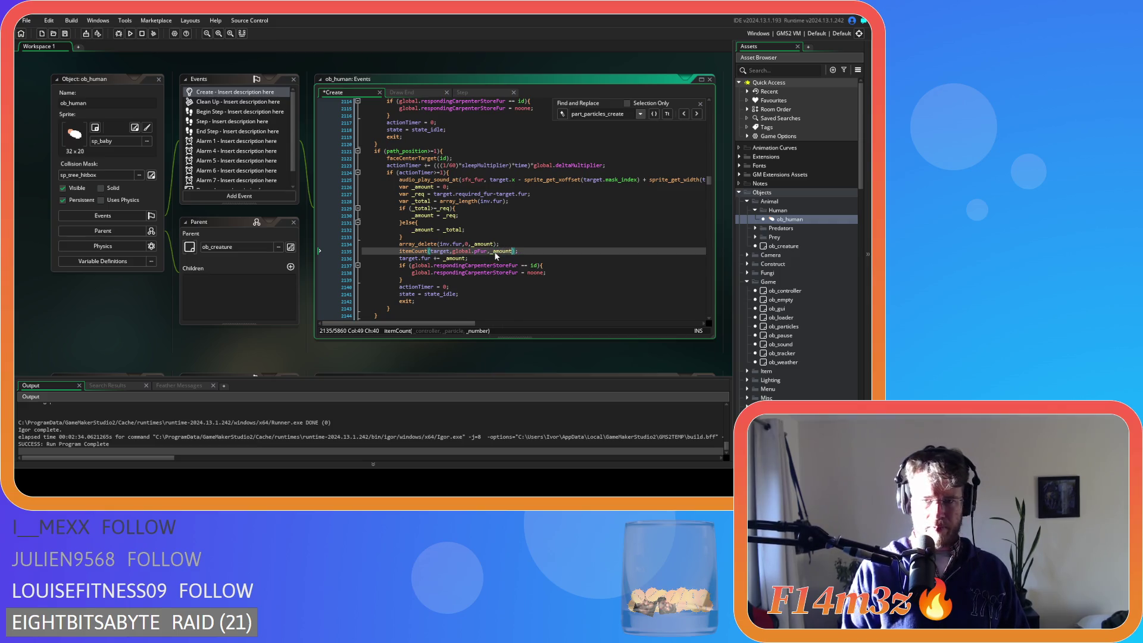
click(696, 114)
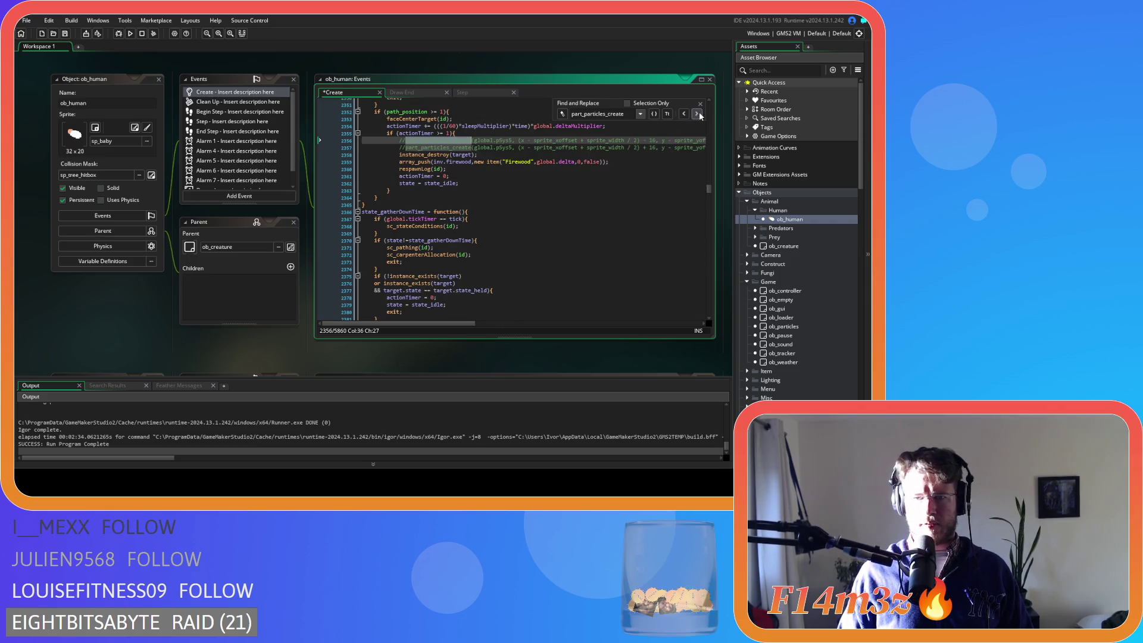
Delete the particle-creation lines in the gather state.
scroll(568, 186, up, 7)
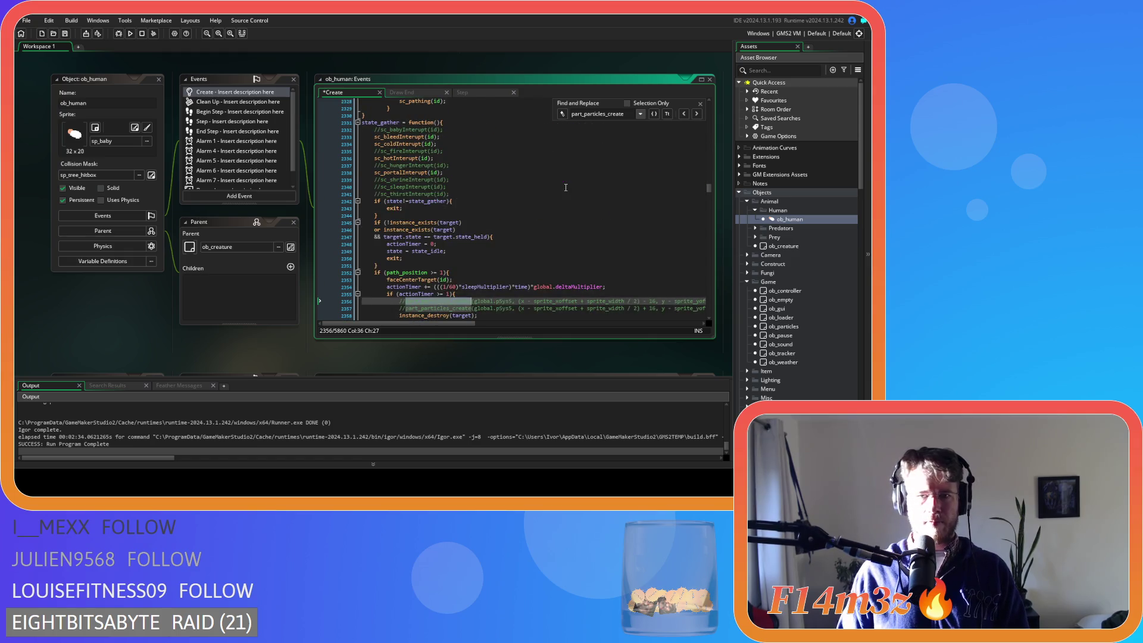
scroll(566, 187, down, 3)
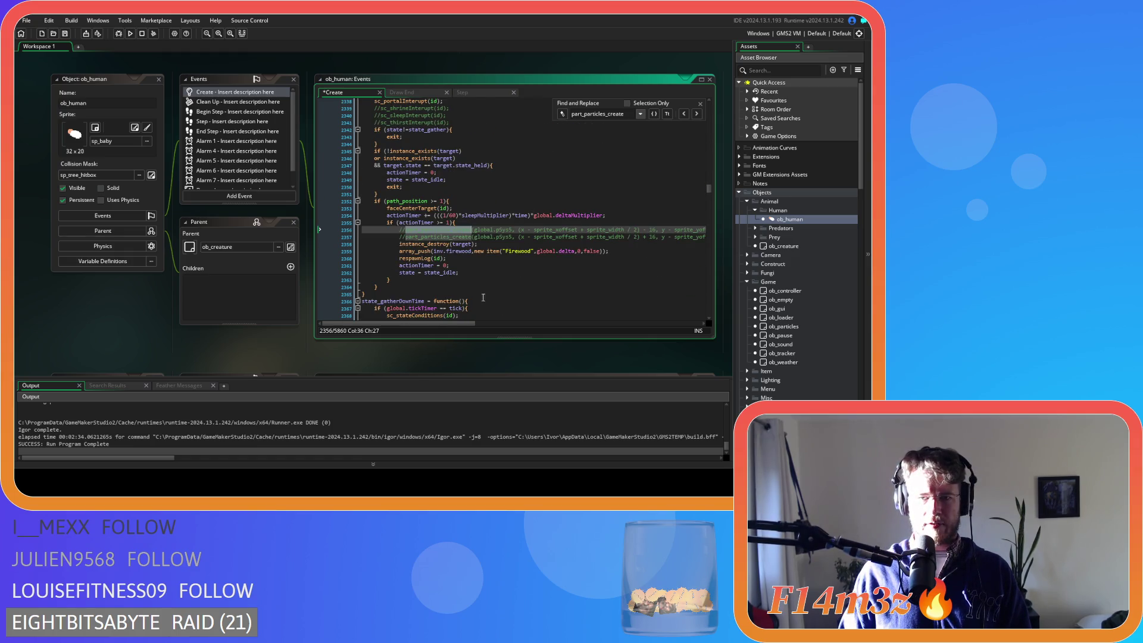
drag(456, 323, 537, 330)
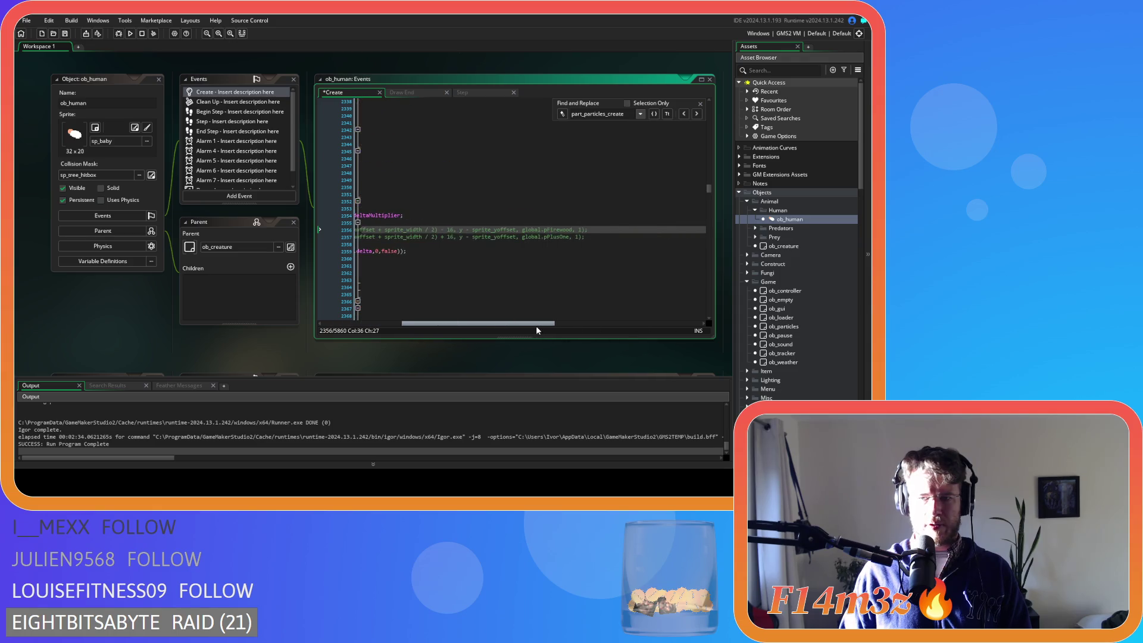
drag(601, 236, 295, 238)
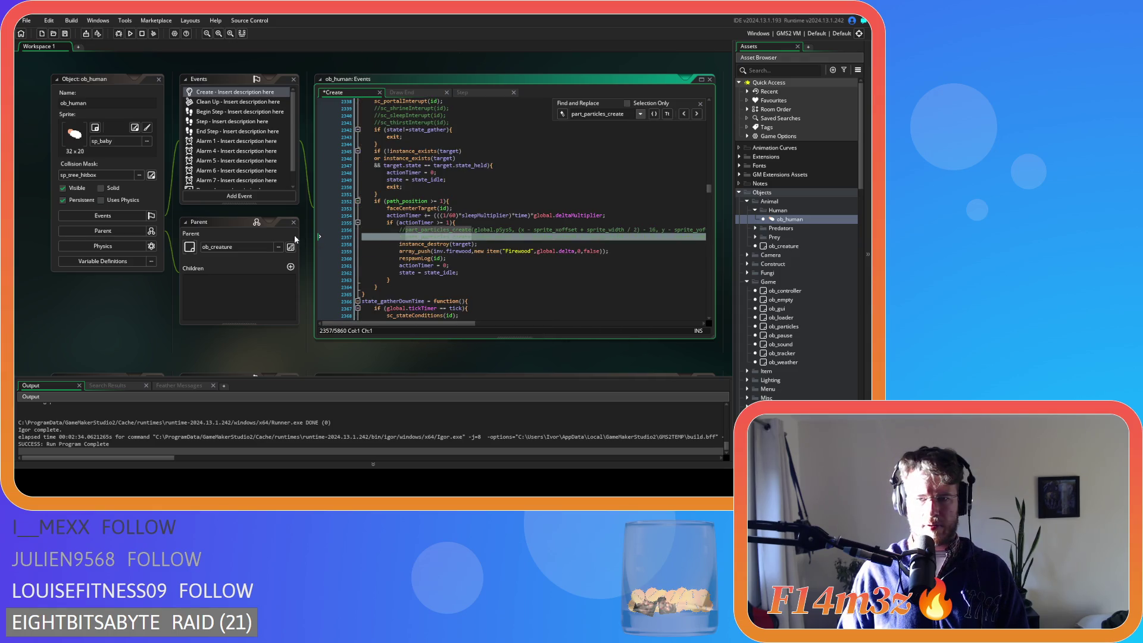
key(BackSpace)
key(BackSpace)
key(BackSpace)
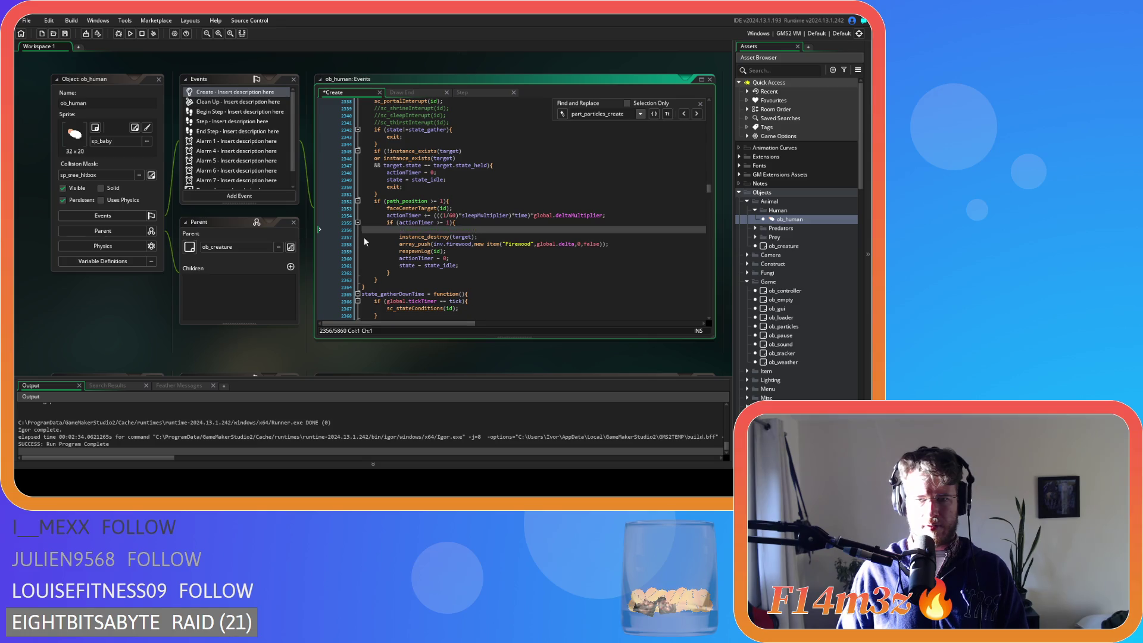
Paste itemCount below the Firewood array_push and change pFish to pFirewood.
click(620, 237)
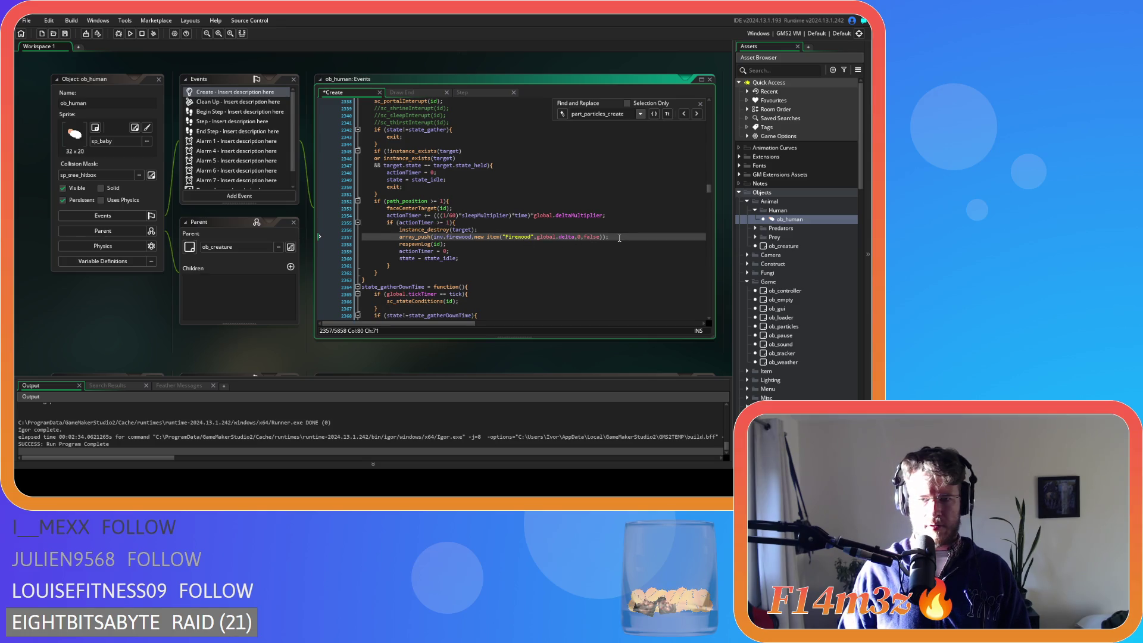
key(Return)
text(itemCount(id,global.pFish,1);)
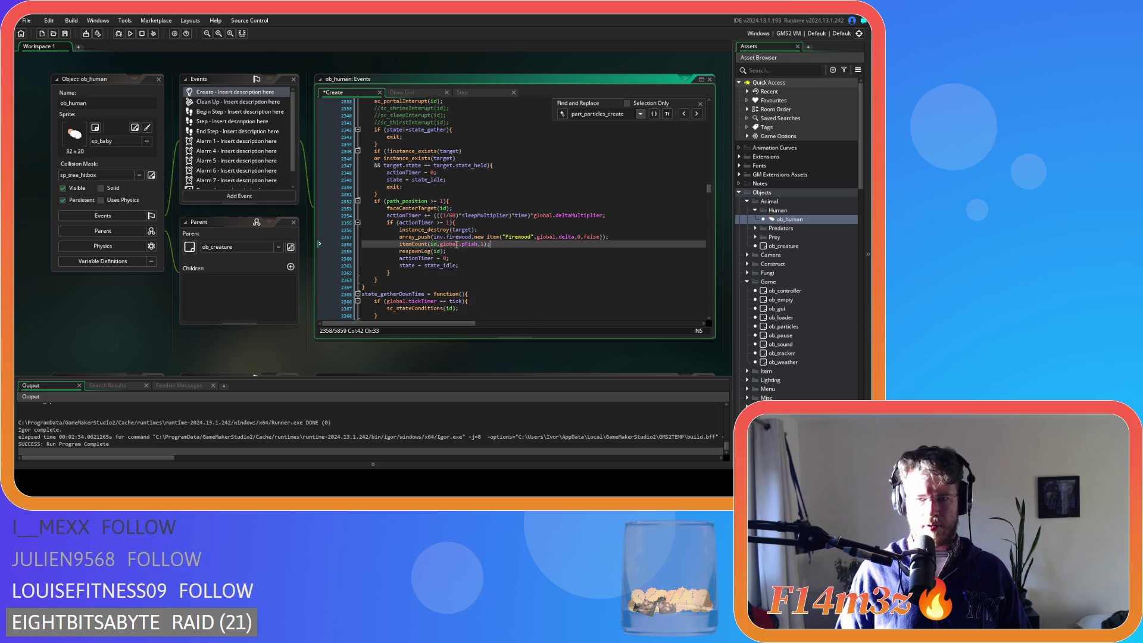
double_click(470, 244)
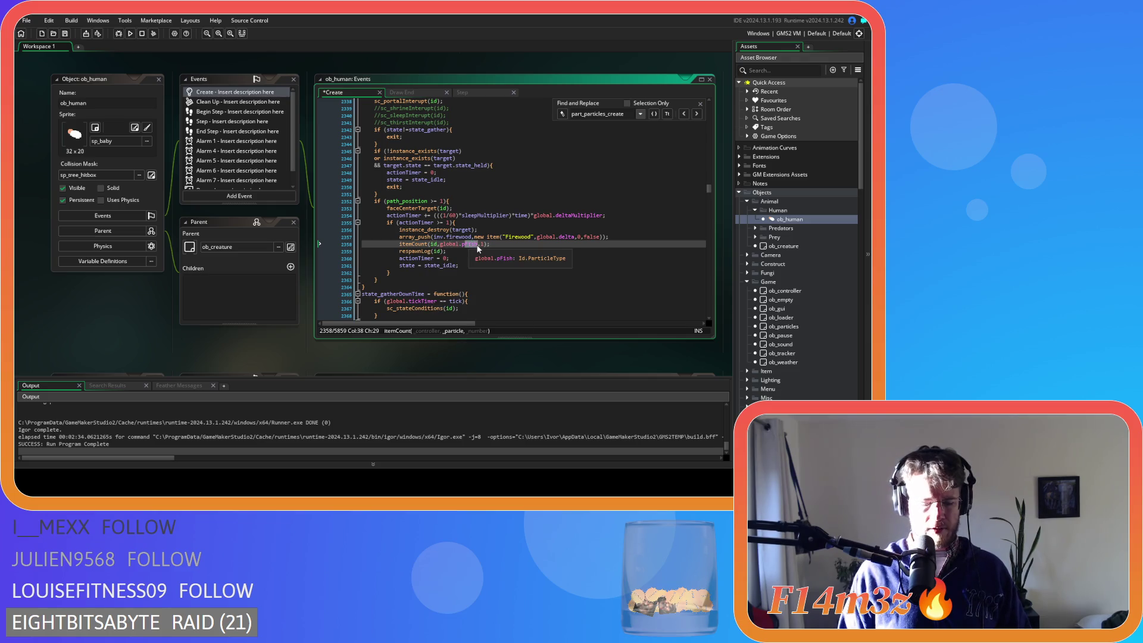
text(pFir)
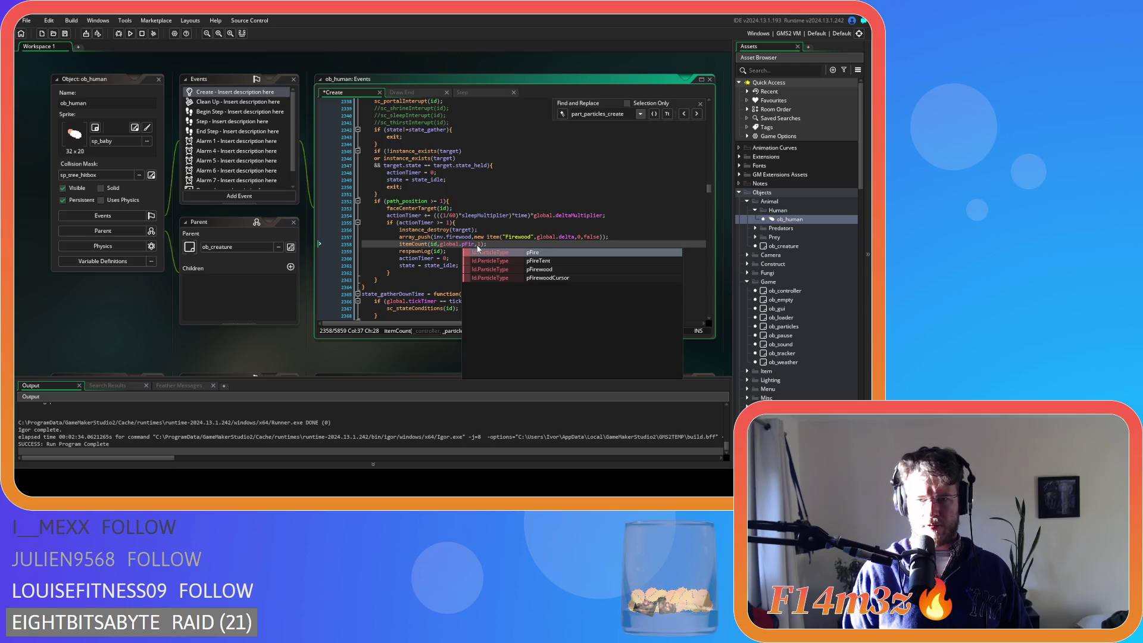
key(Down)
key(Down)
key(Return)
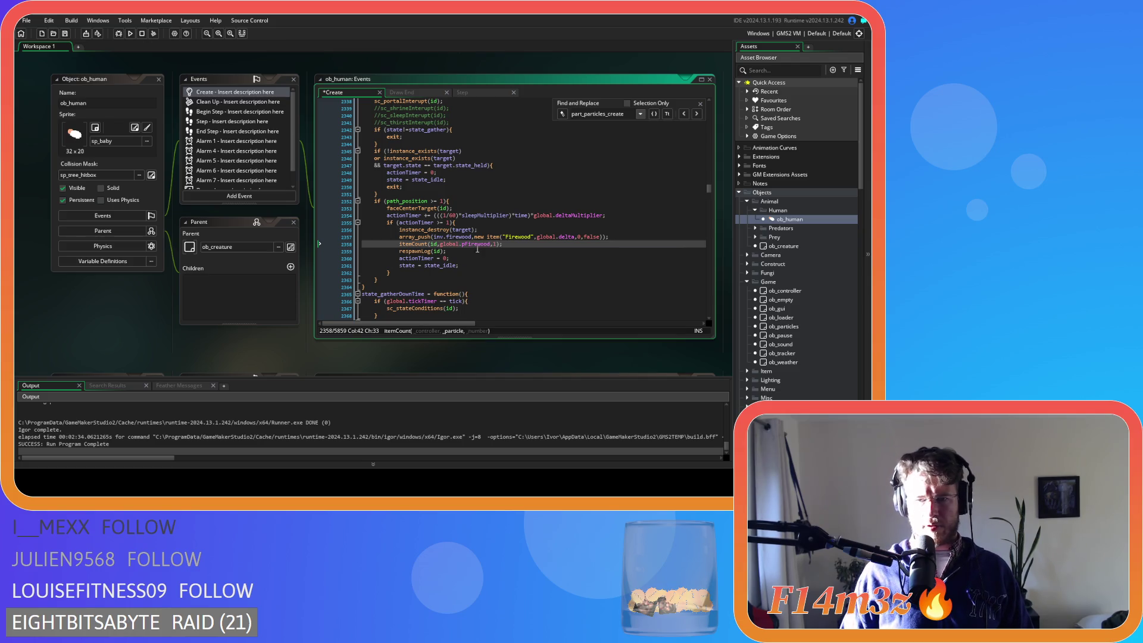
scroll(804, 324, down, 10)
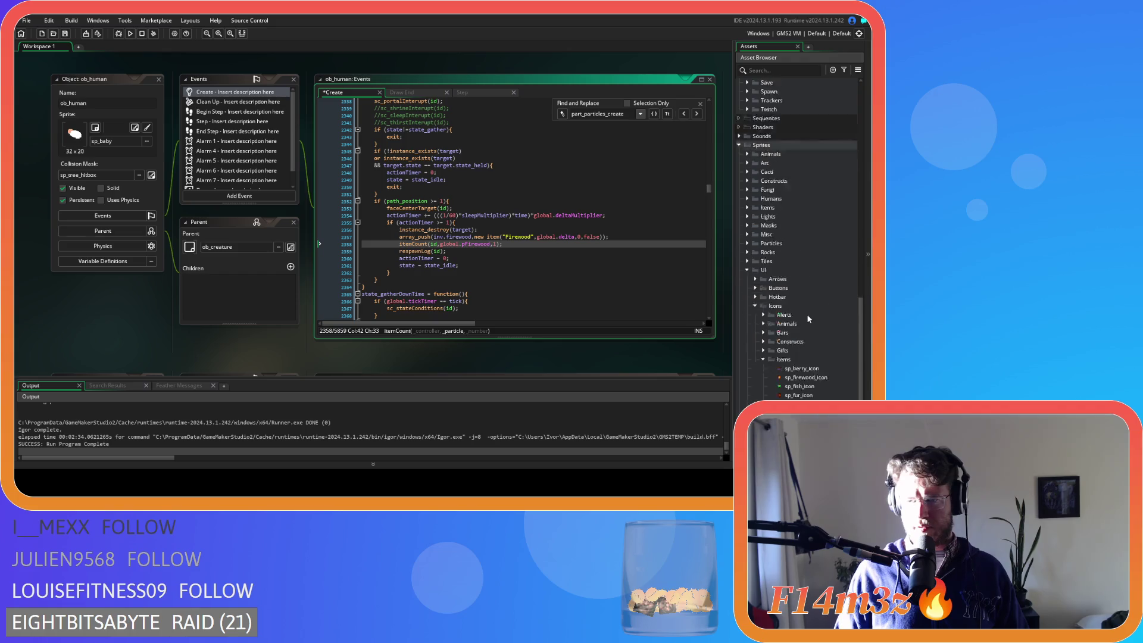
Move to the next match at line 2385 and delete both particle-creation lines.
click(523, 243)
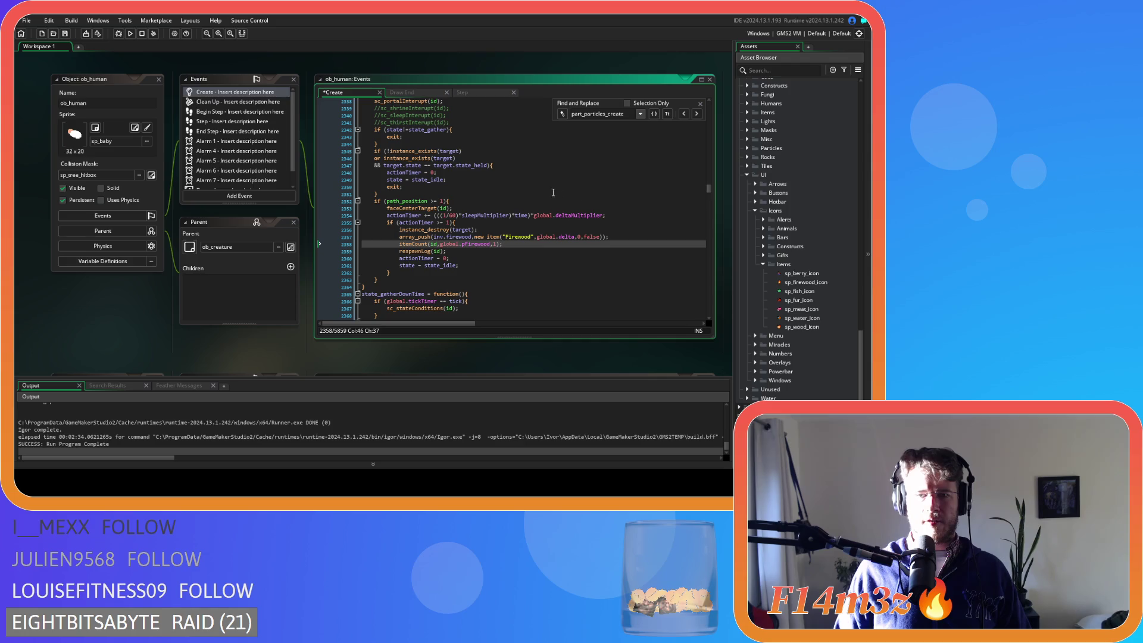
click(697, 114)
scroll(537, 236, up, 3)
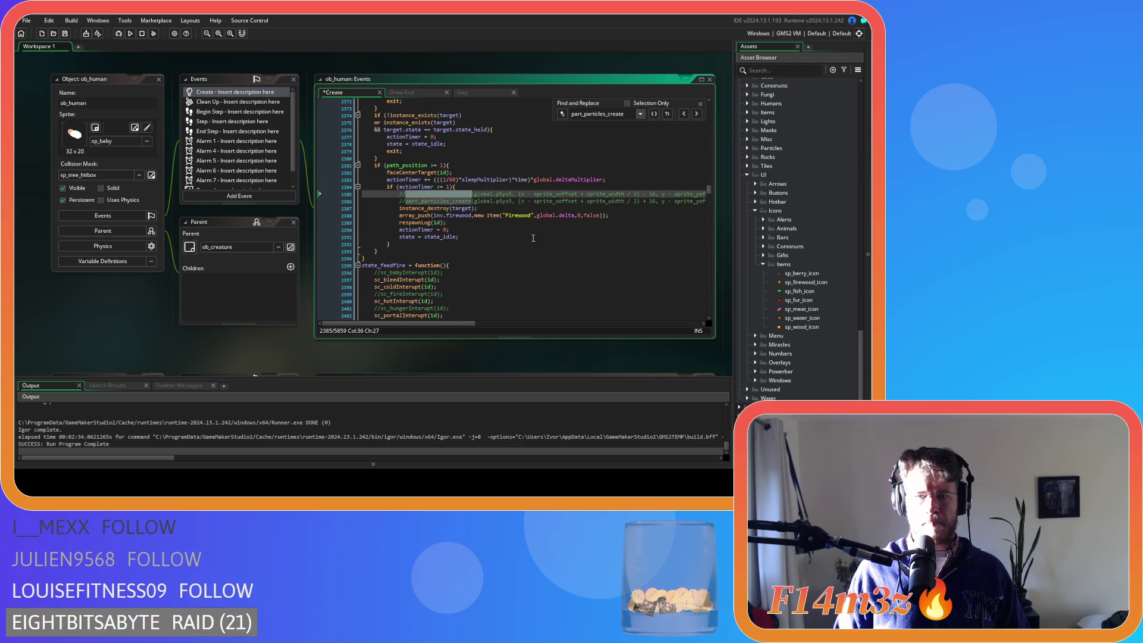
scroll(537, 236, up, 5)
scroll(513, 253, down, 4)
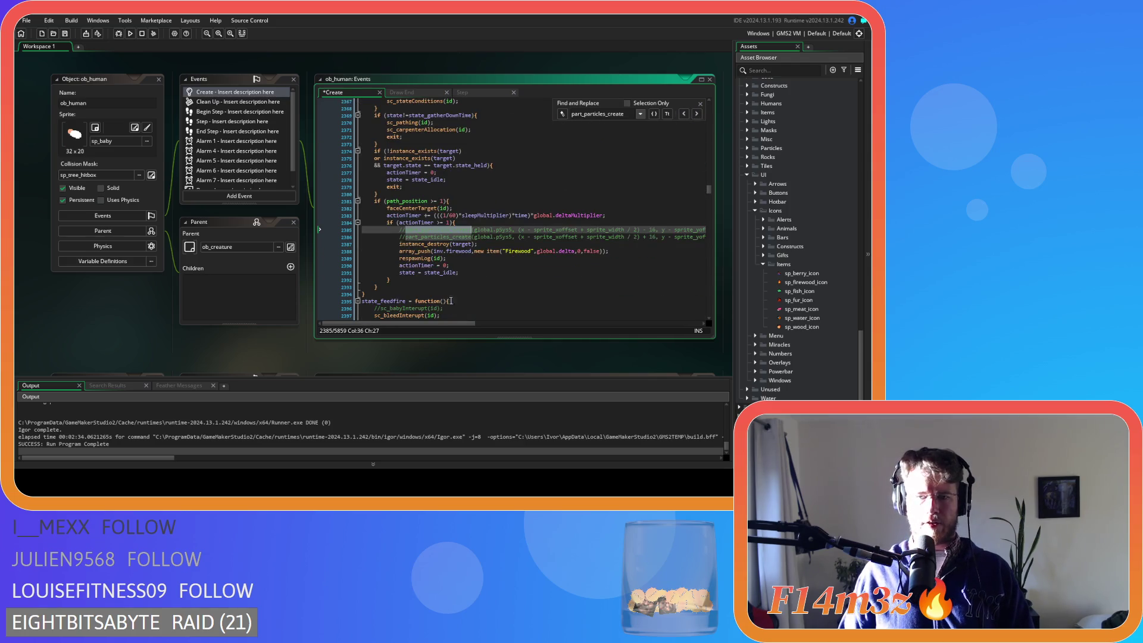
drag(433, 326, 485, 325)
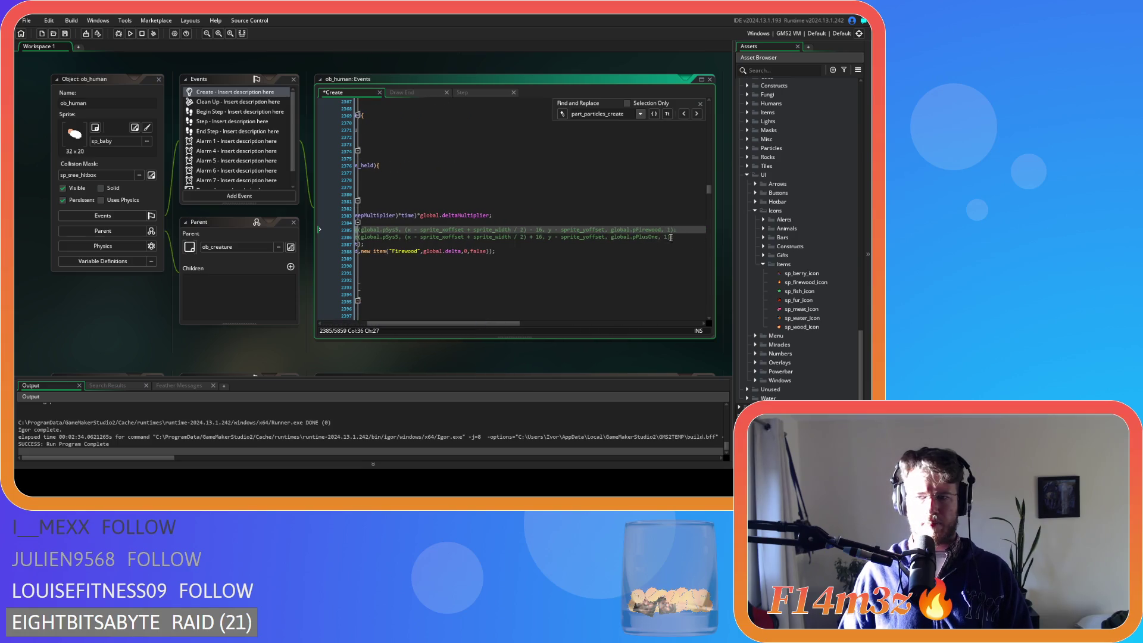
drag(674, 237, 459, 237)
mouse_move(689, 239)
mouse_down()
mouse_move(286, 246)
mouse_move(274, 226)
mouse_up()
key(Delete)
key(Delete)
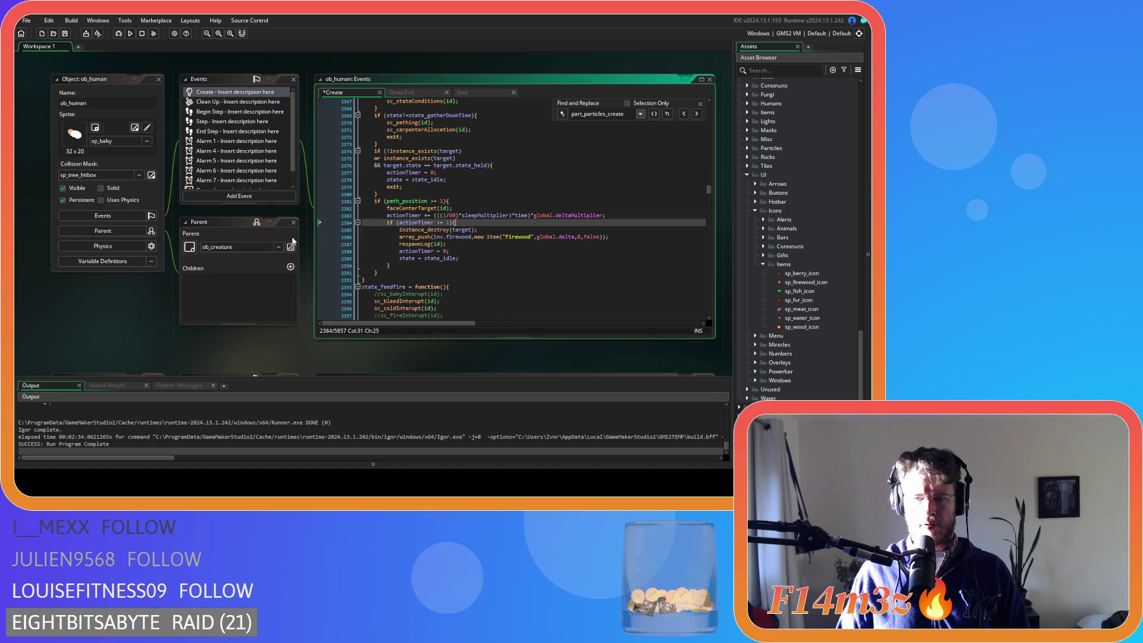
Paste itemCount(id,global.pFirewood,1) after the Firewood array_push and save.
click(613, 236)
key(Return)
key(ctrl+v)
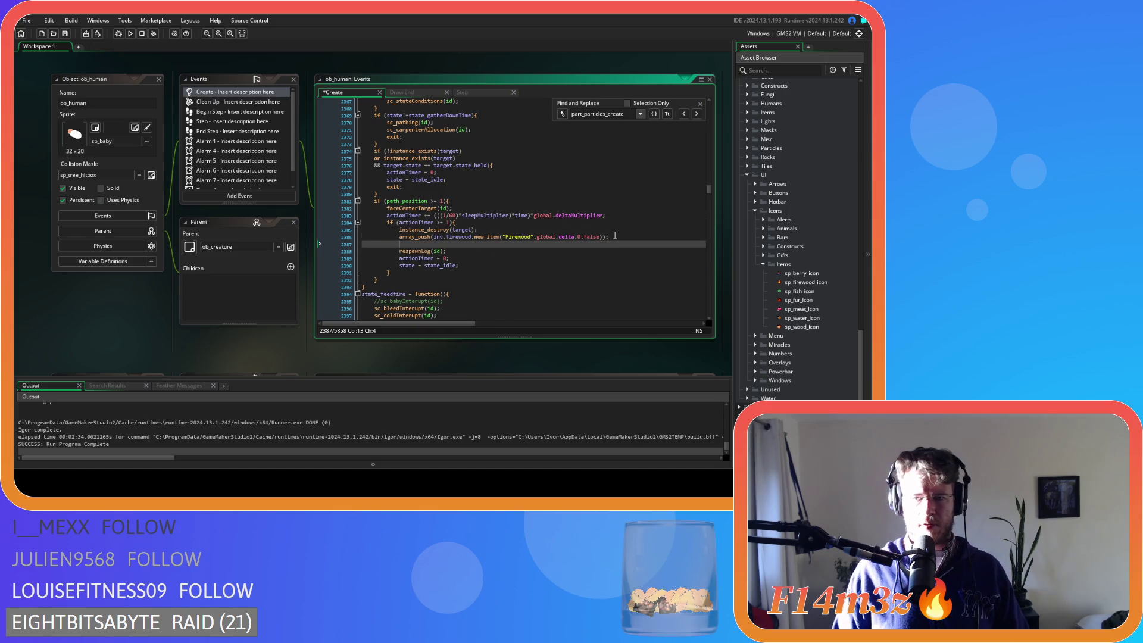
drag(465, 244, 478, 247)
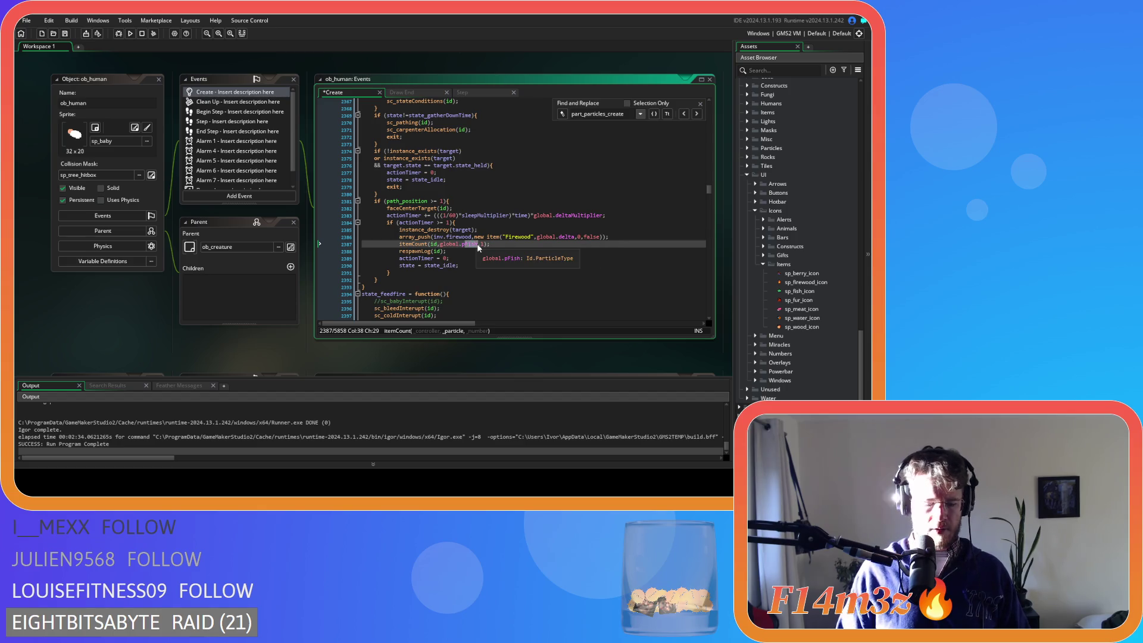
text(Firewood)
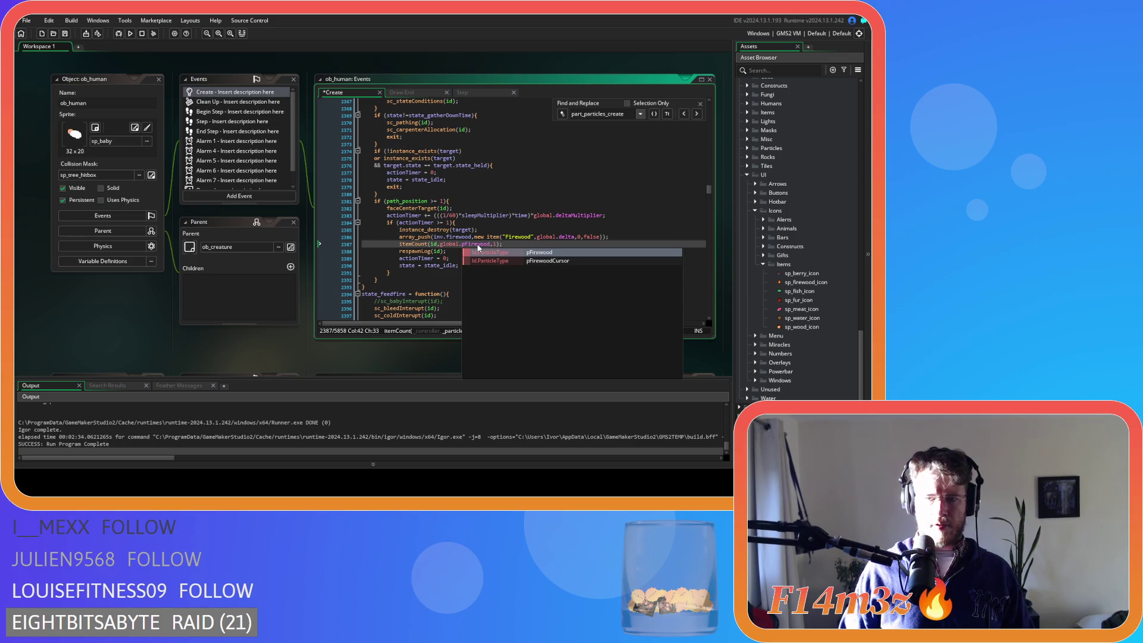
key(End)
key(ctrl+s)
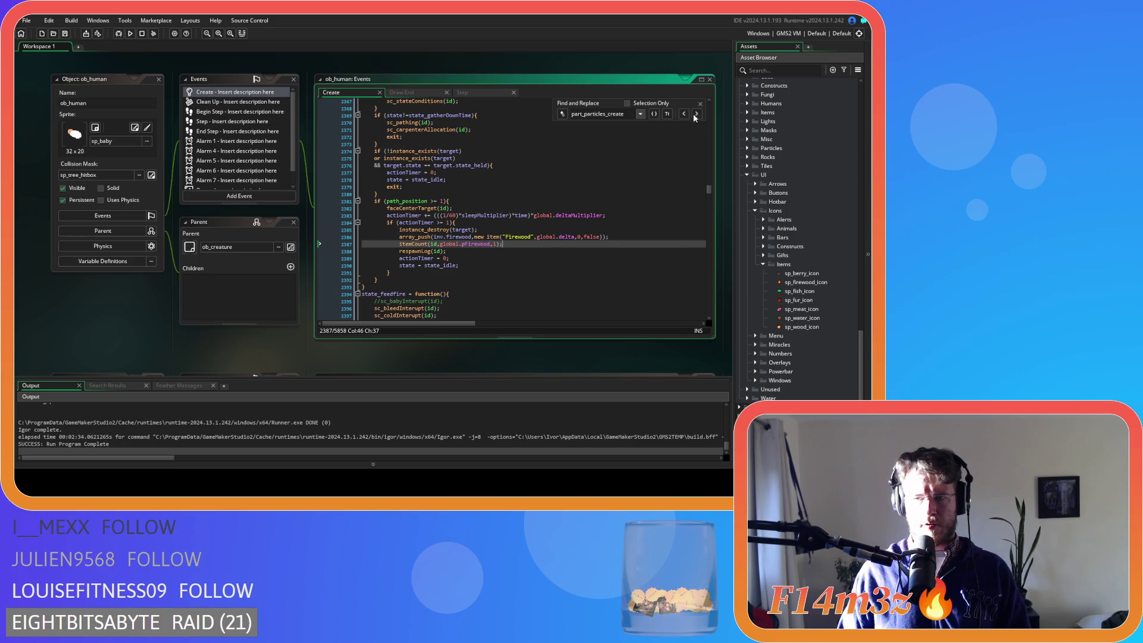
click(696, 114)
scroll(563, 219, up, 5)
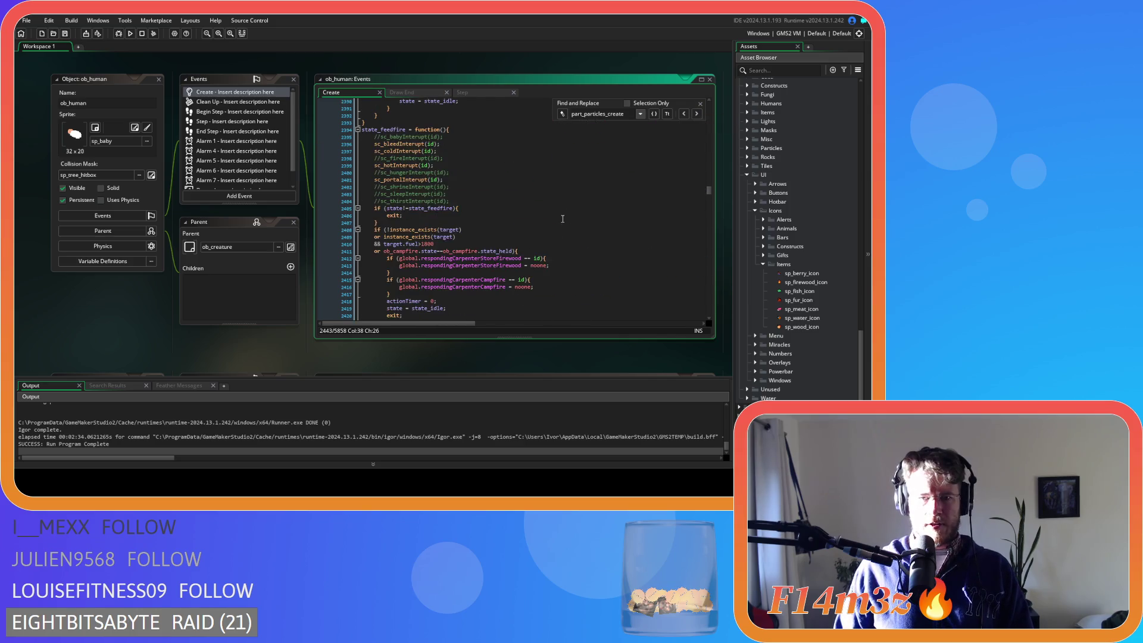
Step through the part_particles_create matches down to the meat deposit state.
scroll(562, 219, down, 5)
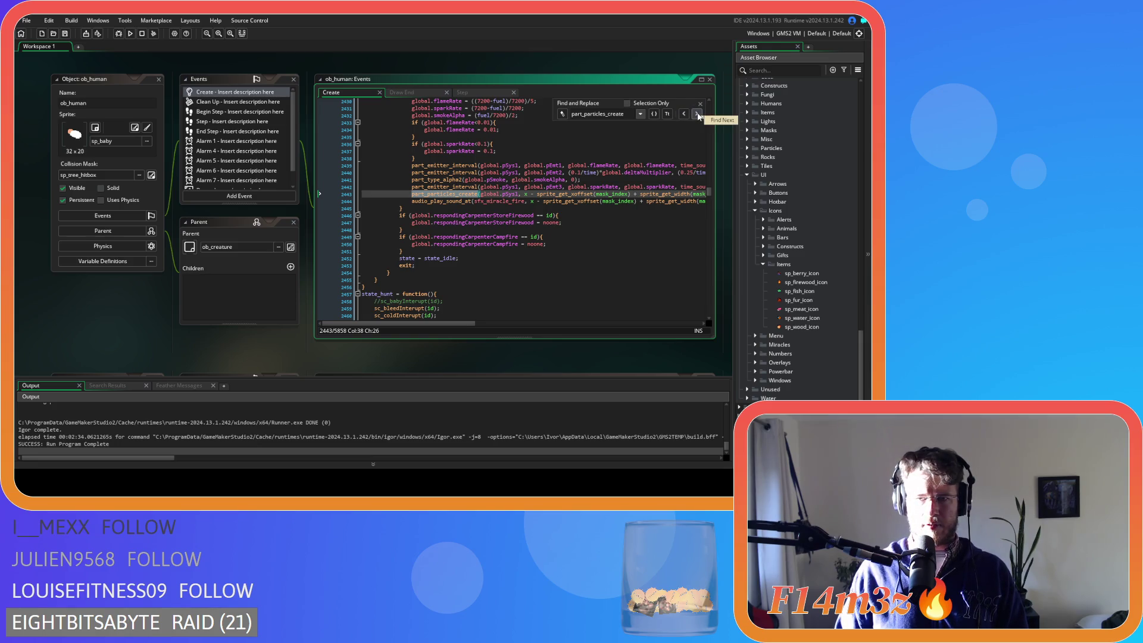
click(697, 114)
scroll(644, 181, up, 3)
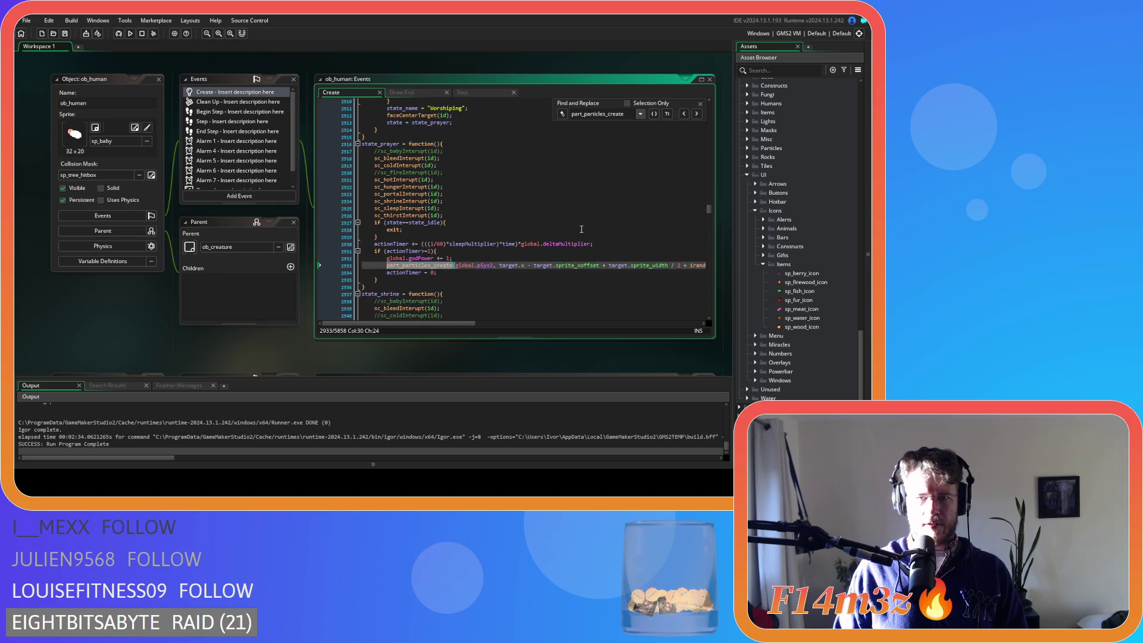
scroll(581, 229, down, 1)
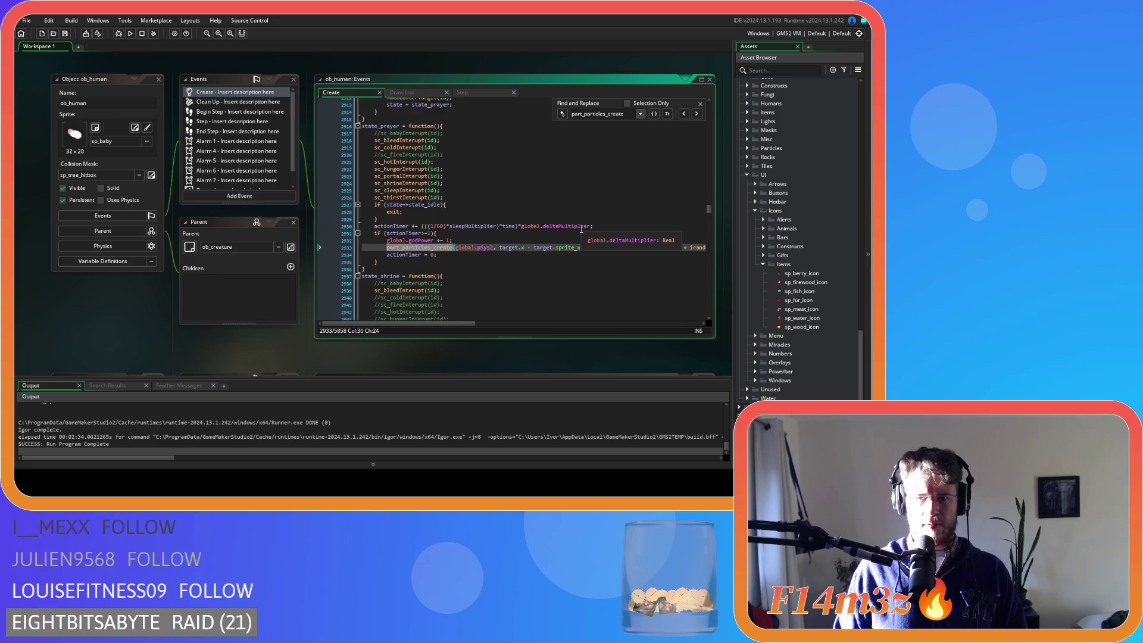
click(696, 113)
scroll(615, 211, up, 4)
scroll(615, 212, down, 2)
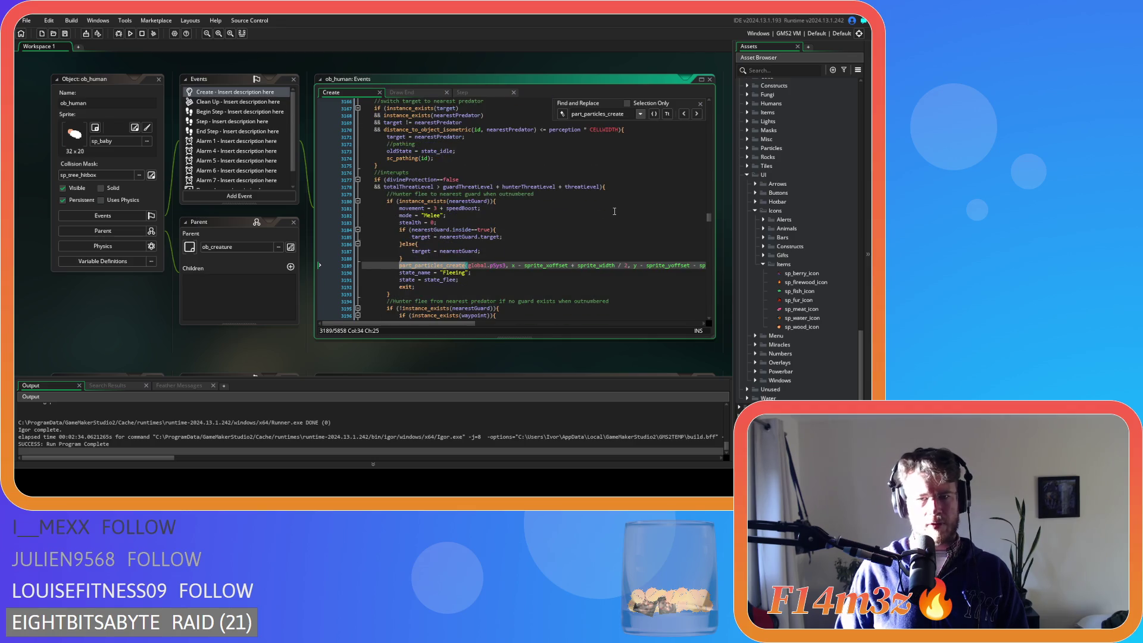
mouse_move(455, 325)
mouse_down()
mouse_move(595, 324)
mouse_move(446, 326)
mouse_up()
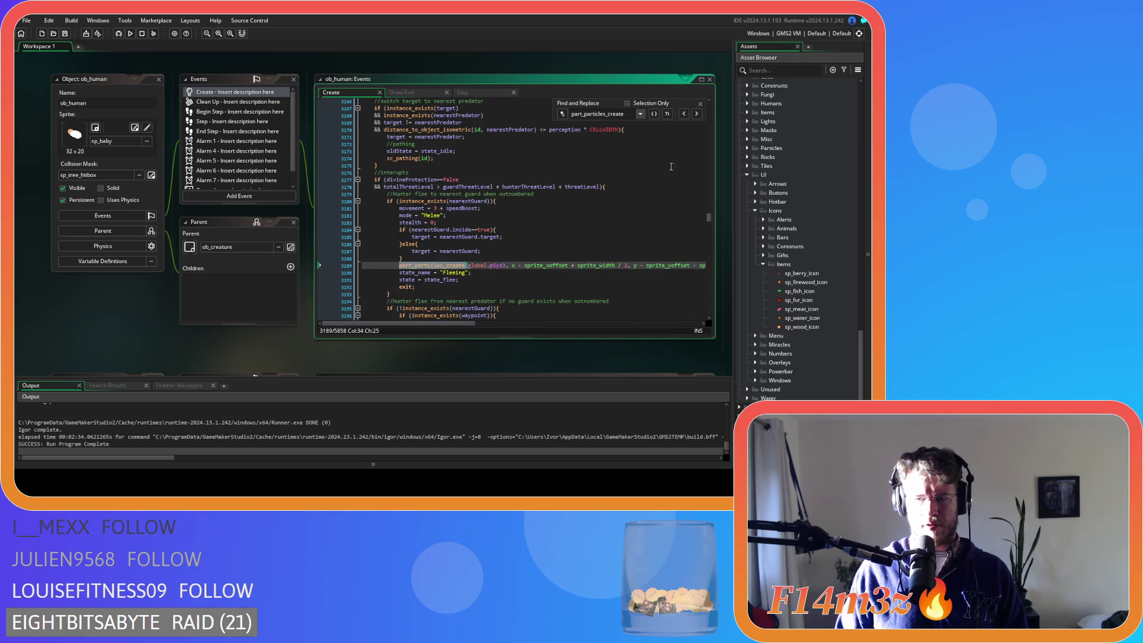
click(698, 114)
scroll(652, 214, up, 10)
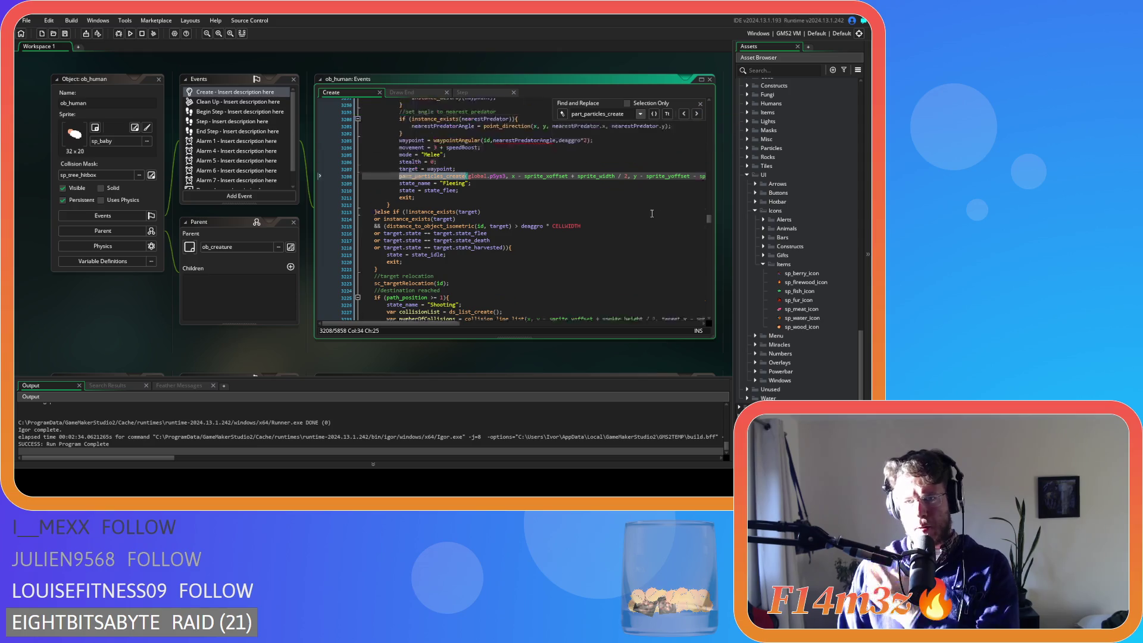
scroll(651, 214, down, 5)
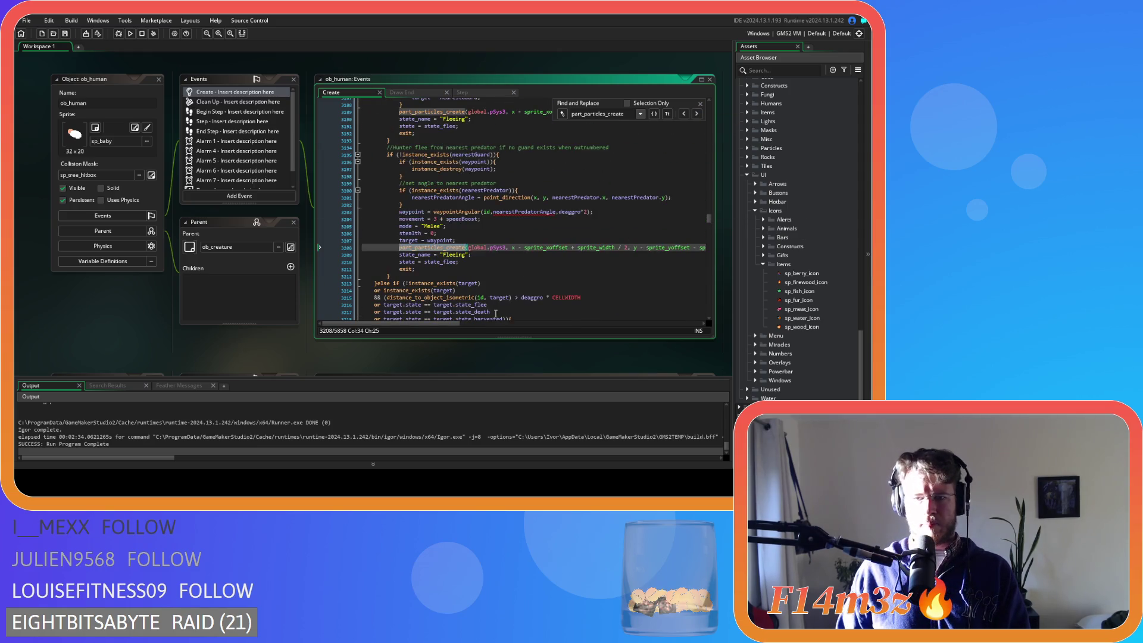
mouse_move(452, 325)
mouse_down()
mouse_move(565, 324)
mouse_move(450, 325)
mouse_up()
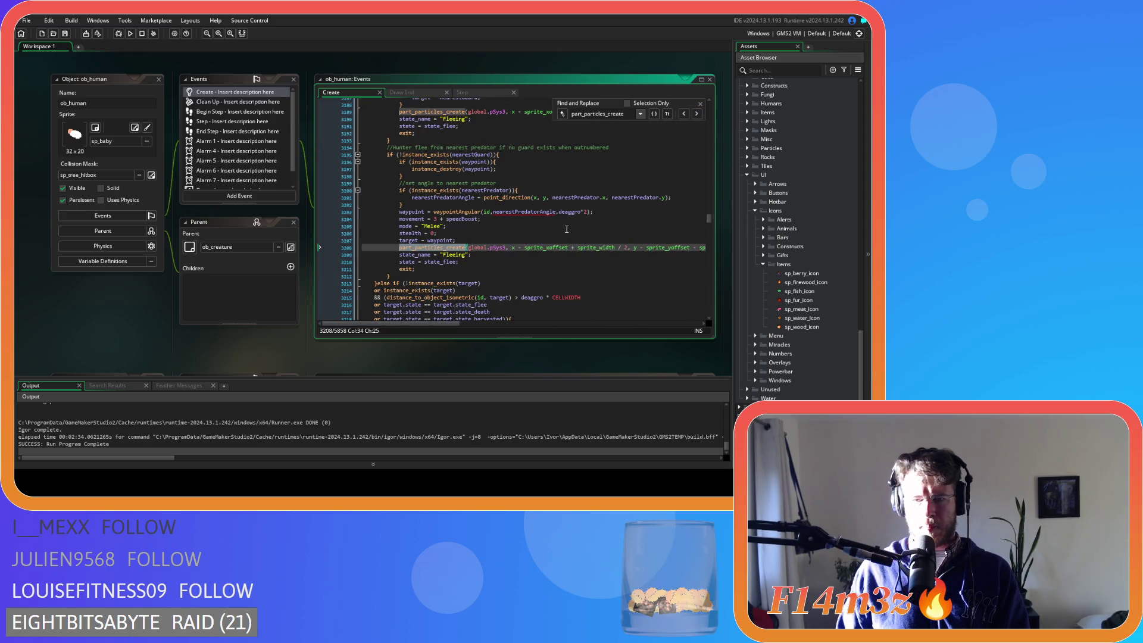
click(697, 114)
click(697, 114)
scroll(618, 223, up, 5)
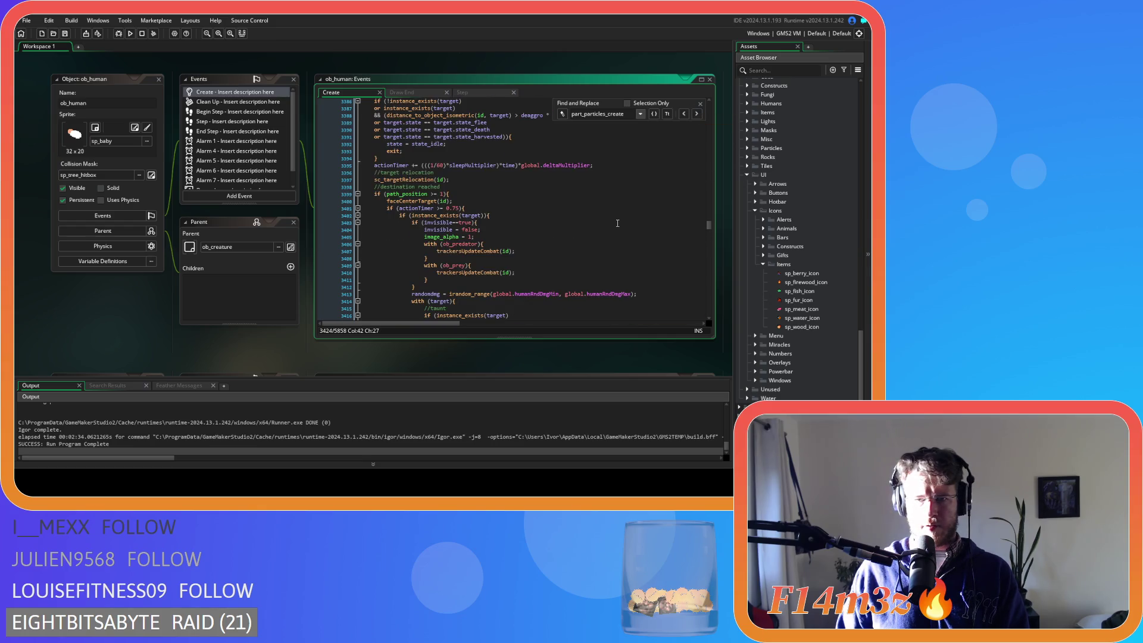
scroll(617, 223, down, 5)
mouse_move(422, 325)
mouse_down()
mouse_move(610, 324)
mouse_move(399, 327)
mouse_up()
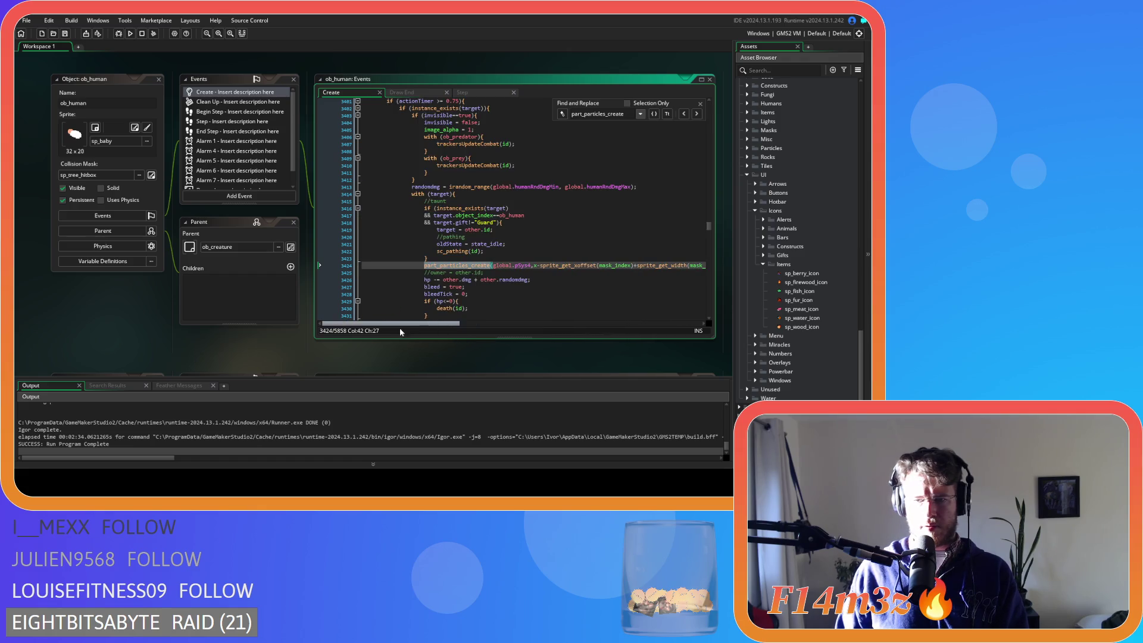
click(697, 113)
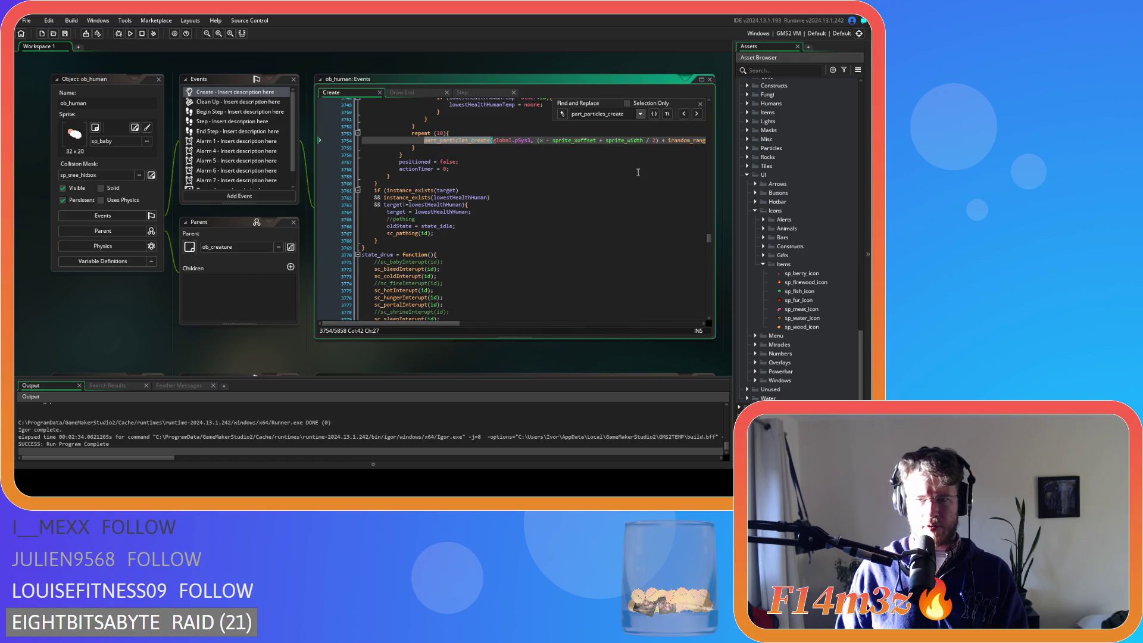
mouse_move(429, 324)
mouse_down()
mouse_move(631, 325)
mouse_move(429, 325)
mouse_up()
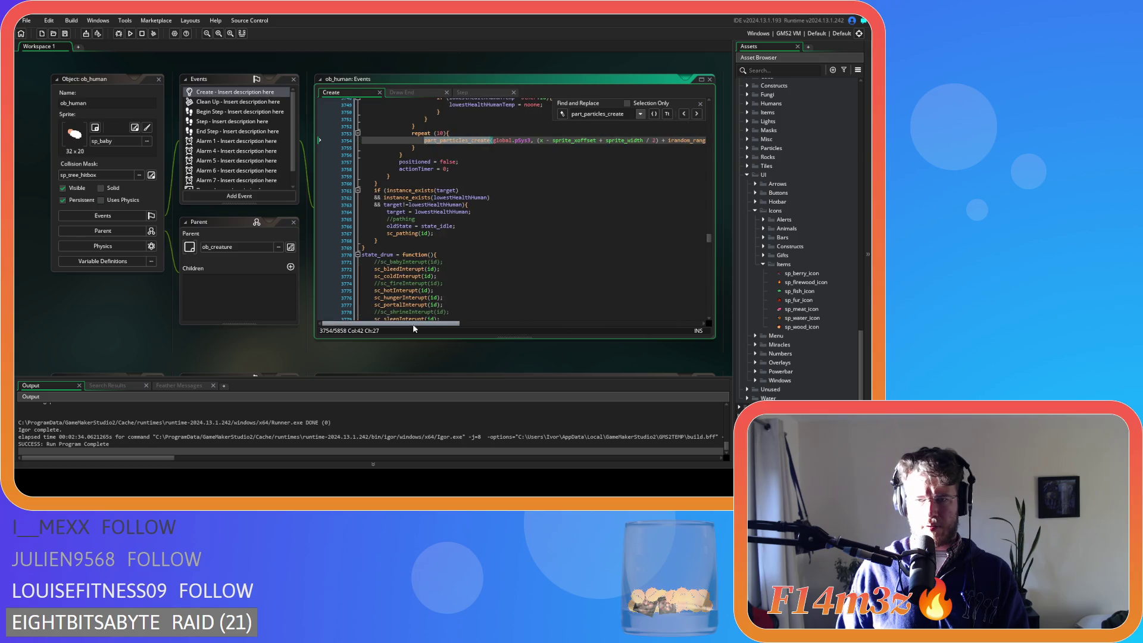
click(697, 114)
Delete the commented particle block at lines 3867–3920 and its leftover blank line.
scroll(551, 220, up, 5)
scroll(552, 219, up, 10)
scroll(544, 230, down, 20)
scroll(501, 237, down, 10)
click(420, 173)
scroll(367, 209, up, 15)
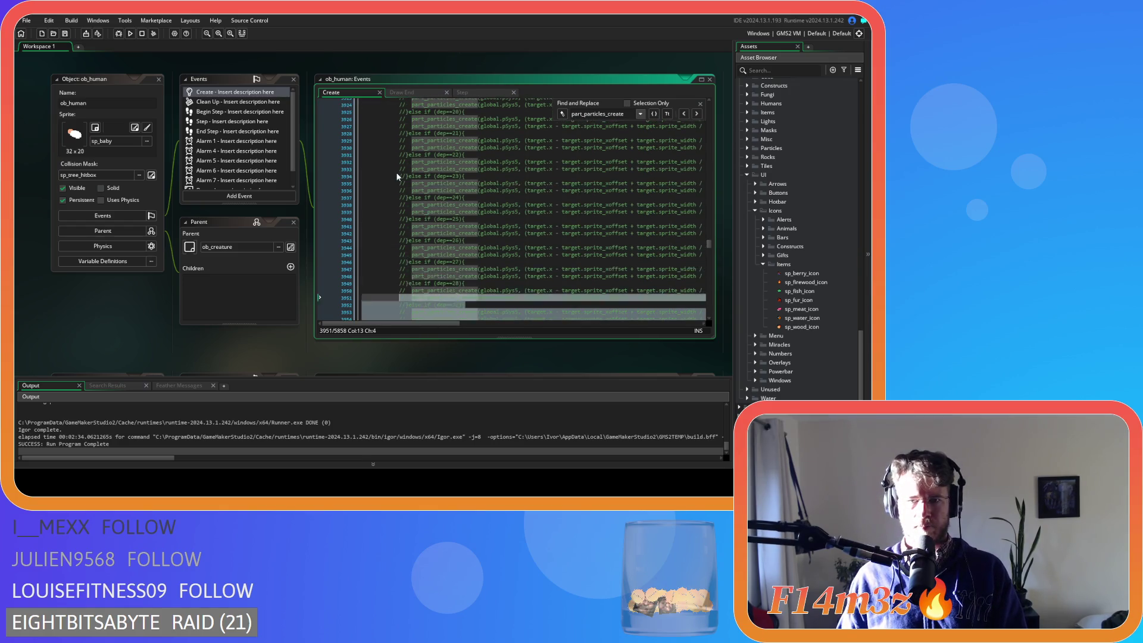
click(368, 210)
scroll(368, 209, up, 8)
scroll(370, 209, up, 8)
drag(368, 210, 326, 177)
key(Delete)
key(BackSpace)
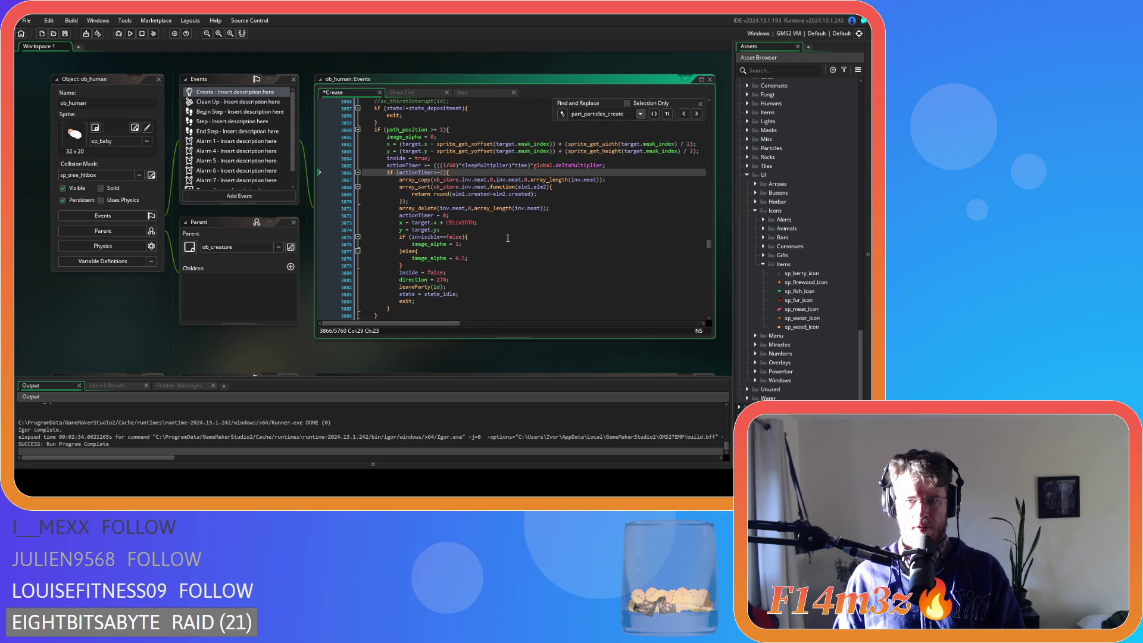
Add a 'var _amount' line under the if (actionTimer>=2){ check.
click(566, 212)
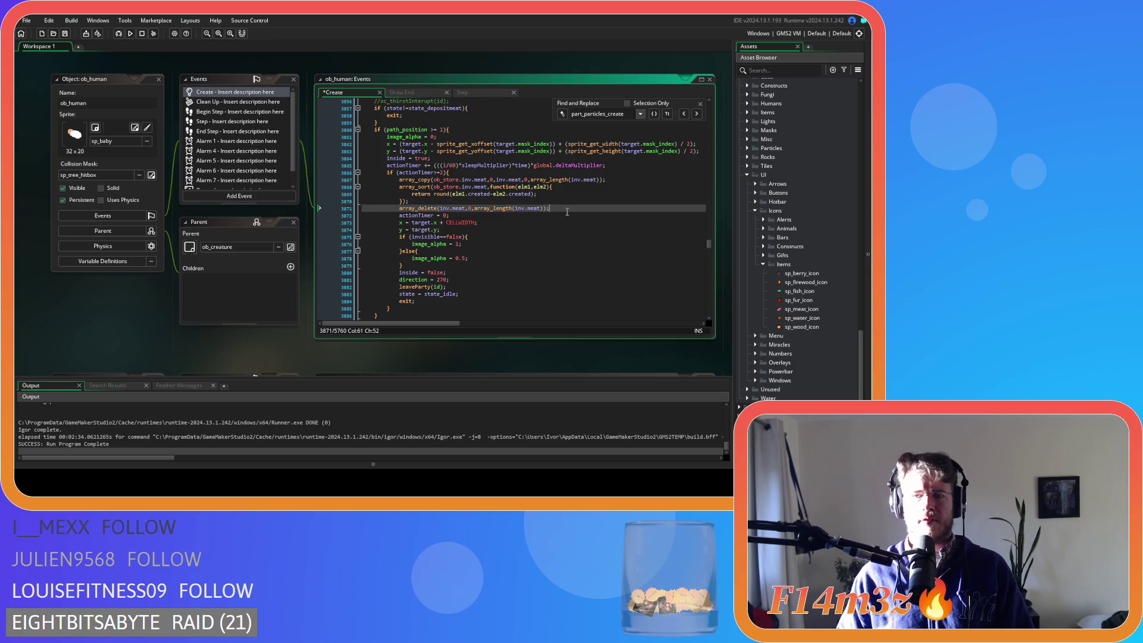
click(421, 200)
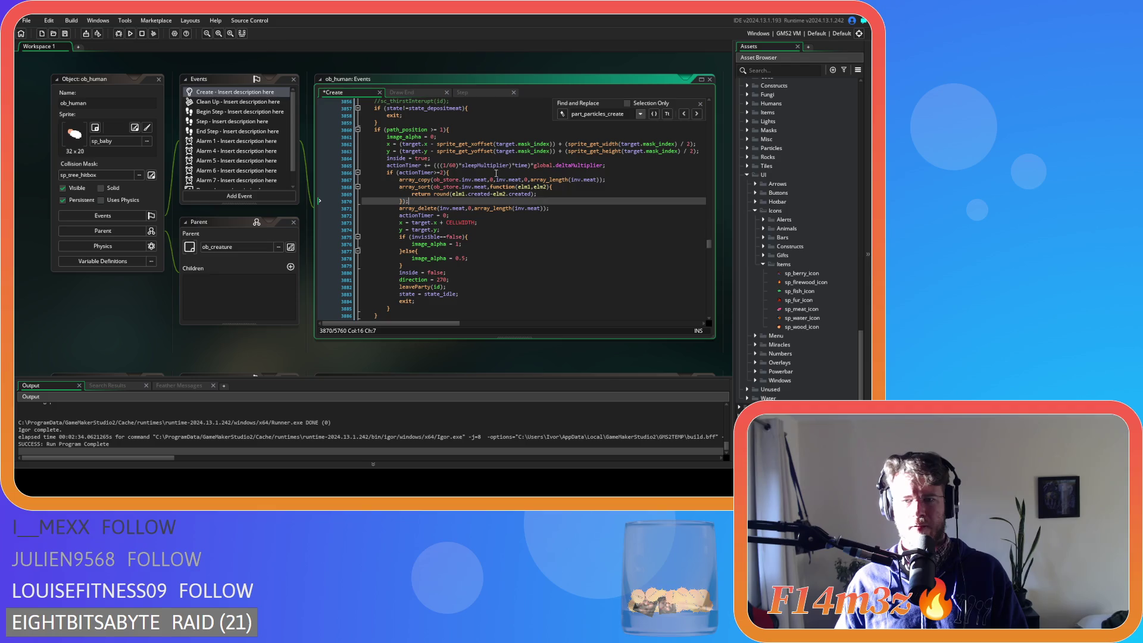
mouse_move(508, 179)
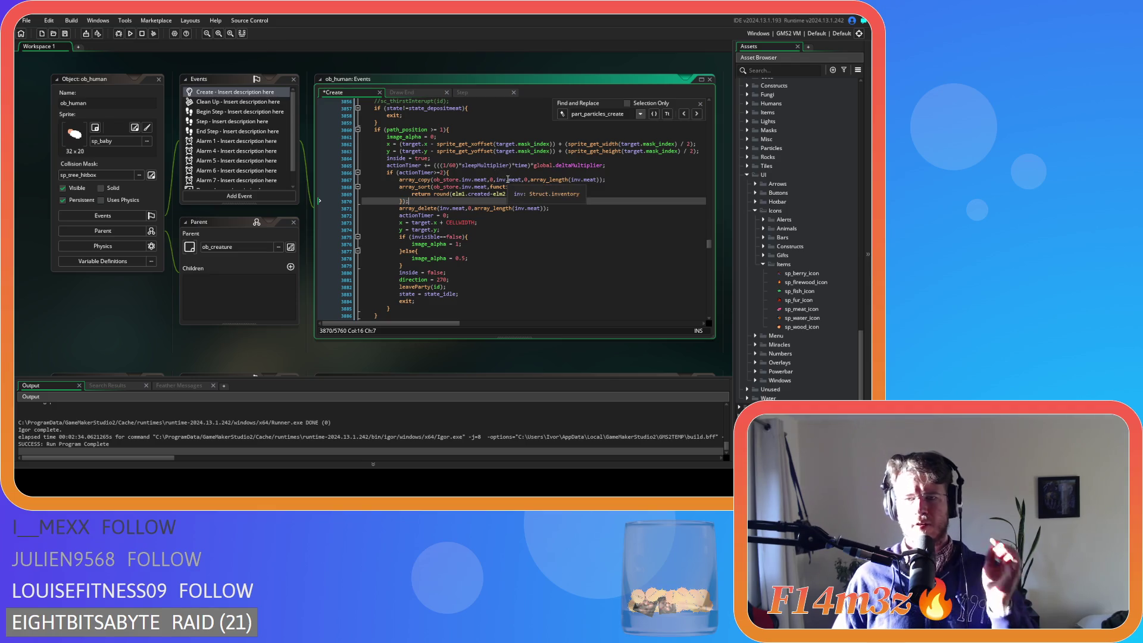
click(485, 173)
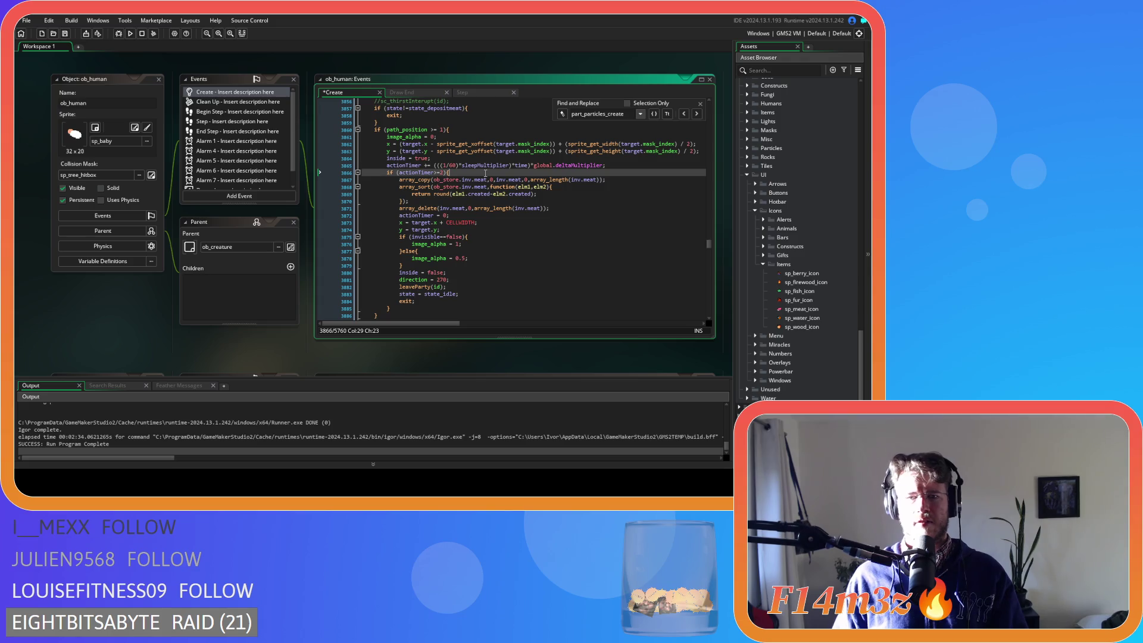
key(Return)
text(var _amount =)
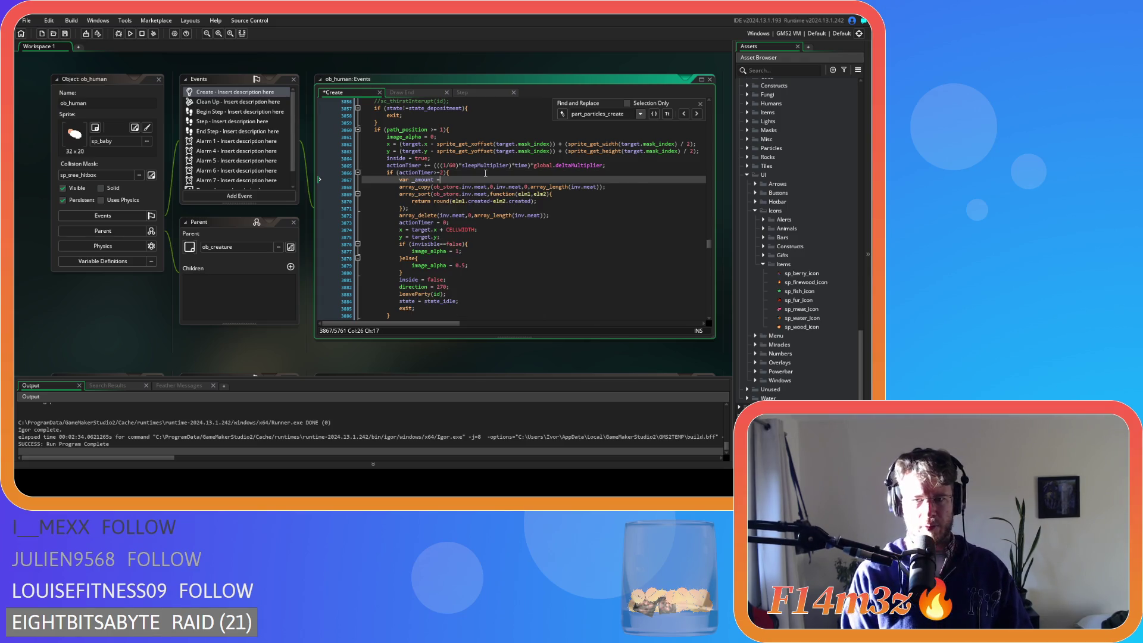
Paste itemCount(id,global.pFish,1); on a new line below array_delete.
click(556, 216)
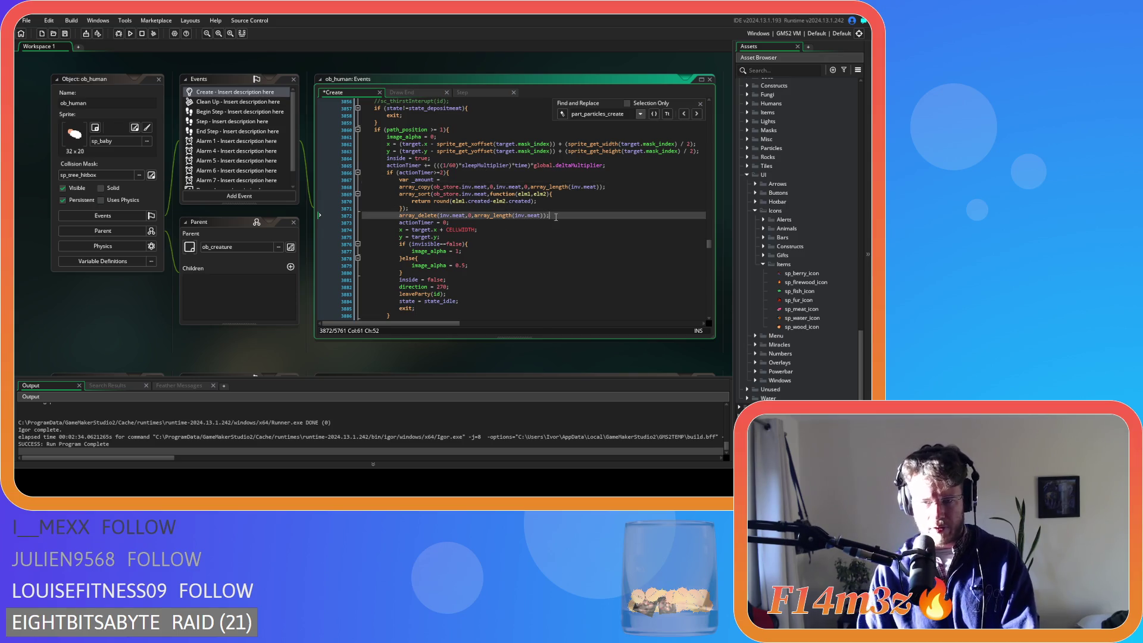
key(Return)
text(itemCount(id,global.pFish,1);)
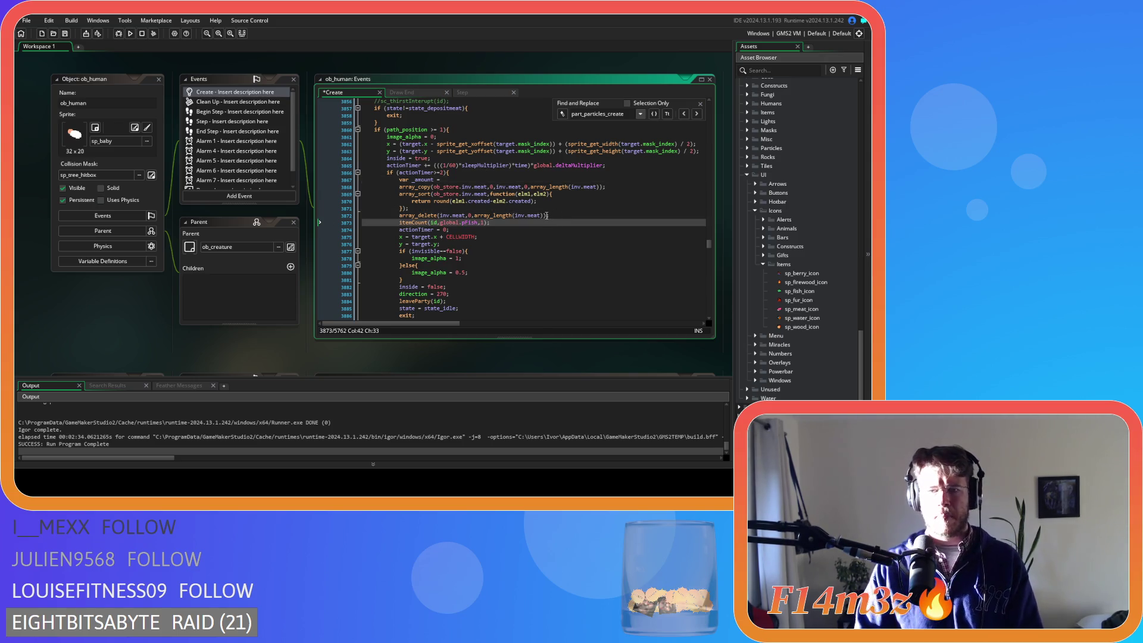
drag(600, 186, 530, 191)
Assign array_length(inv.meat) to _amount, use _amount as the array_copy length, and save.
key(ctrl+c)
click(461, 179)
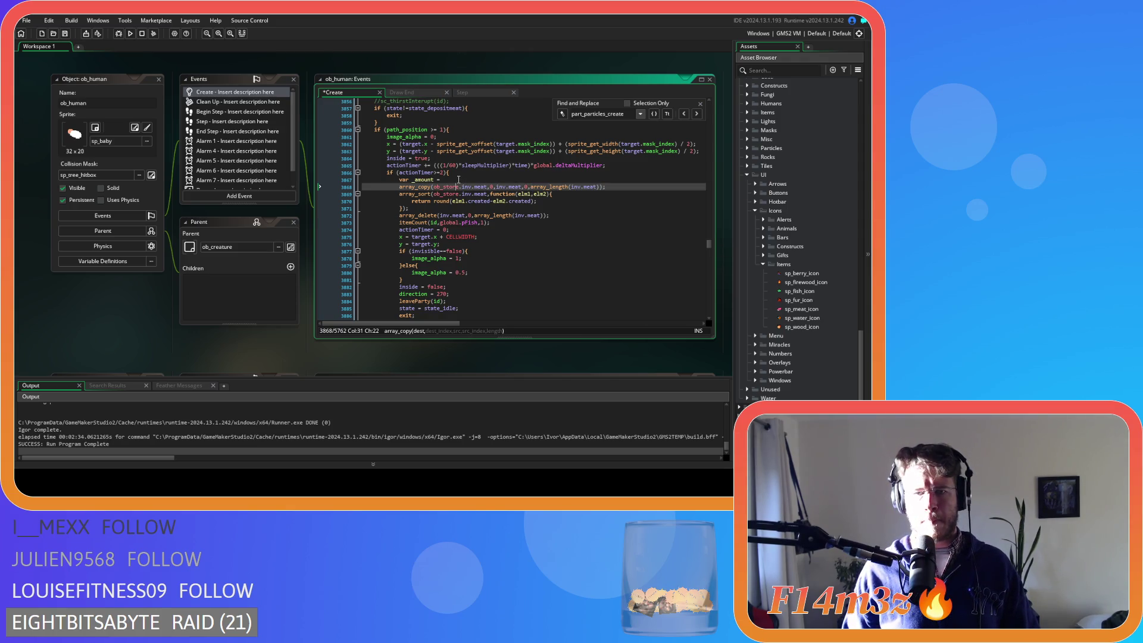
key(ctrl+v)
text(;)
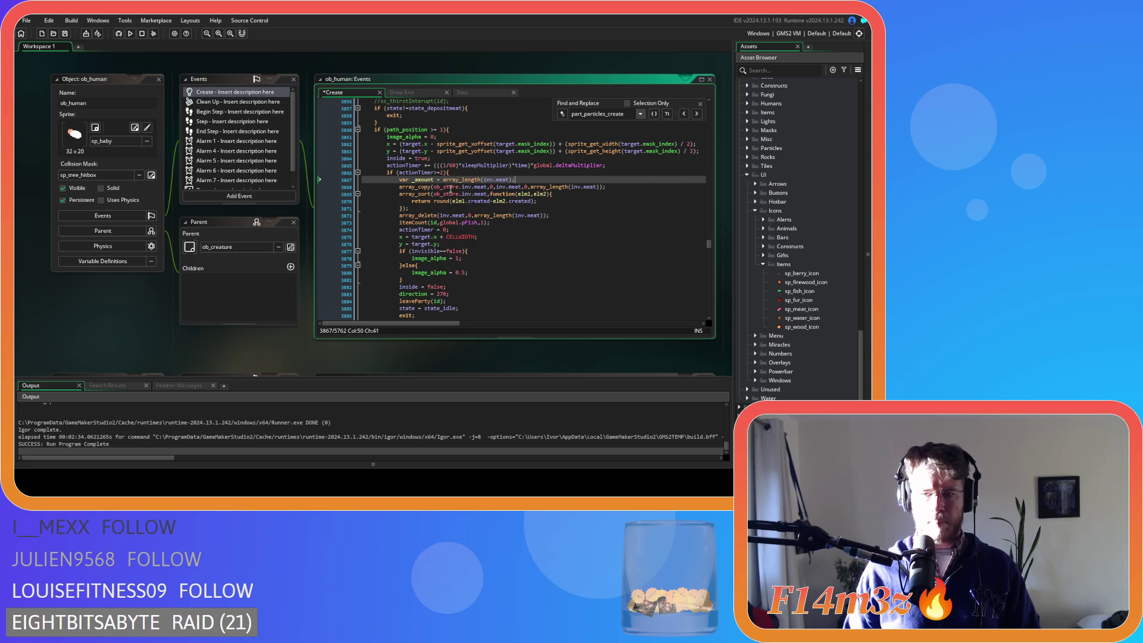
double_click(425, 180)
drag(530, 187, 599, 187)
key(ctrl+v)
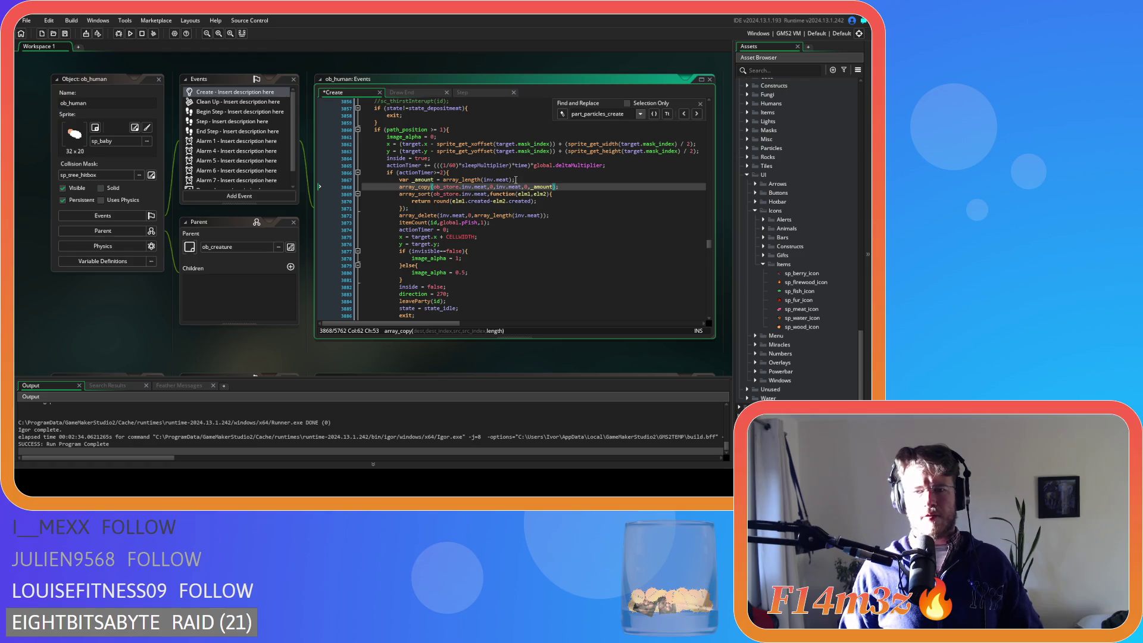
click(518, 180)
key(ctrl+s)
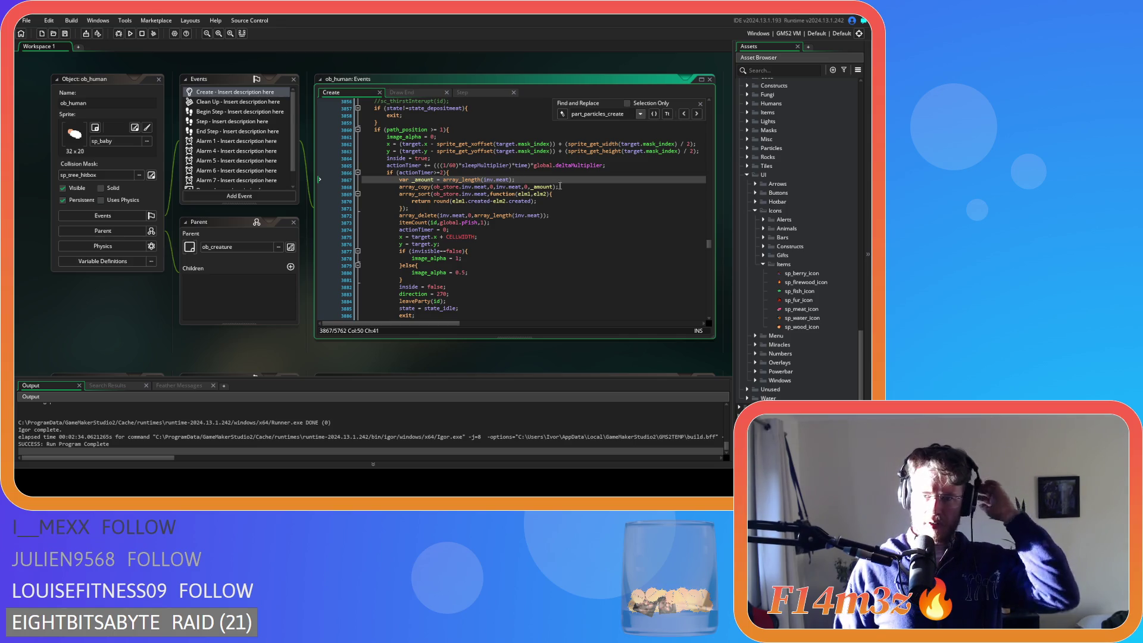
Use _amount in array_delete, change the call to itemCount(target,global.pMeat,_amount), and save.
mouse_move(475, 215)
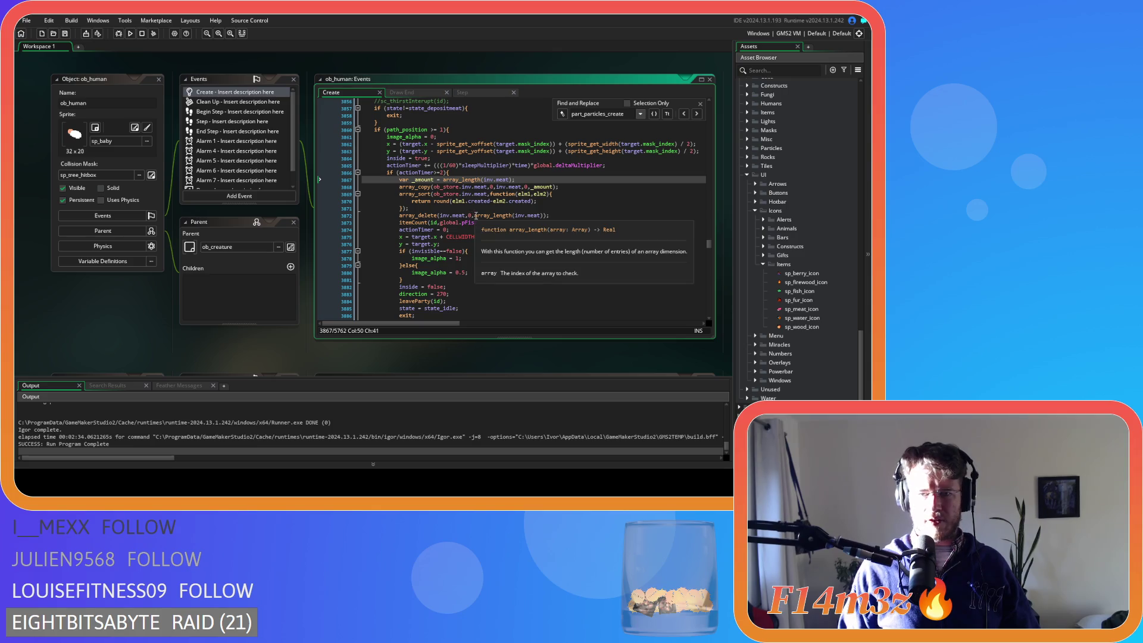
drag(475, 215, 544, 215)
text(_amount)
click(433, 222)
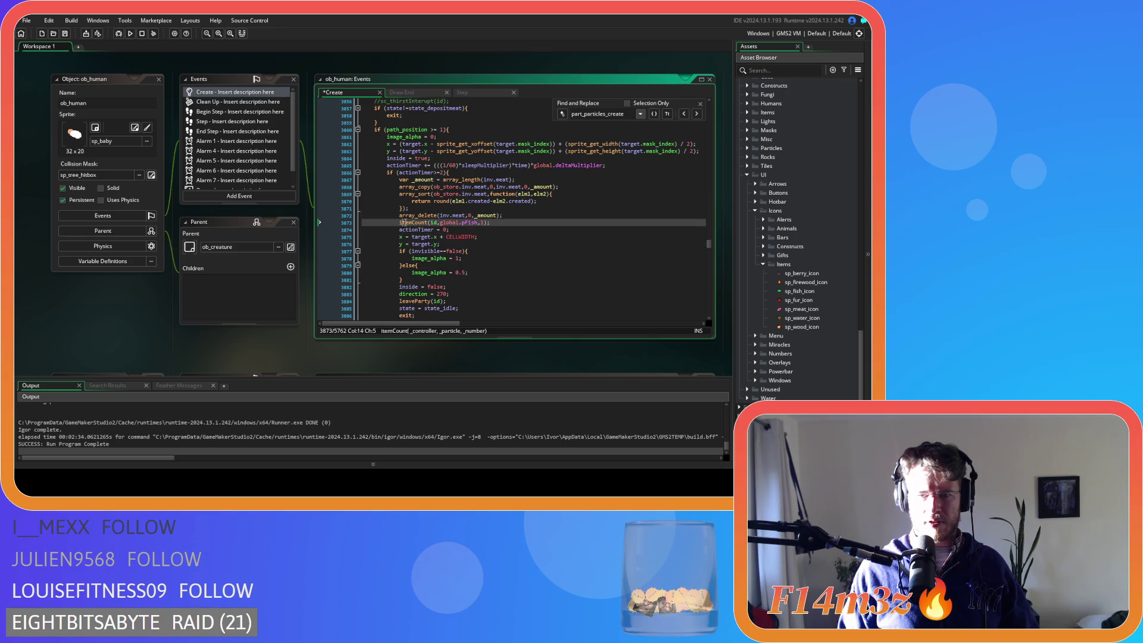
double_click(433, 223)
text(target)
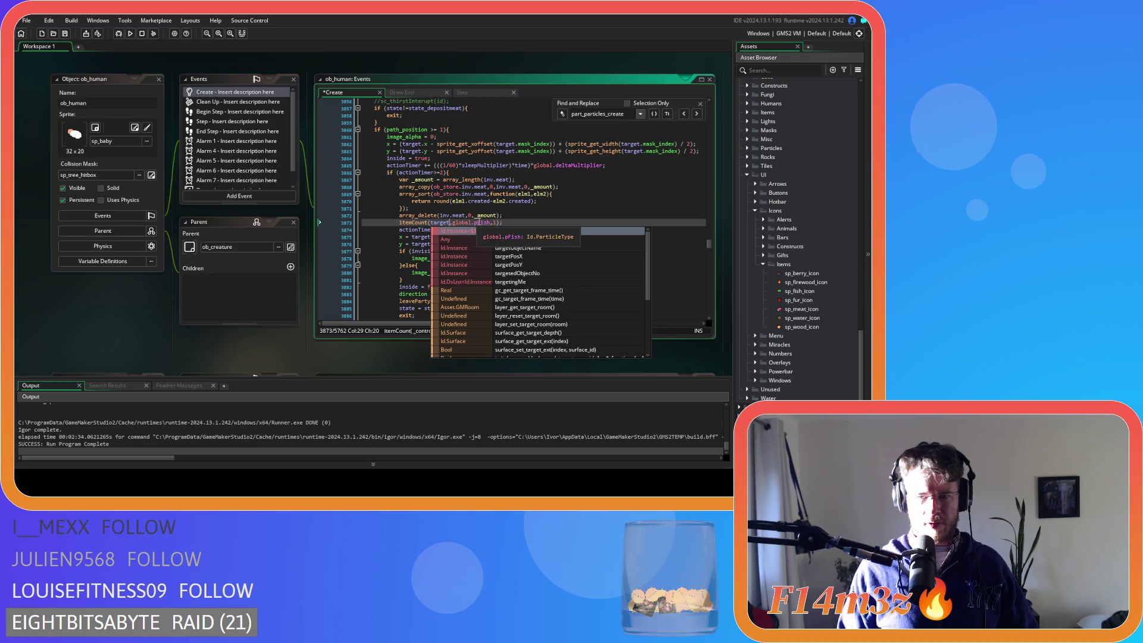
double_click(482, 222)
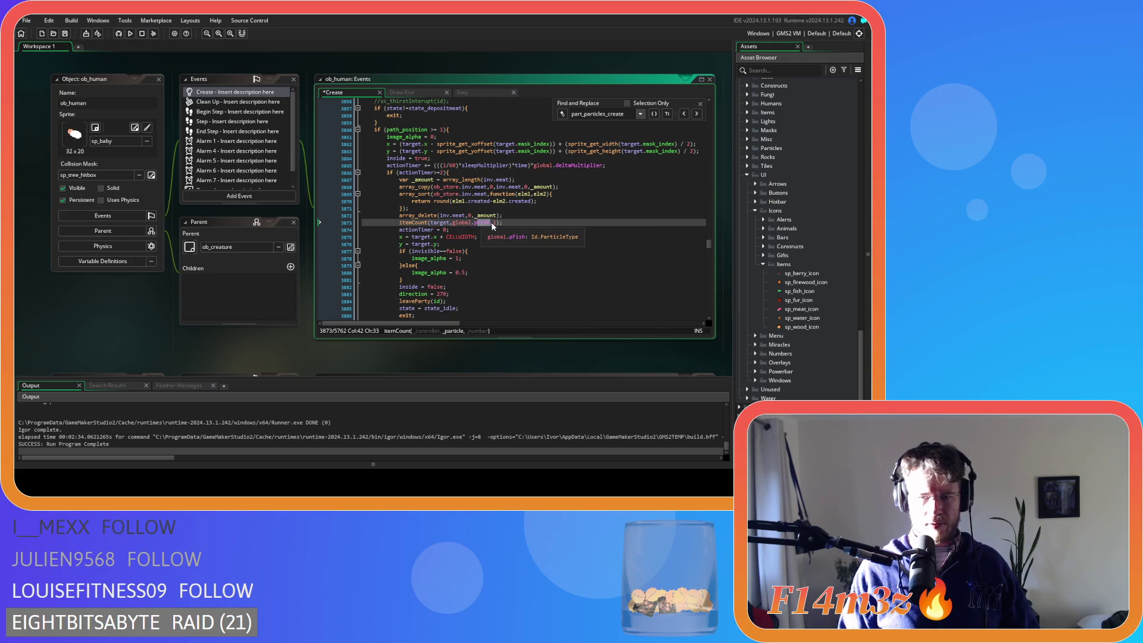
text(pMeat)
key(Right)
key(Delete)
text(_amount)
key(End)
key(ctrl+s)
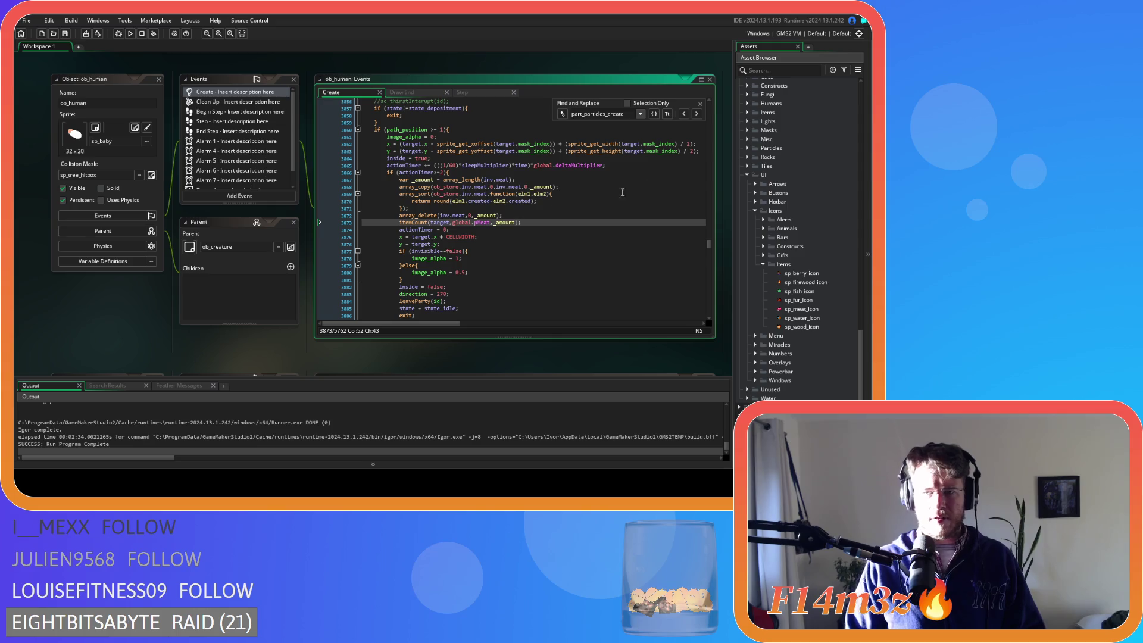
click(696, 113)
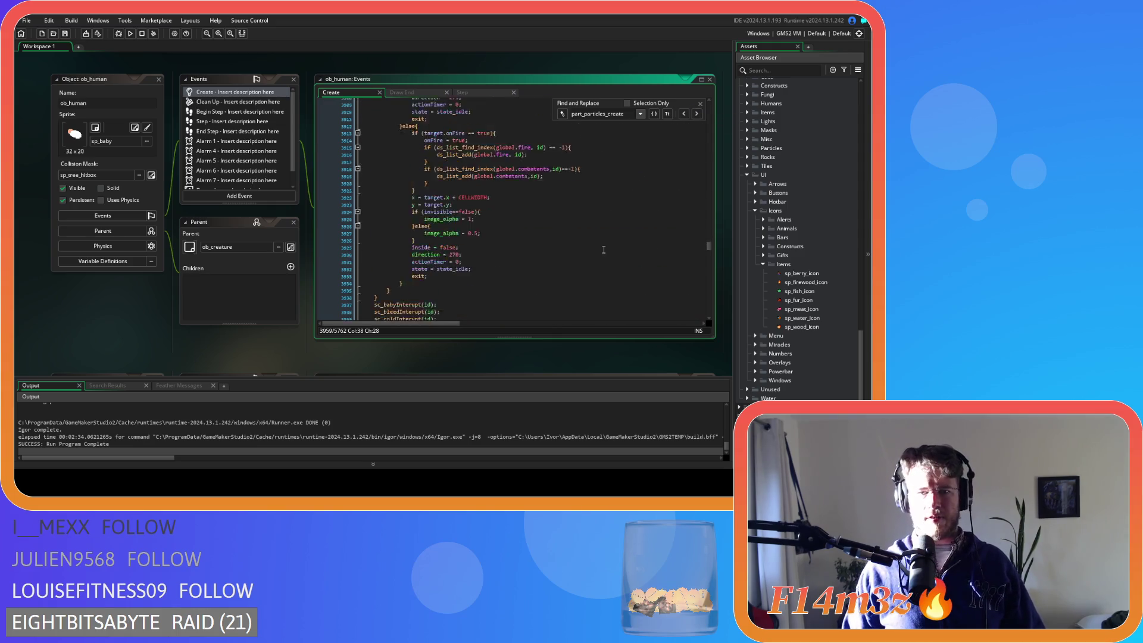
Remove the commented fish particle block and start an _amount line, then undo those edits.
scroll(383, 193, down, 10)
click(382, 197)
scroll(383, 194, up, 5)
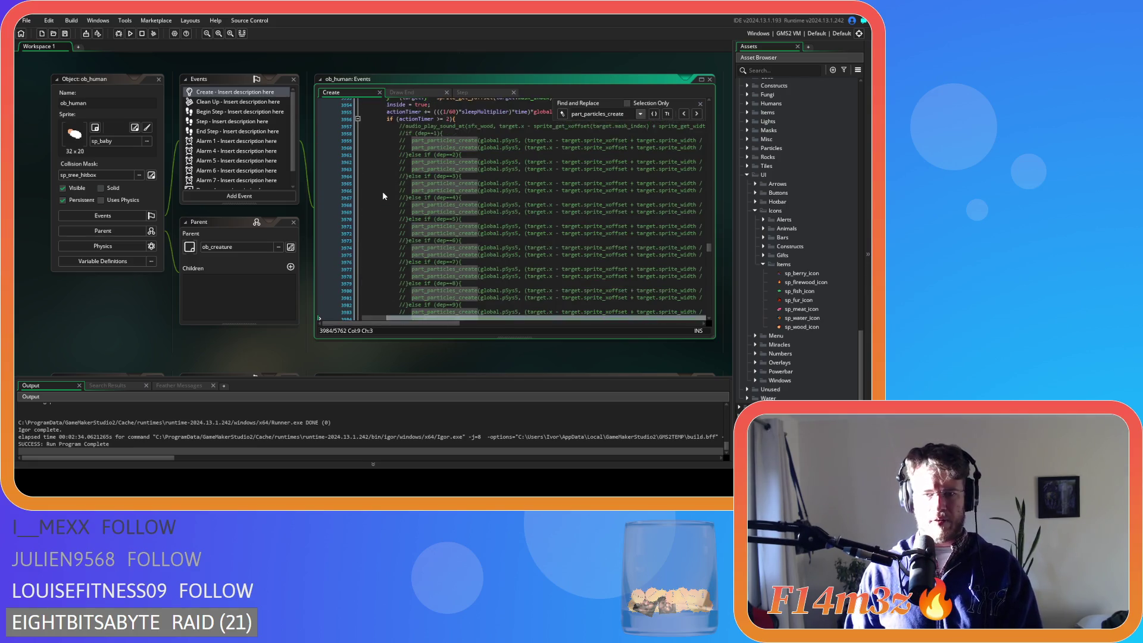
scroll(382, 195, up, 3)
shift+click(382, 191)
key(Delete)
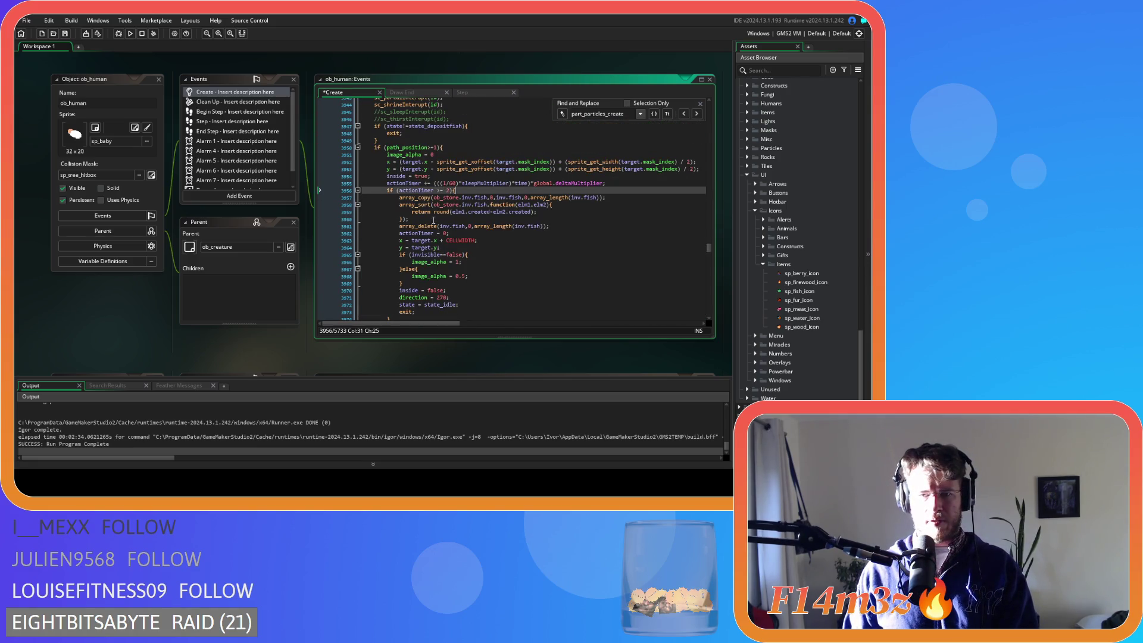
key(Return)
text(var _amoun)
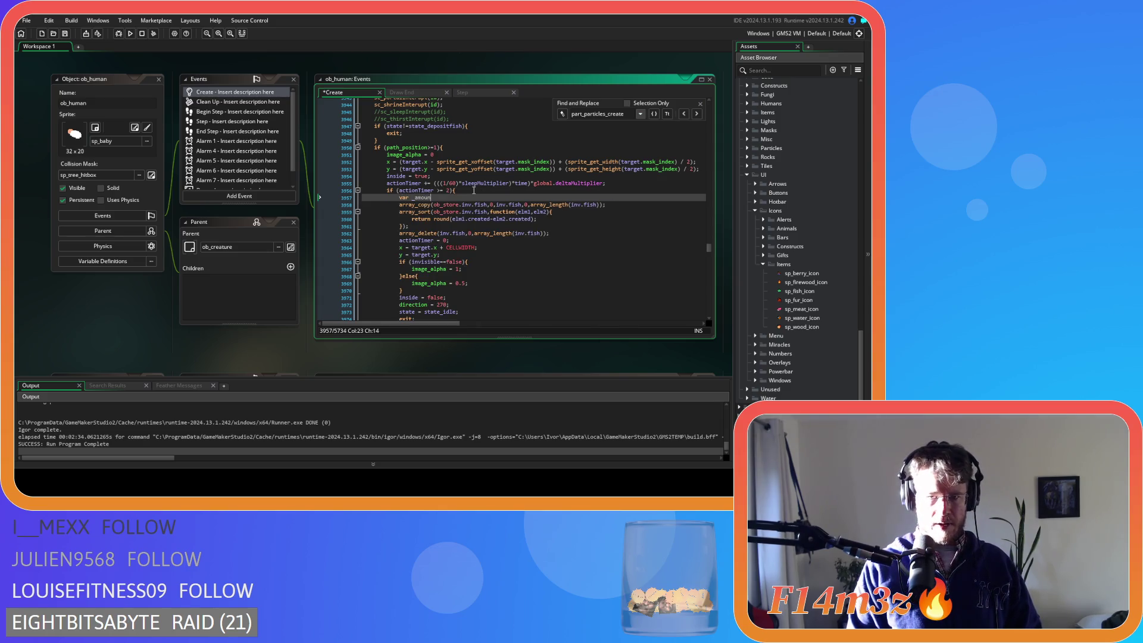
click(552, 234)
key(Return)
text(_amount)
key(ctrl+z)
key(ctrl+z)
key(ctrl+z)
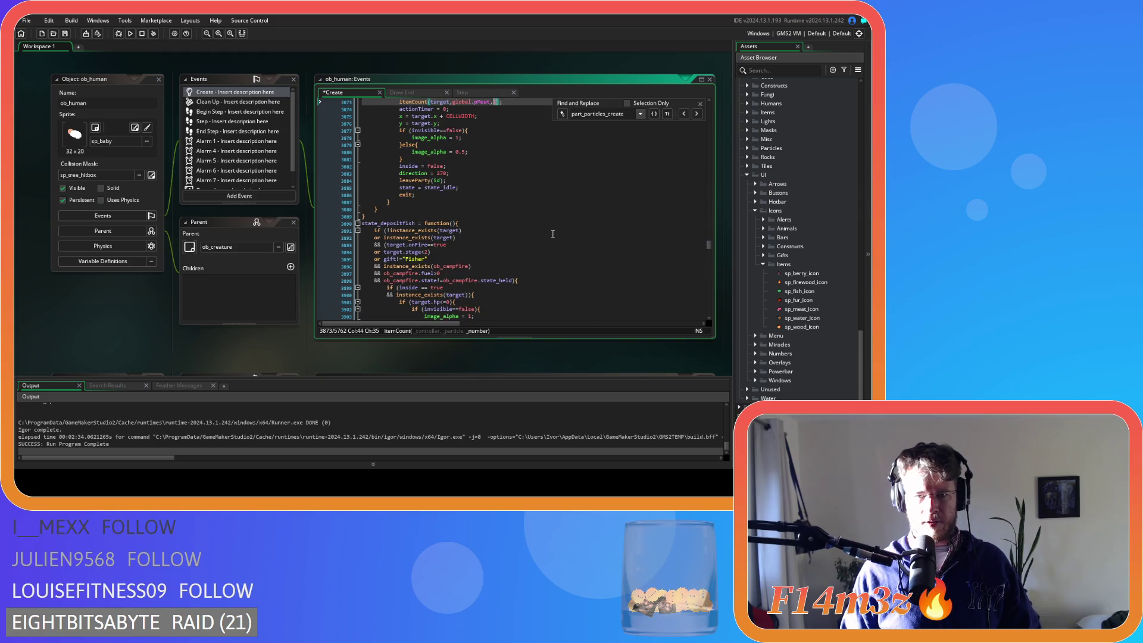
key(ctrl+z)
Delete the commented fish particle lines and paste the itemCount call below the fish array_delete.
drag(518, 156, 399, 158)
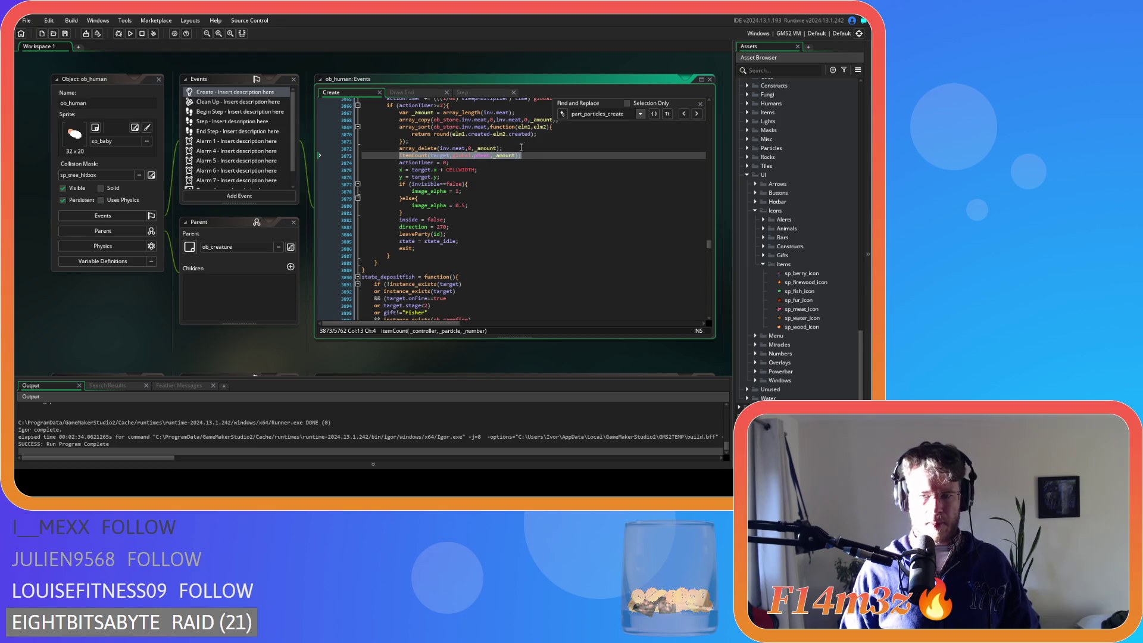
click(536, 159)
click(697, 113)
click(696, 114)
scroll(512, 208, down, 2)
drag(414, 223, 345, 183)
key(Delete)
key(Delete)
click(560, 208)
key(Return)
key(ctrl+v)
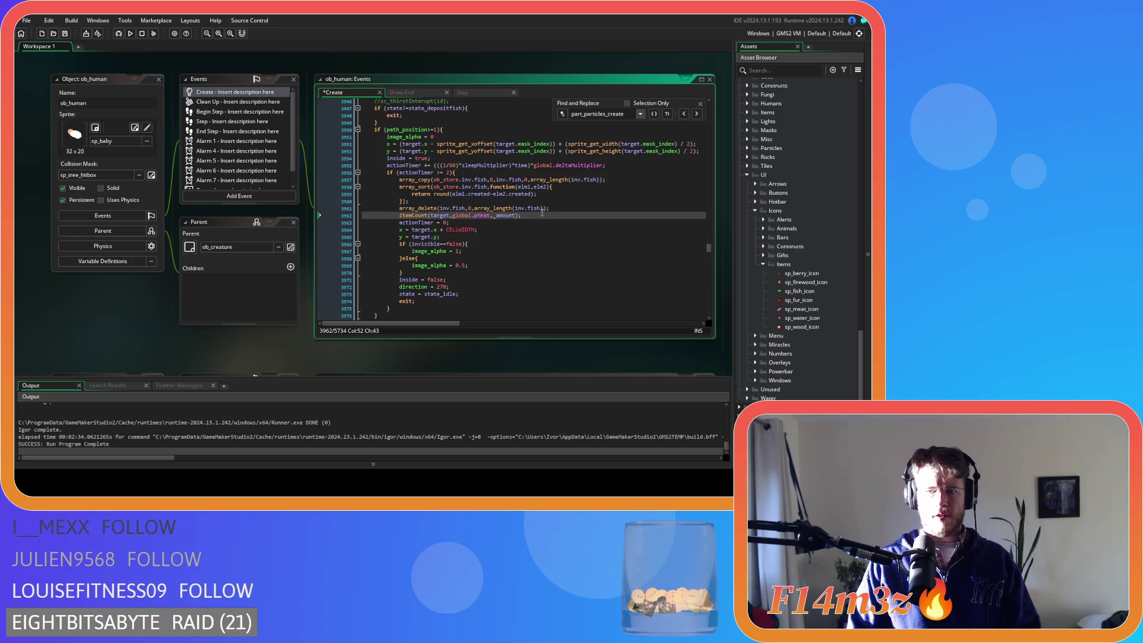
Declare var _amount = array_length(inv.fish) after the actionTimer check.
click(461, 173)
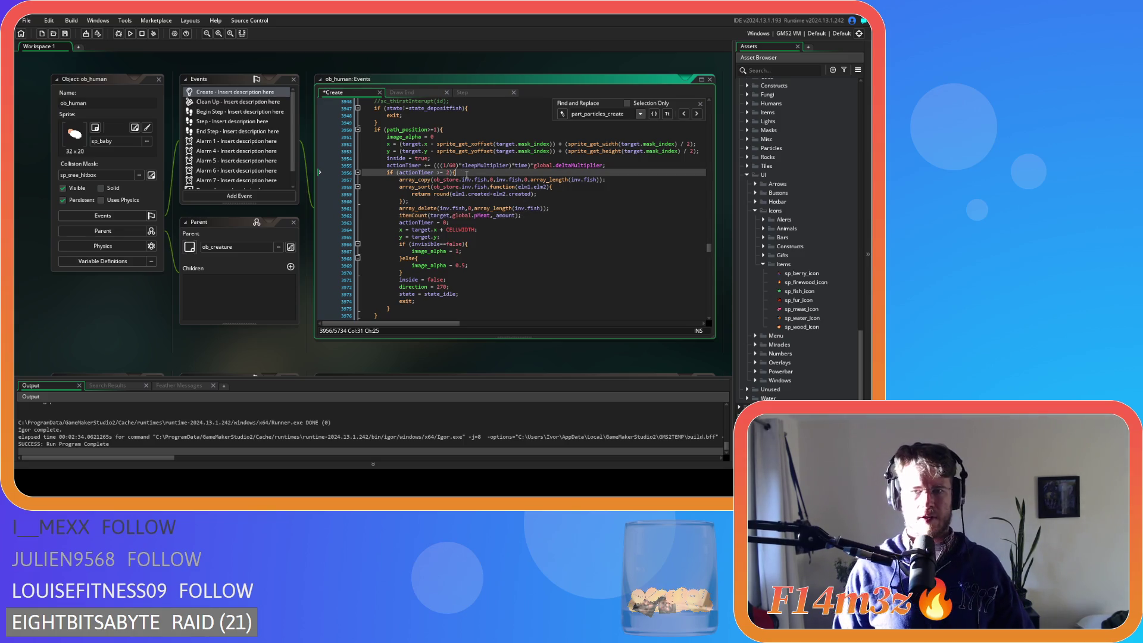
key(Return)
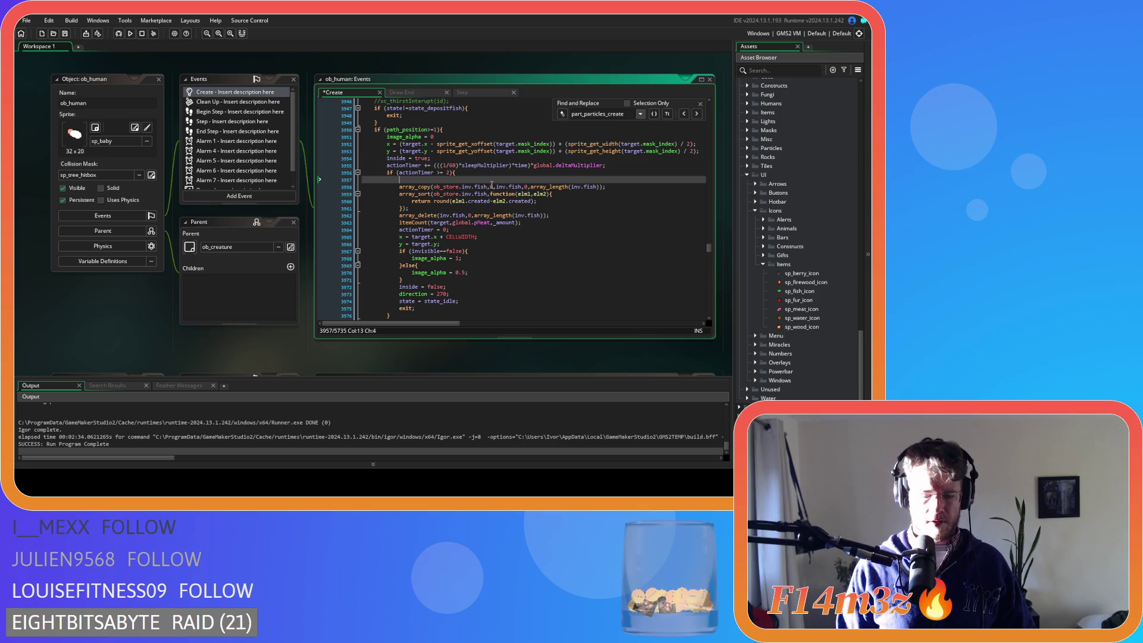
text(var amount =)
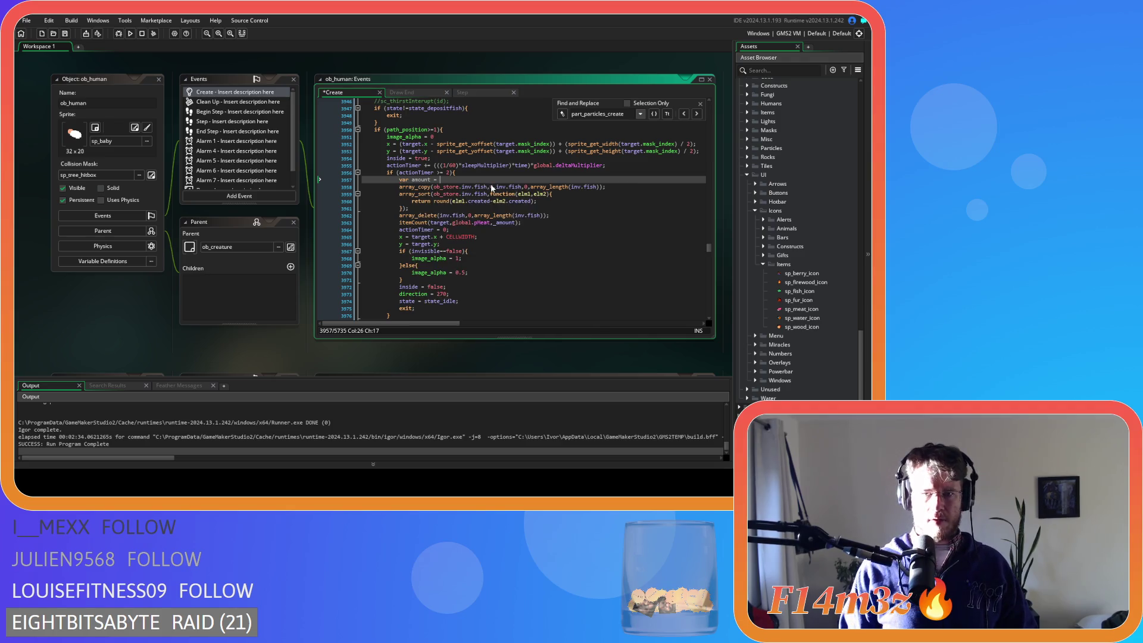
click(411, 180)
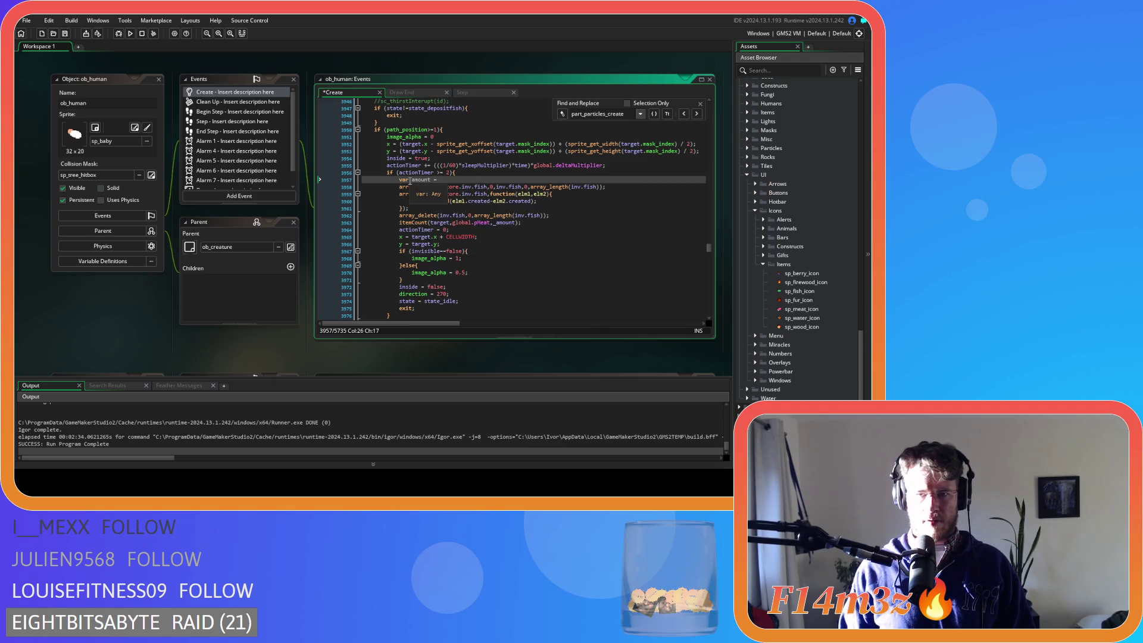
text(_)
key(End)
drag(531, 186, 601, 187)
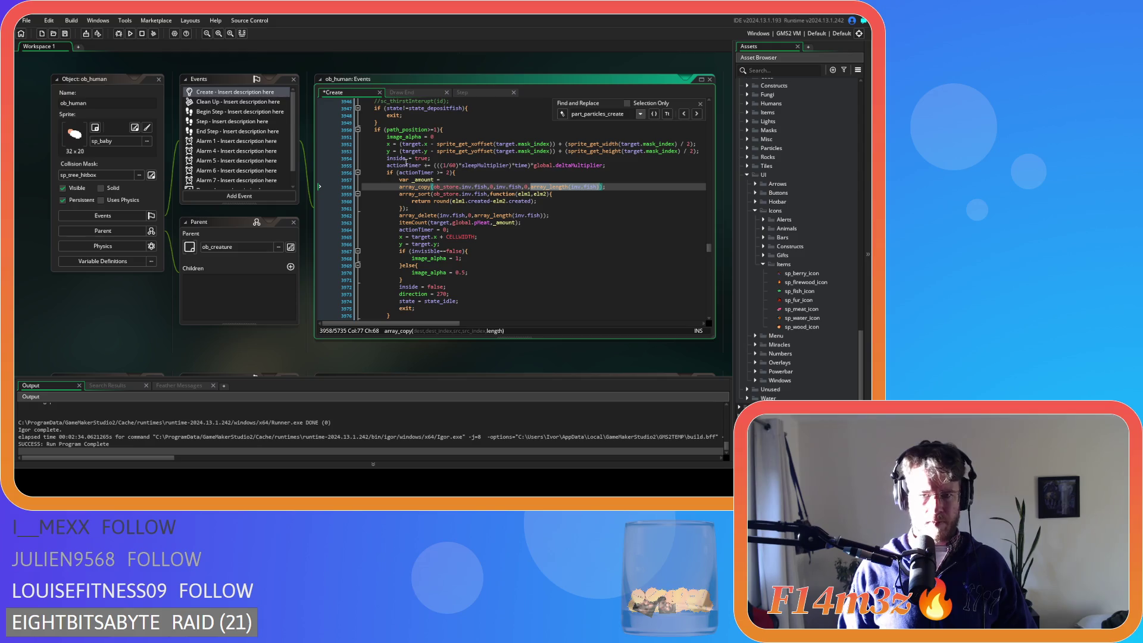
key(ctrl+c)
click(456, 179)
key(ctrl+v)
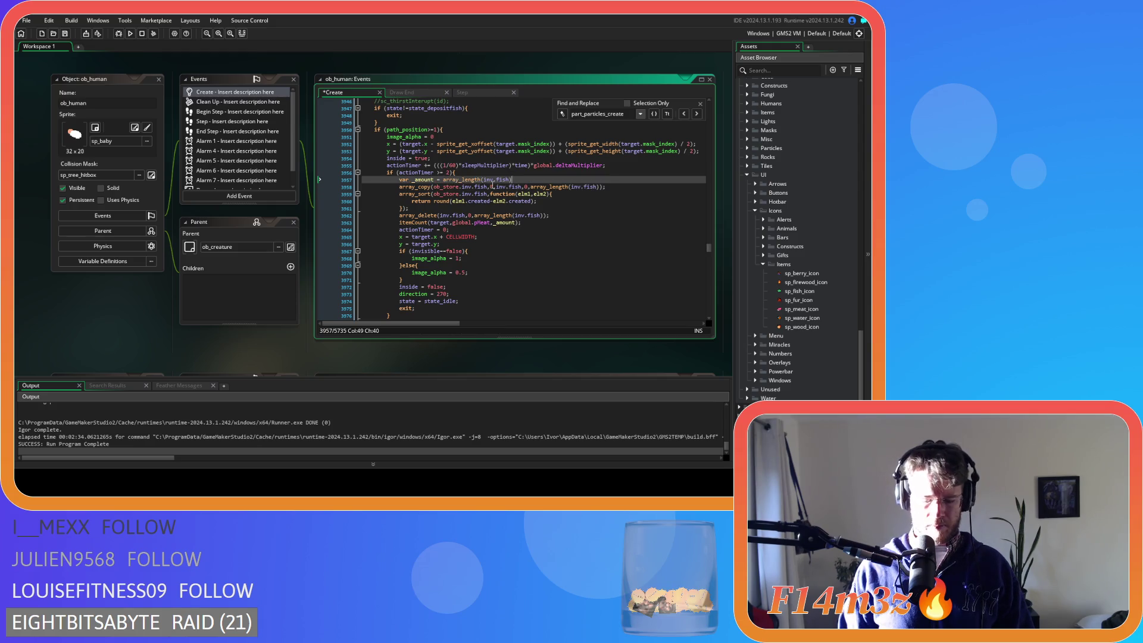
Replace the length arguments of the fish array_copy and array_delete with _amount.
double_click(424, 179)
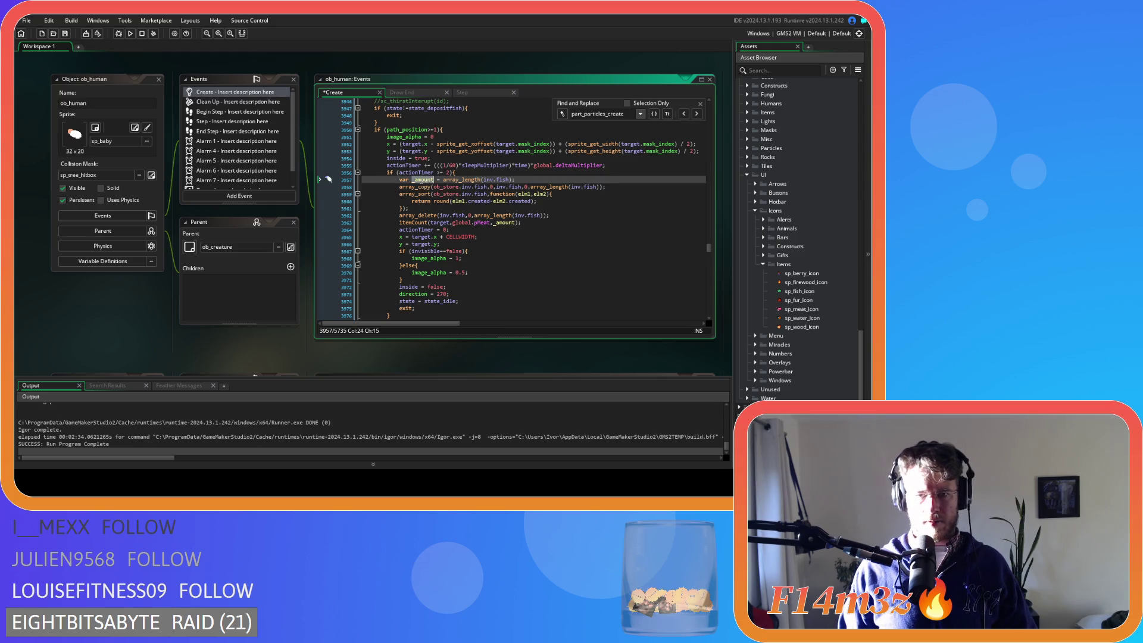
click(531, 187)
drag(531, 187, 605, 187)
key(ctrl+v)
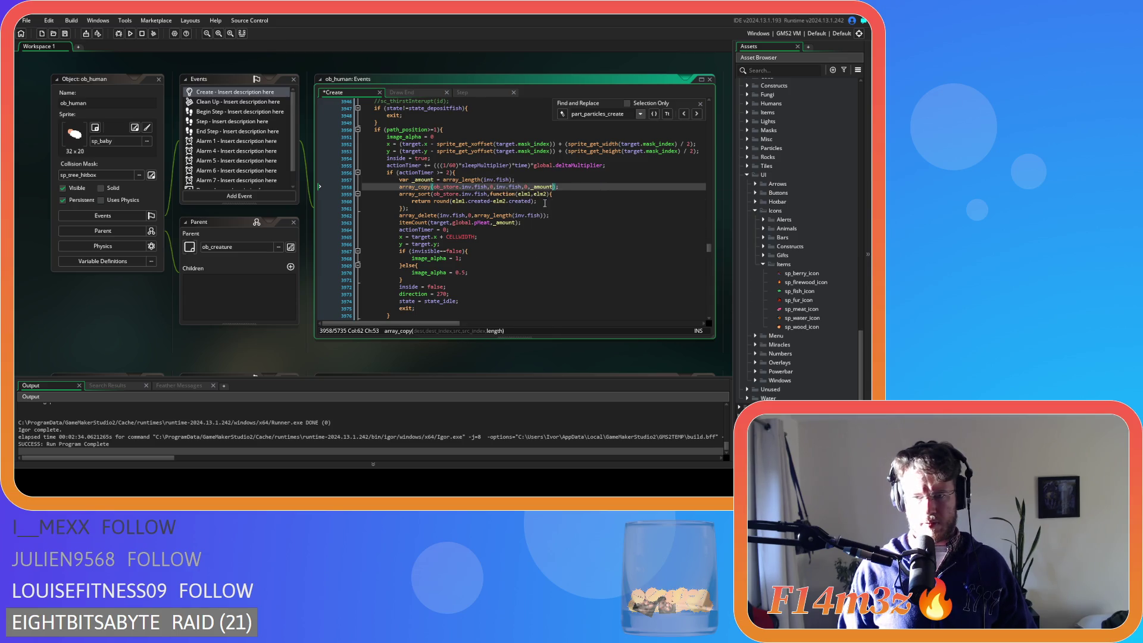
drag(475, 216, 542, 221)
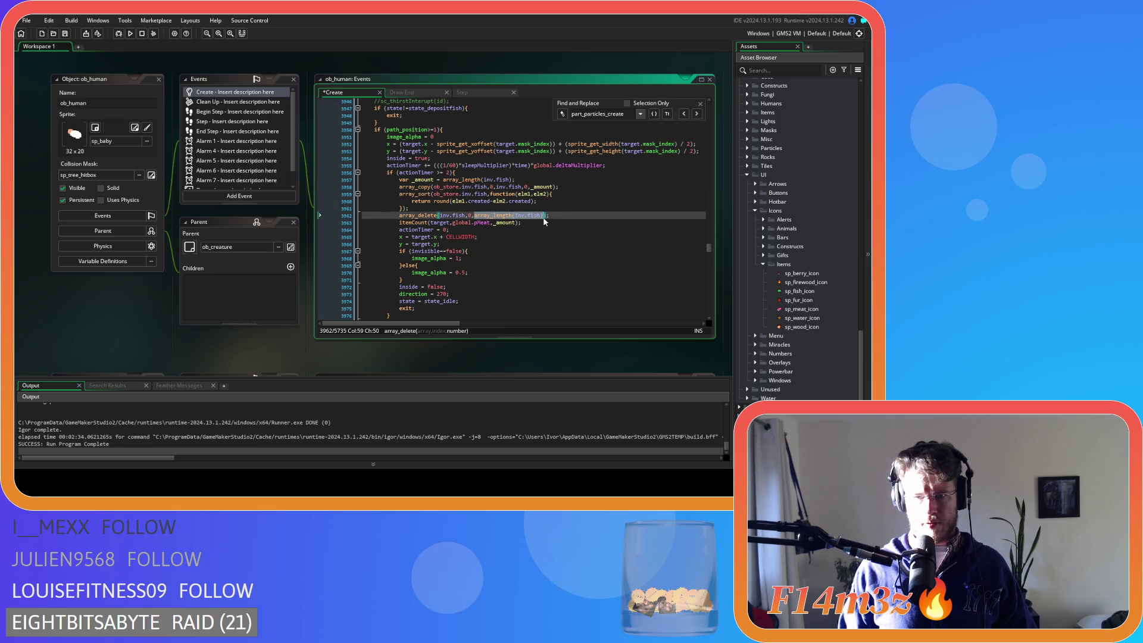
key(ctrl+v)
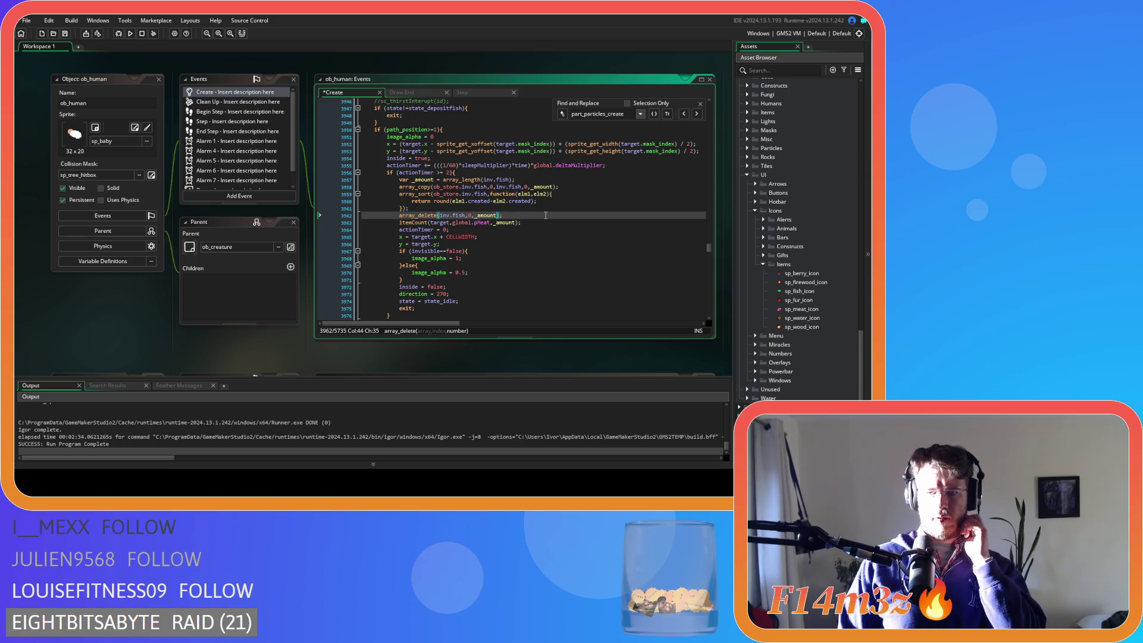
drag(522, 222, 399, 226)
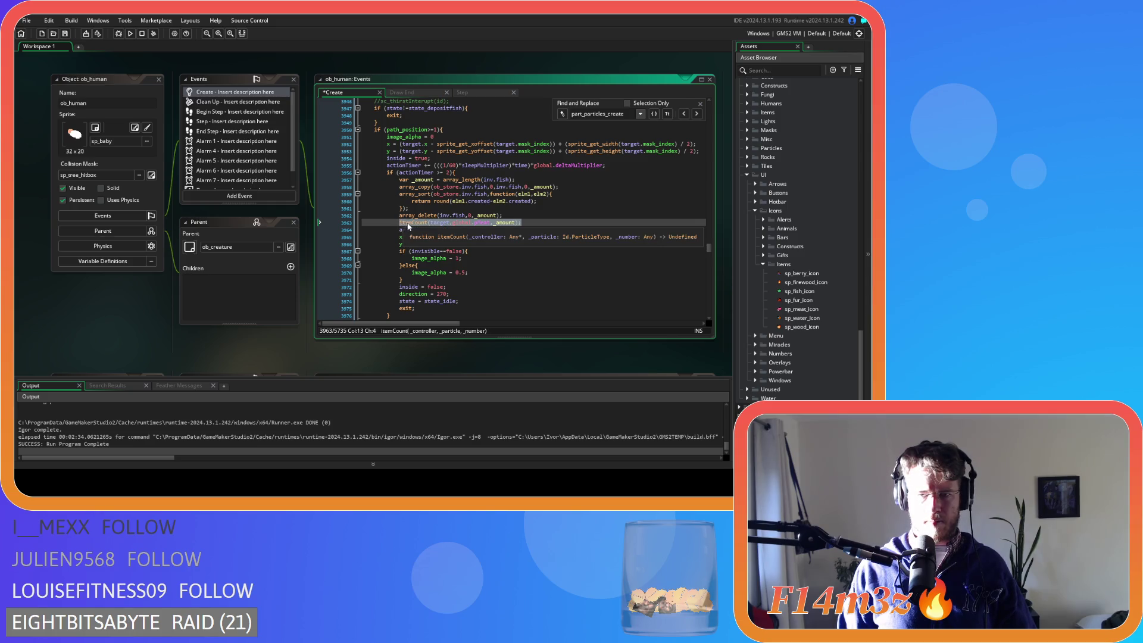
click(453, 208)
click(697, 115)
click(698, 114)
scroll(519, 236, up, 5)
scroll(519, 235, down, 15)
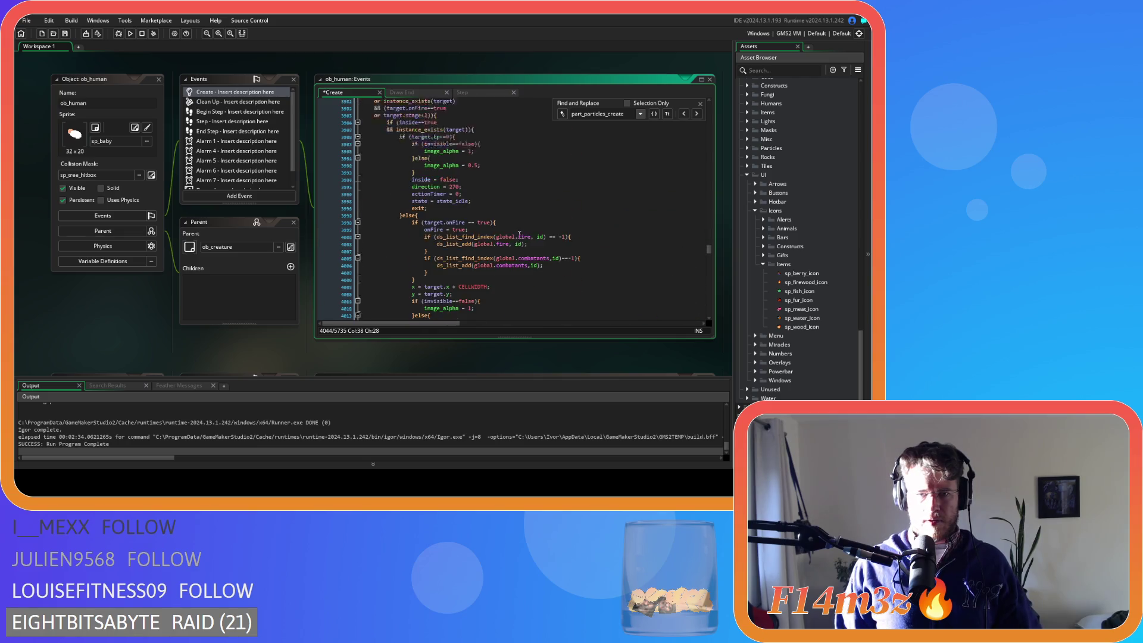
Delete the berries deposit's commented lines, start var _amount =, and paste the itemCount call below array_delete.
mouse_move(463, 220)
mouse_down()
mouse_move(417, 218)
mouse_move(329, 184)
mouse_move(292, 129)
mouse_up()
key(Delete)
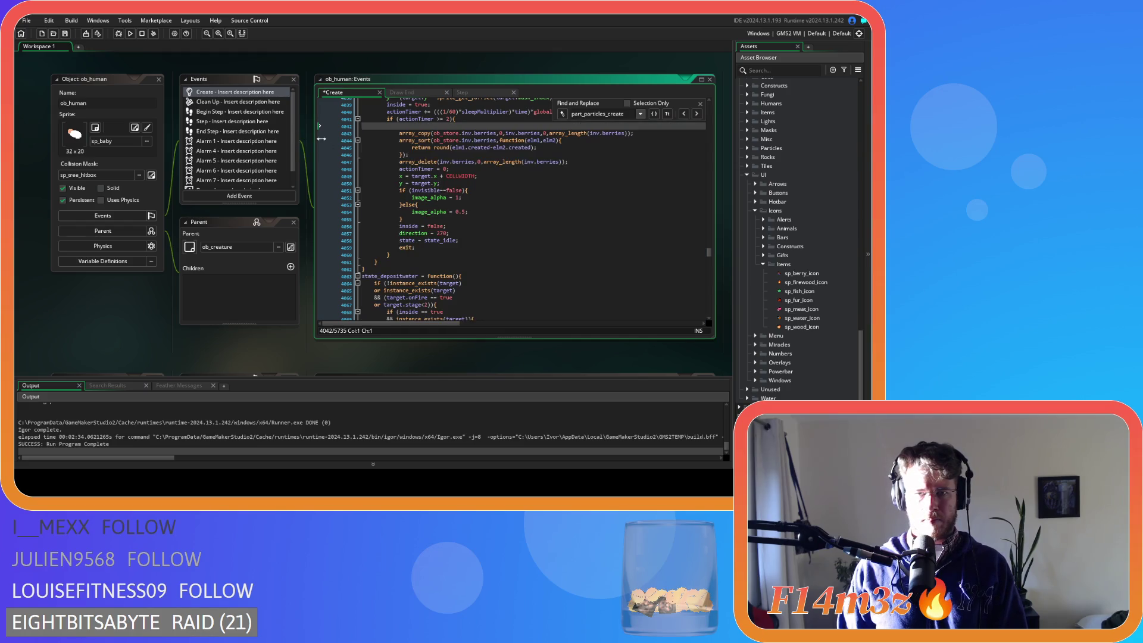
text(var _amo)
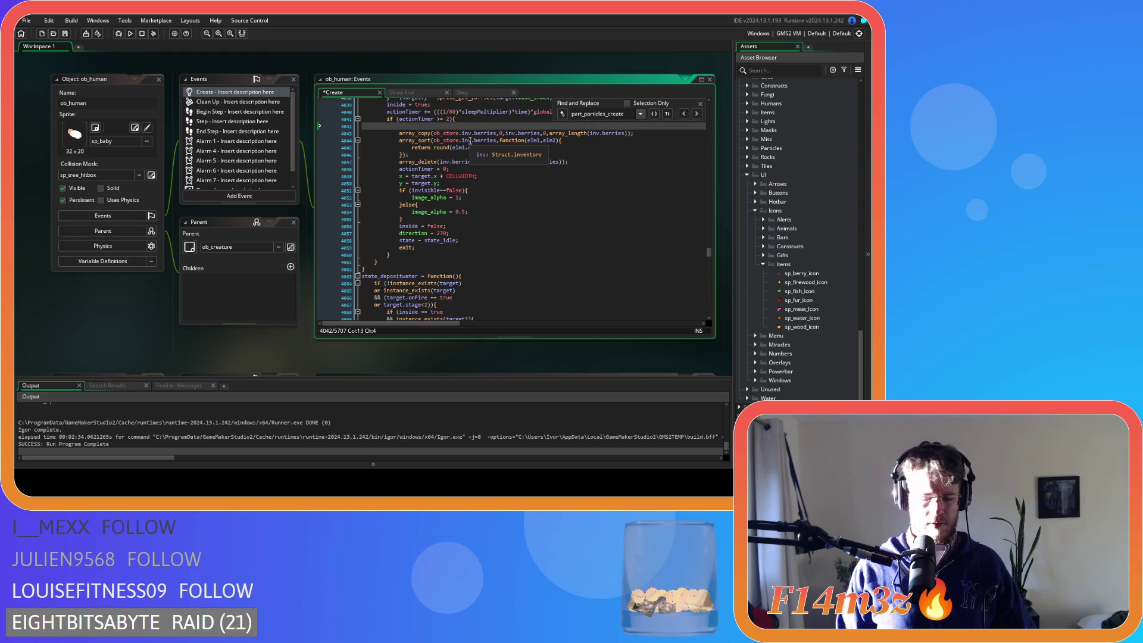
text(unt =)
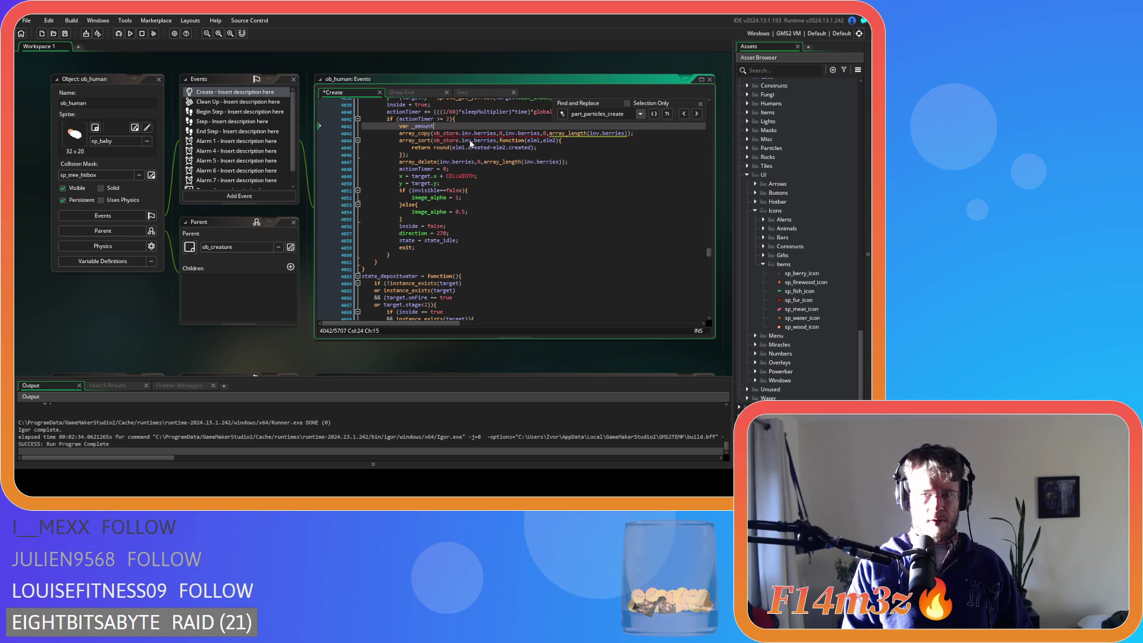
click(575, 163)
key(Return)
key(ctrl+v)
Set _amount to array_length(inv.berries).
scroll(620, 153, up, 1)
drag(626, 151, 549, 154)
key(ctrl+c)
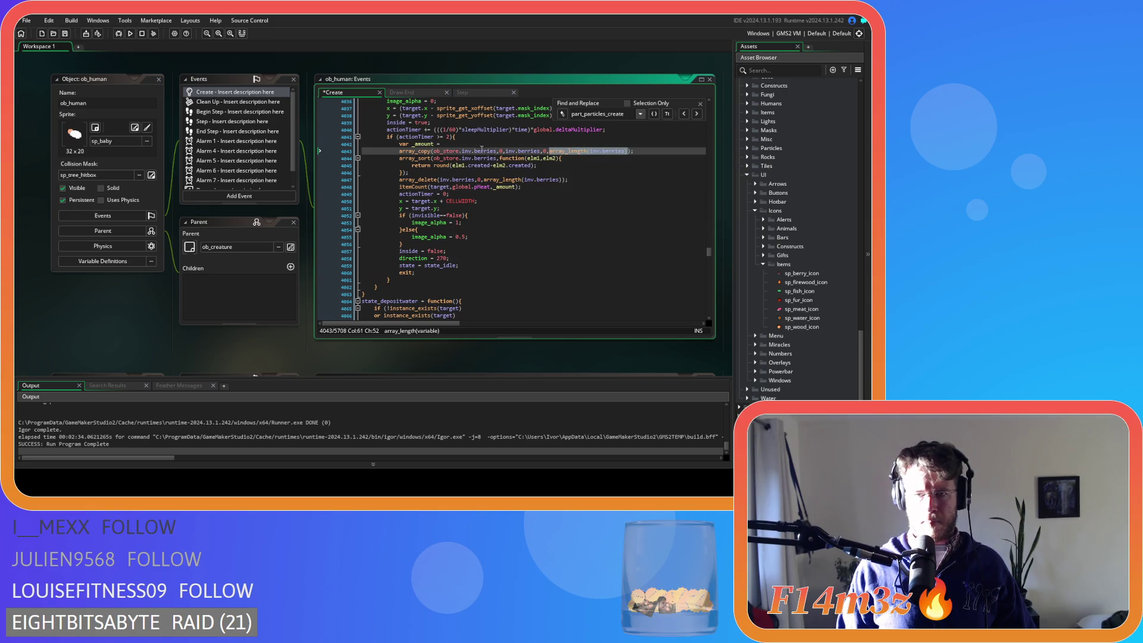
click(463, 144)
key(ctrl+v)
text(;)
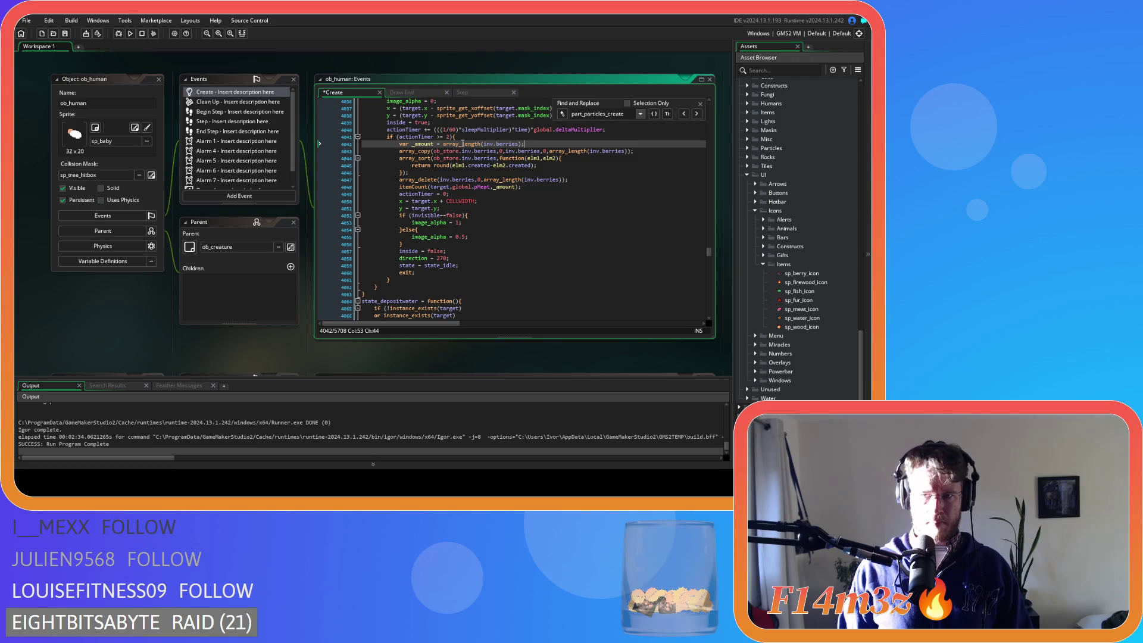
Replace the berries array_copy and array_delete length arguments with _amount.
double_click(423, 144)
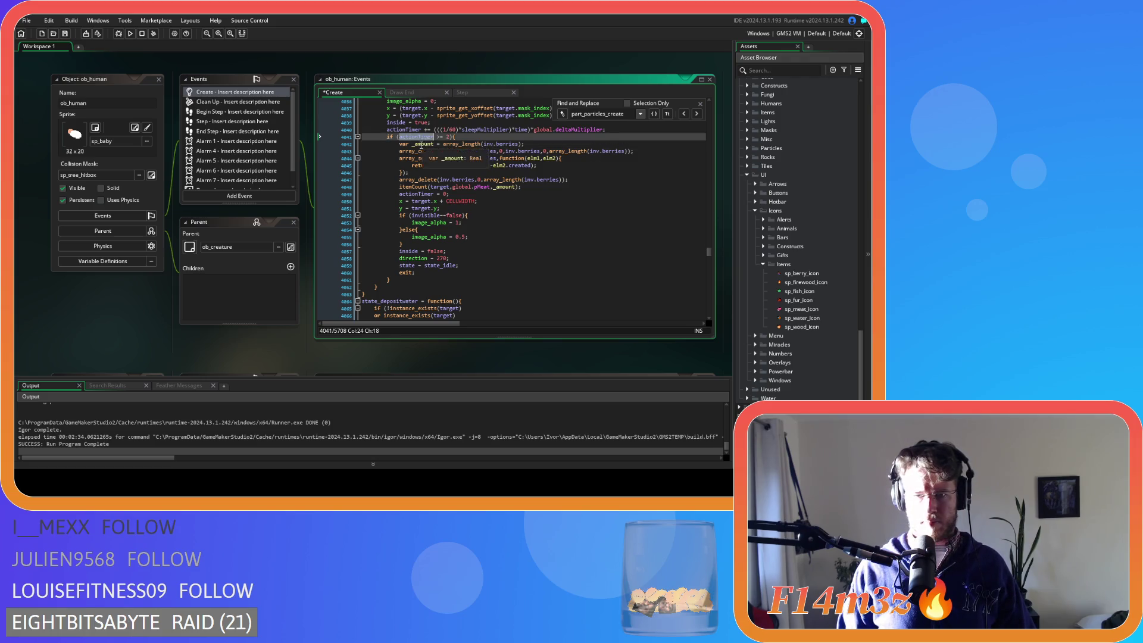
mouse_move(557, 153)
drag(549, 152, 626, 152)
key(ctrl+v)
mouse_move(522, 180)
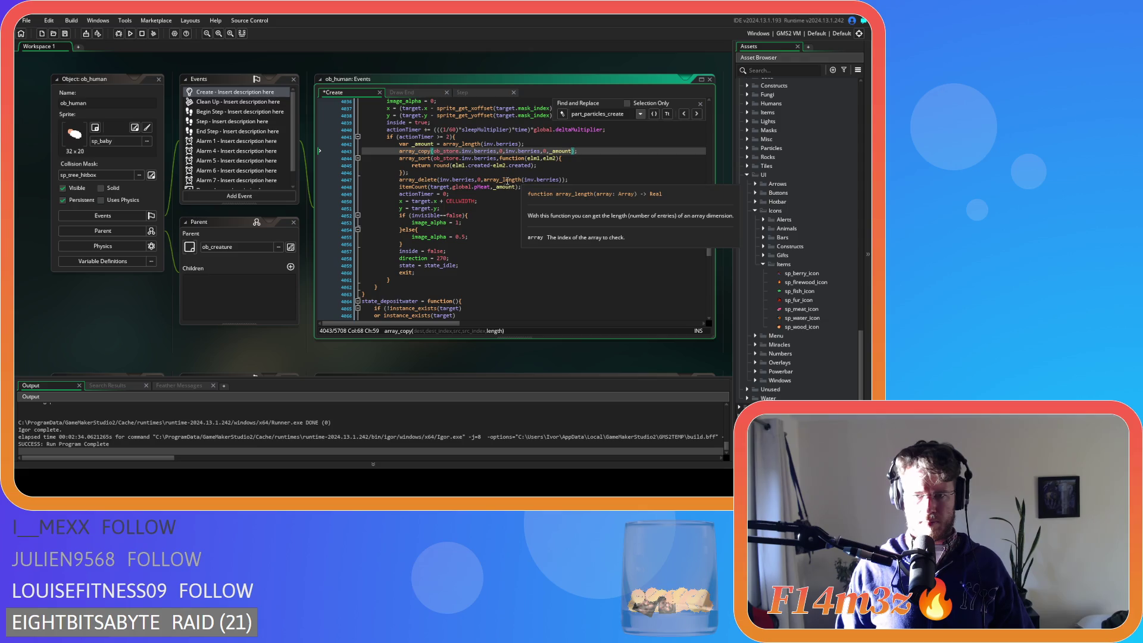
click(484, 180)
drag(484, 180, 563, 181)
key(ctrl+v)
Change the berries itemCount particle to global.pBerry and the fish one to global.pFish, then save.
click(546, 185)
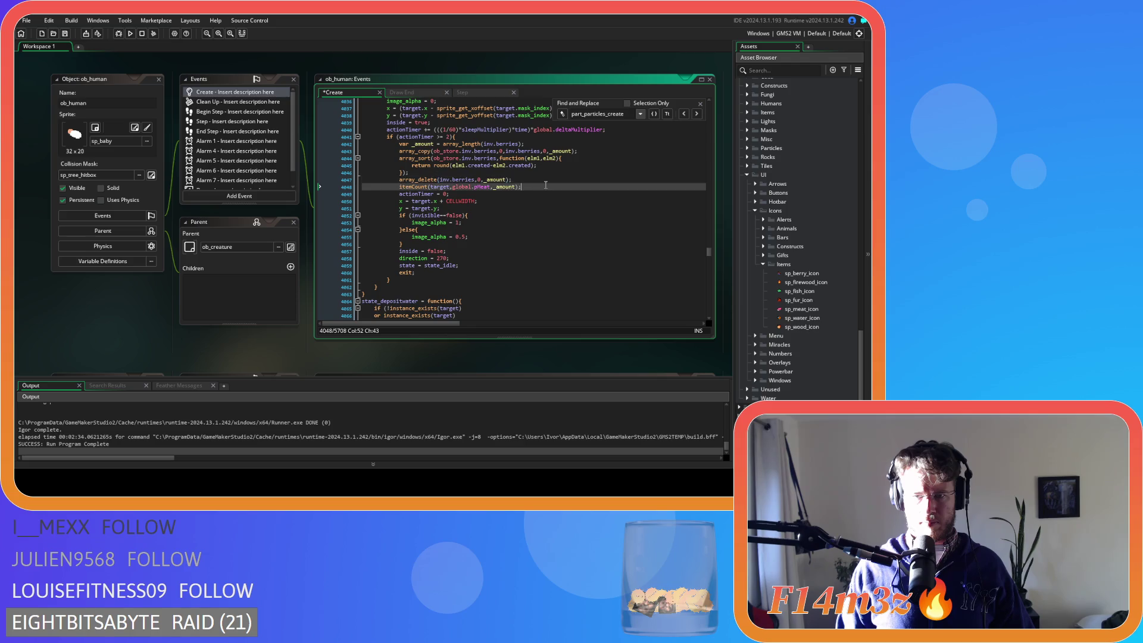
click(486, 188)
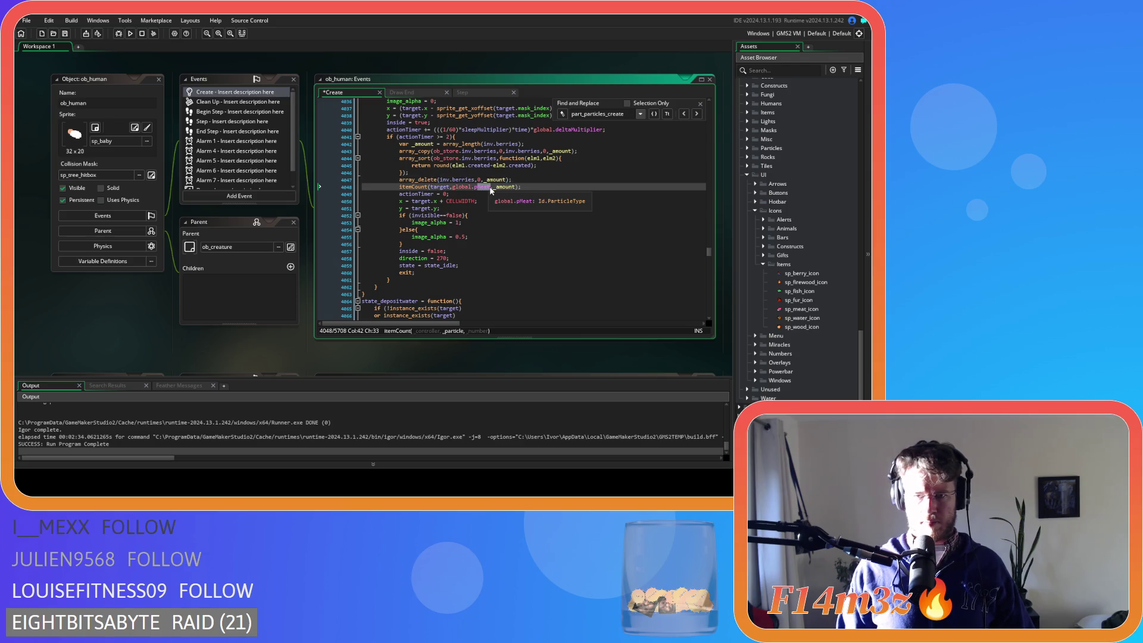
text(Berry)
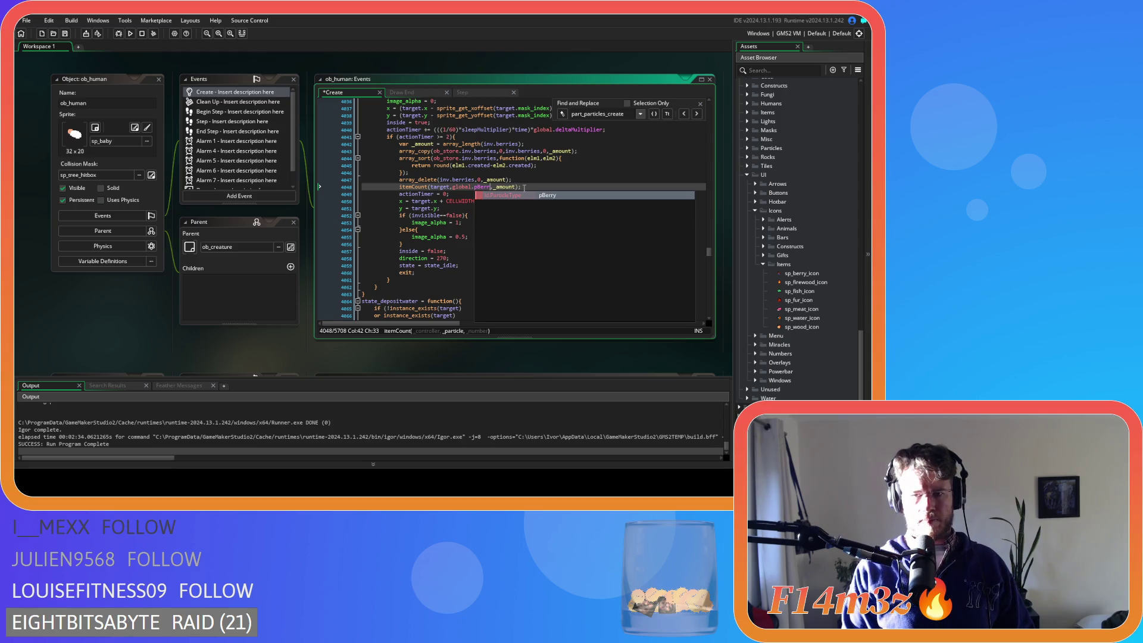
text(y)
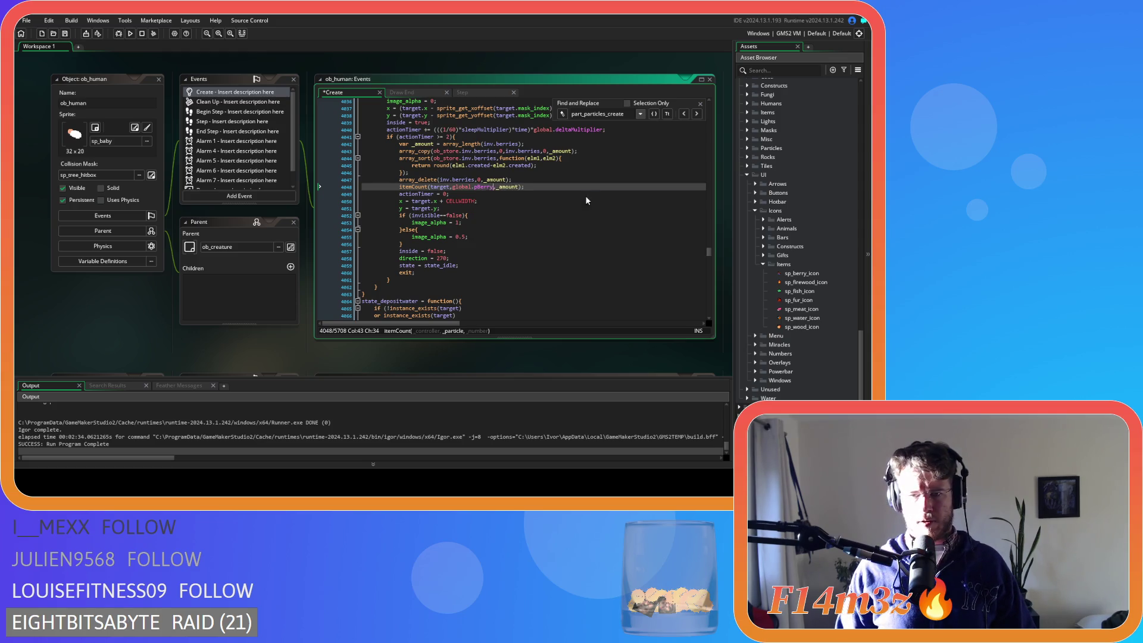
scroll(566, 213, up, 15)
scroll(537, 214, up, 1)
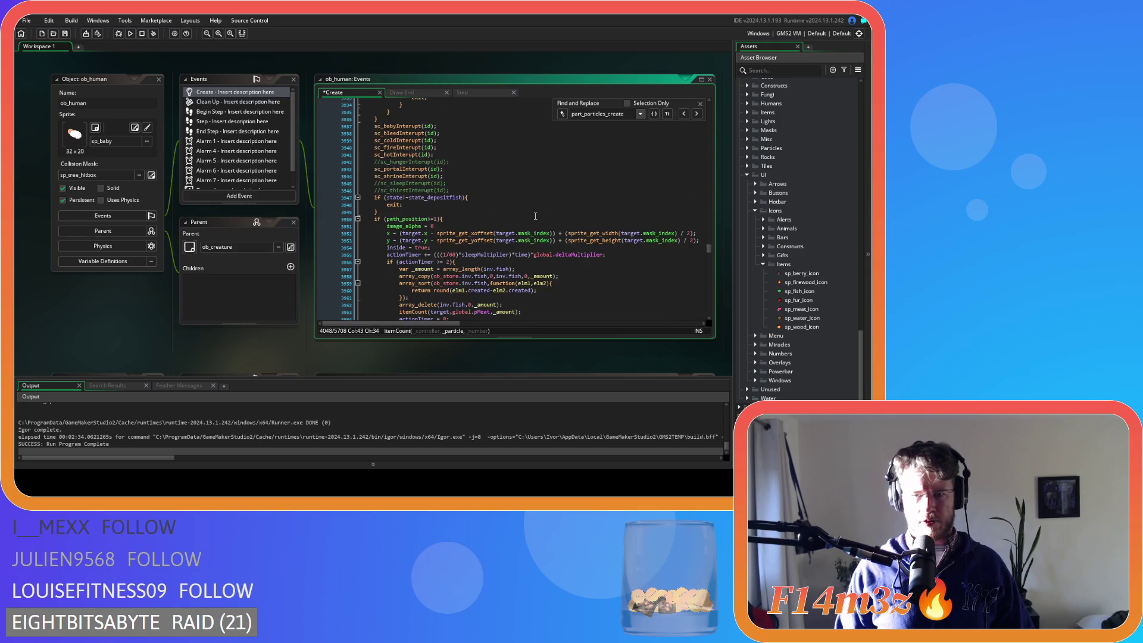
click(479, 240)
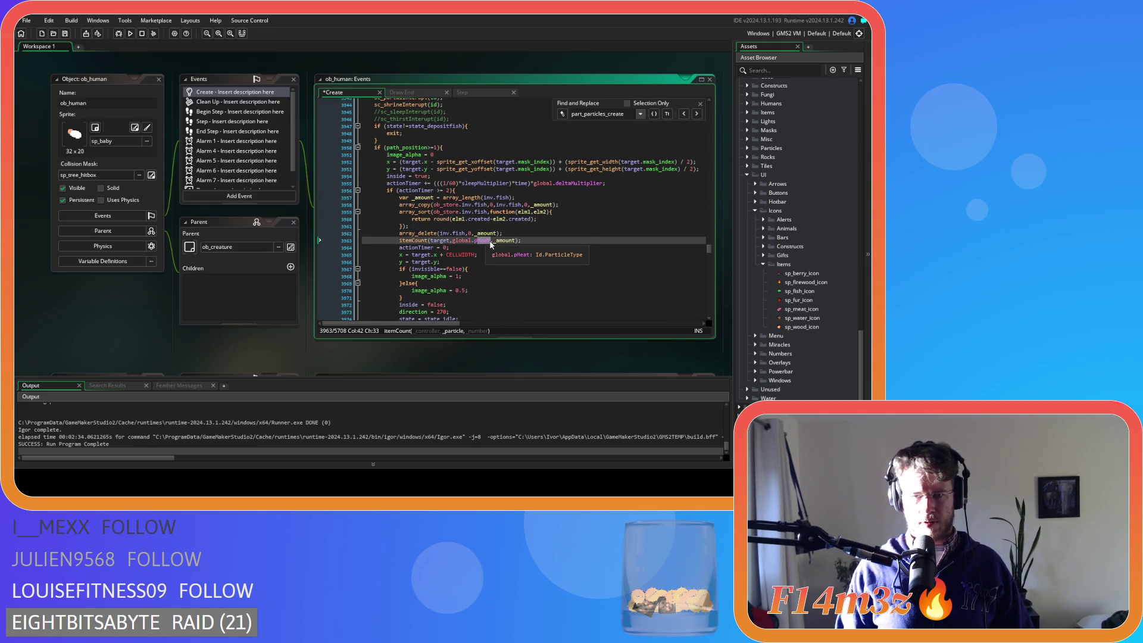
text(Fish)
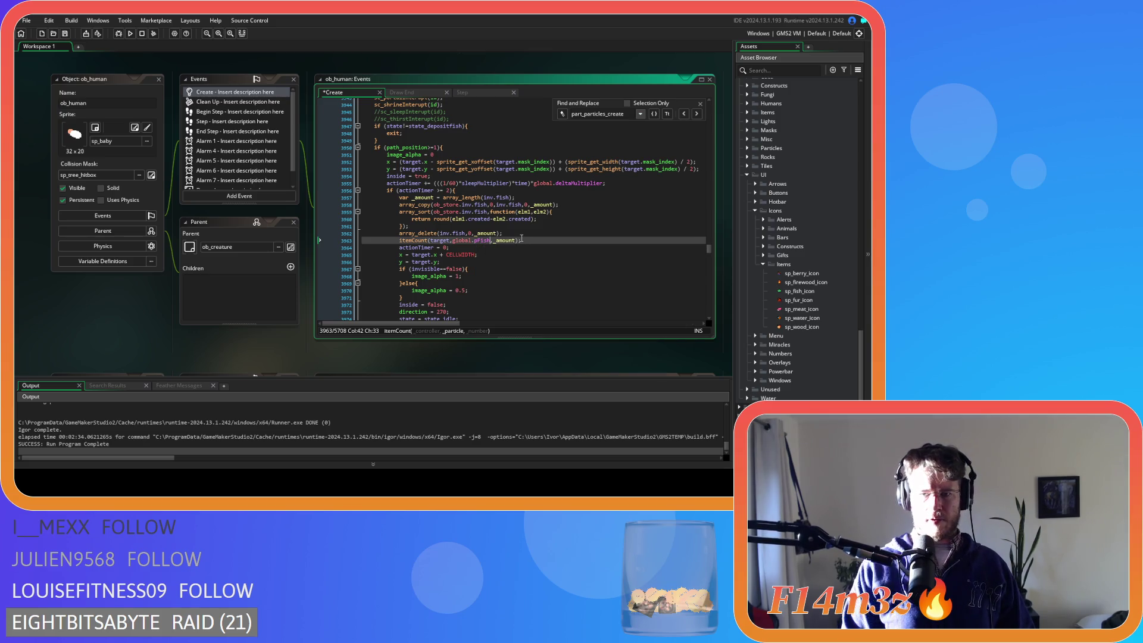
click(557, 238)
key(ctrl+s)
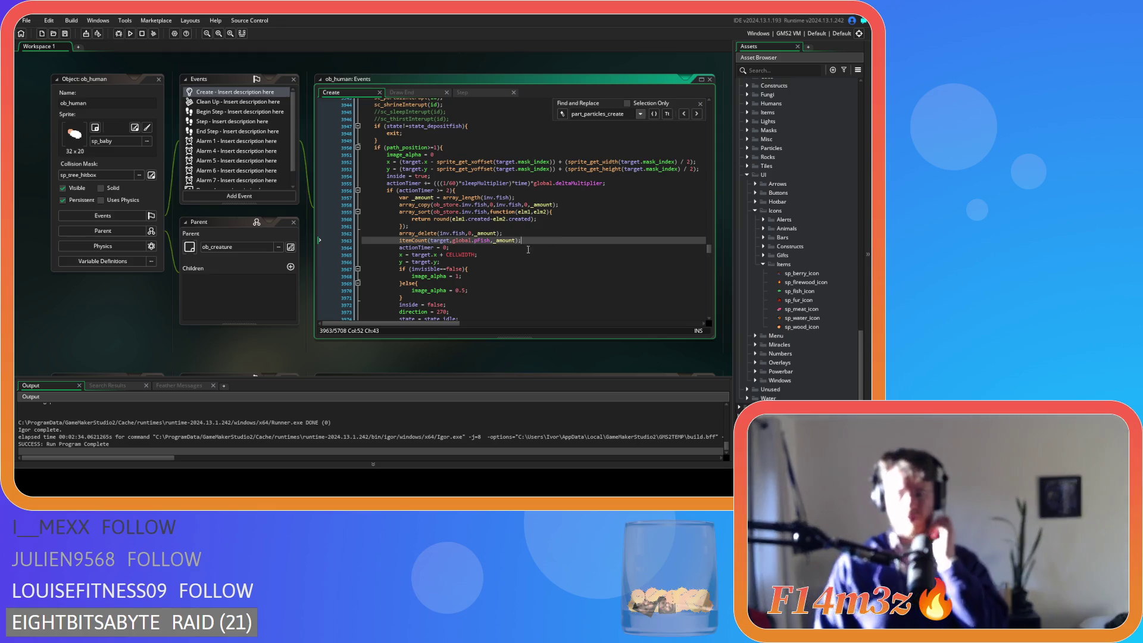
scroll(516, 259, down, 15)
scroll(515, 259, down, 20)
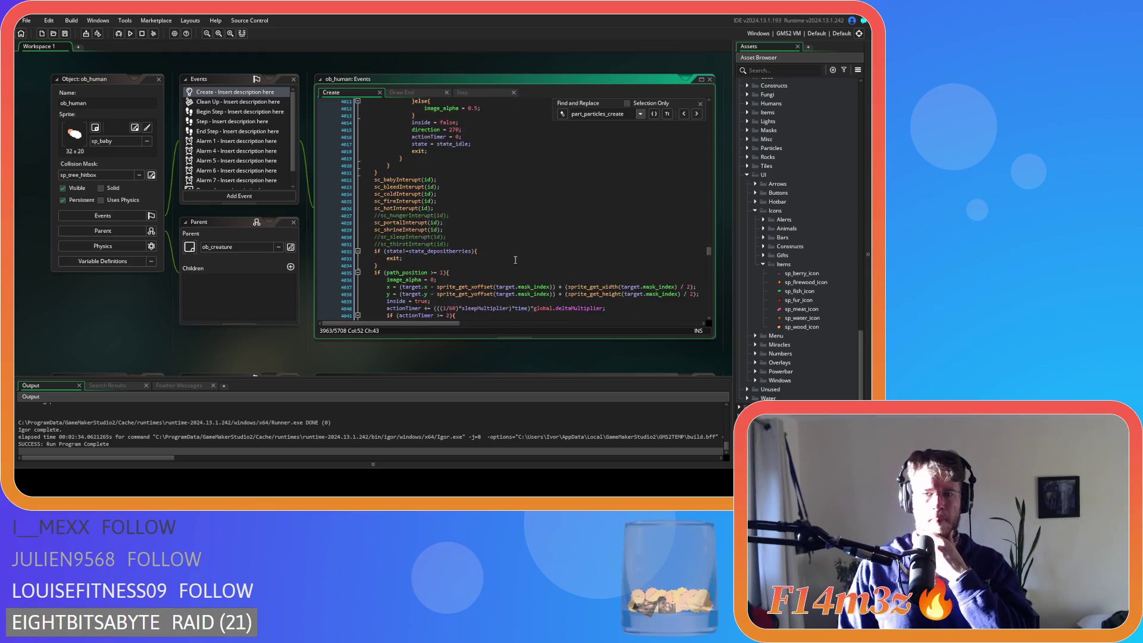
Delete the water deposit's commented-out particle block and start a var _amount line.
scroll(528, 256, down, 5)
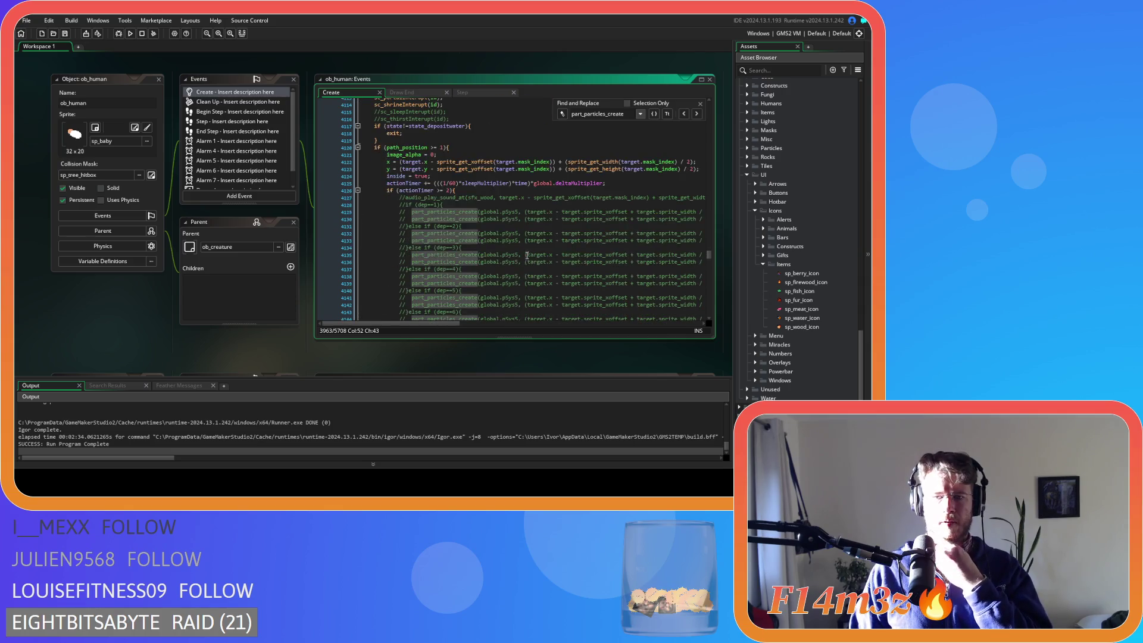
scroll(527, 256, up, 20)
scroll(526, 256, down, 20)
scroll(456, 271, down, 2)
mouse_move(384, 222)
mouse_down()
mouse_move(327, 159)
mouse_move(325, 169)
mouse_up()
scroll(357, 217, up, 5)
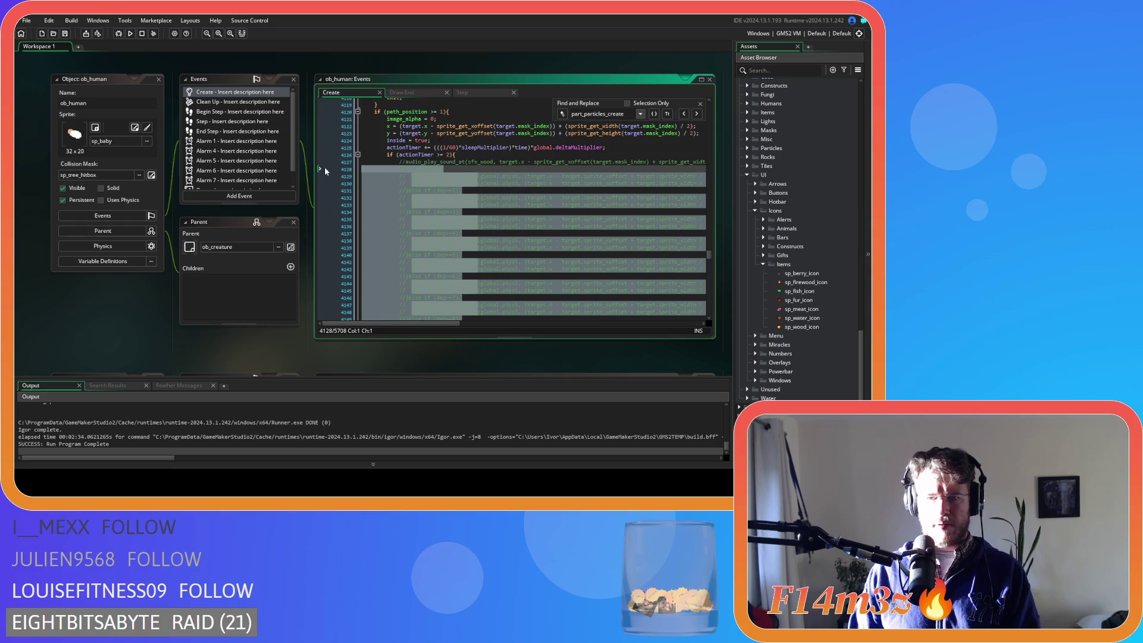
key(BackSpace)
key(BackSpace)
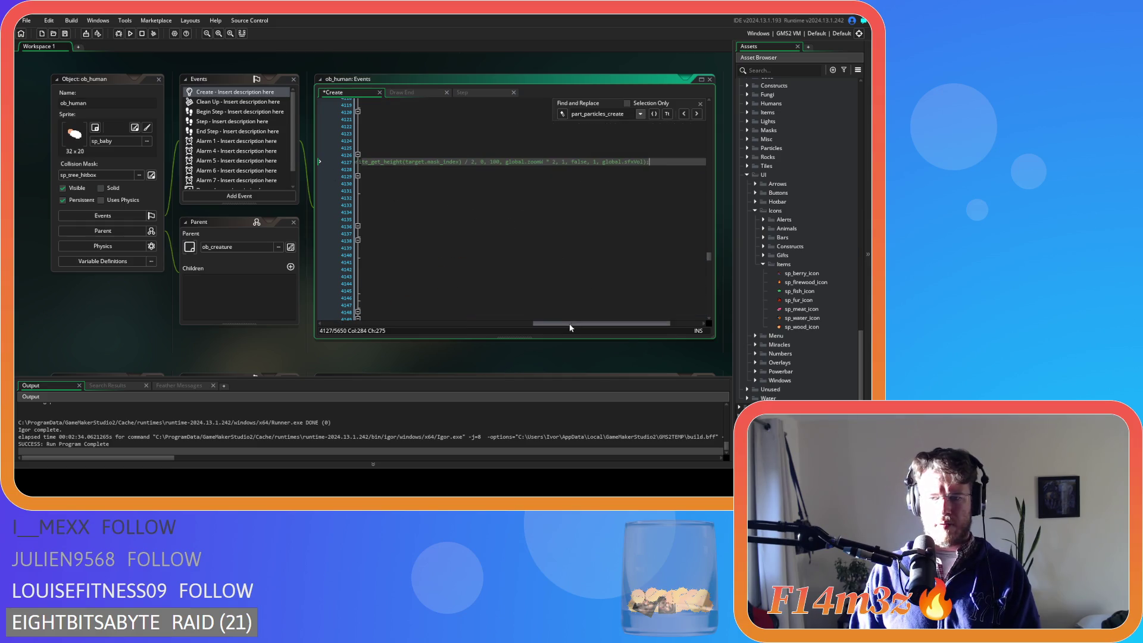
drag(570, 323, 357, 323)
scroll(572, 207, down, 1)
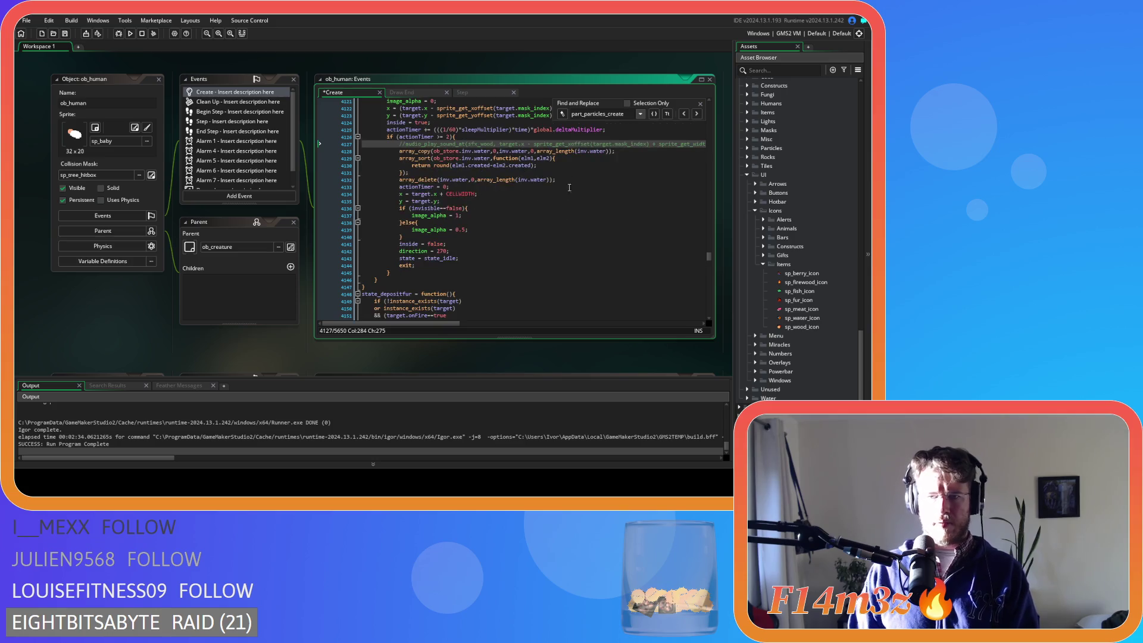
key(Return)
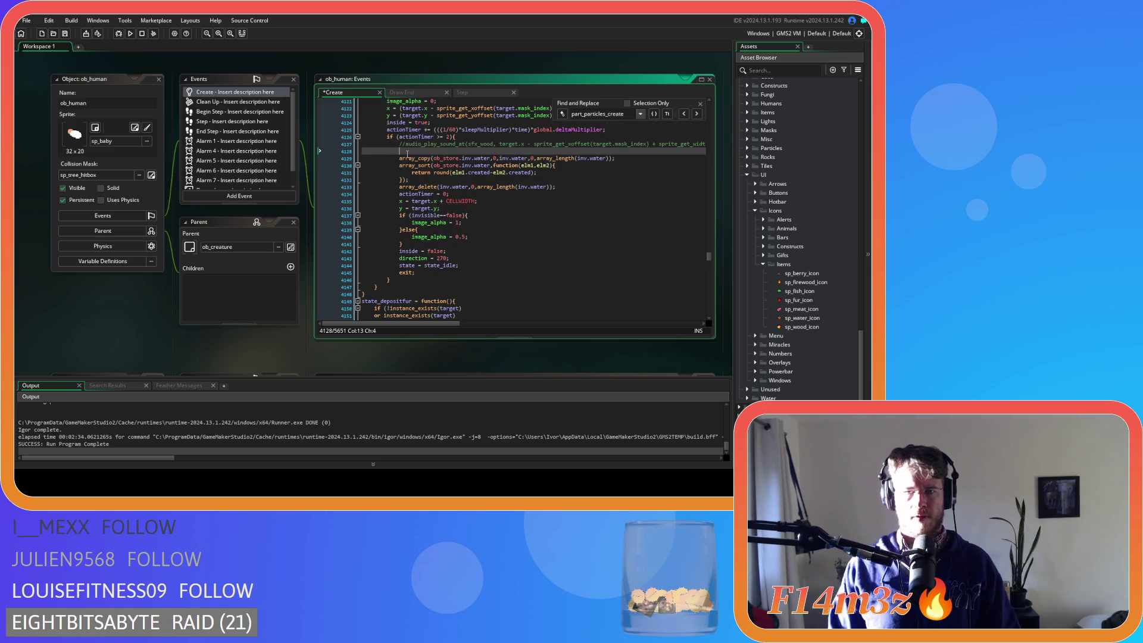
text(var _amount =)
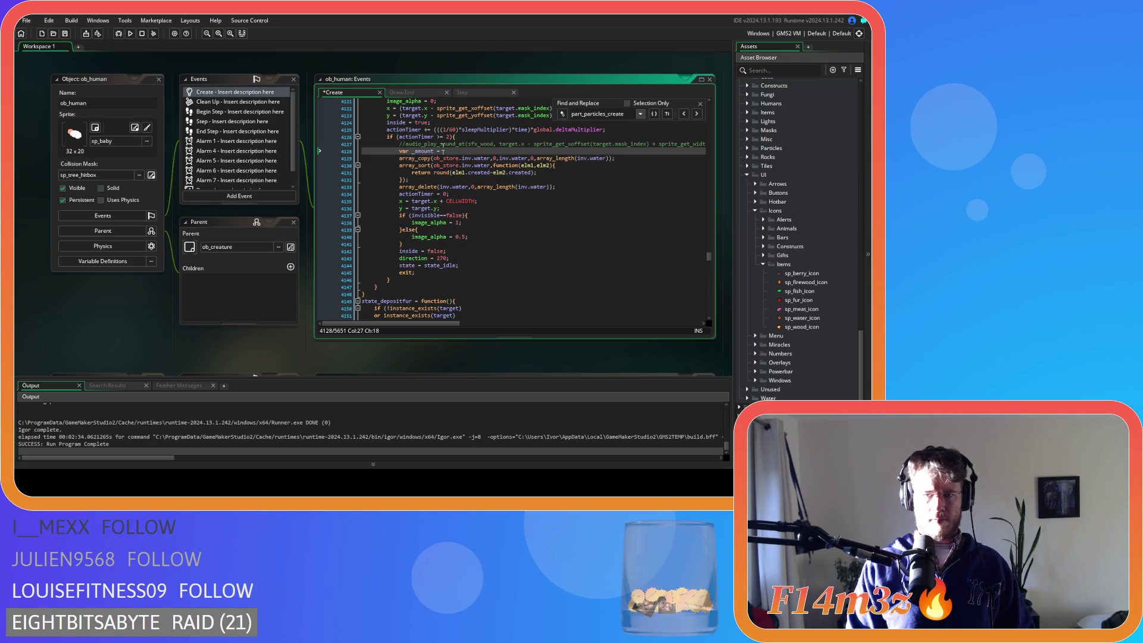
key(BackSpace)
key(BackSpace)
key(BackSpace)
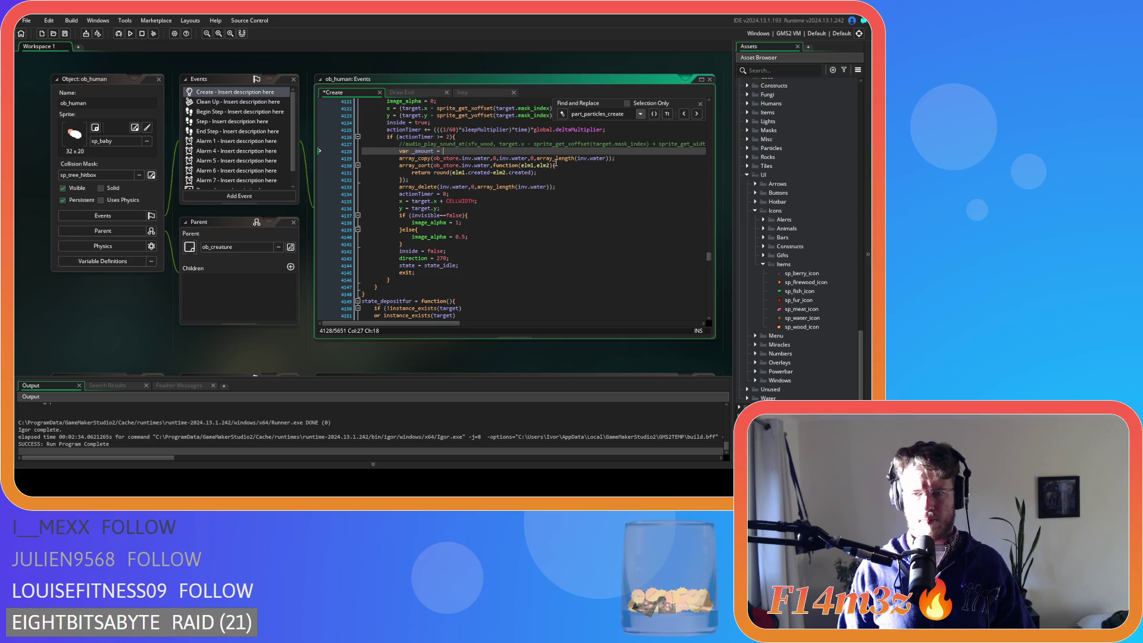
Copy the berry itemCount call and paste it below the water array_delete line.
scroll(504, 208, up, 20)
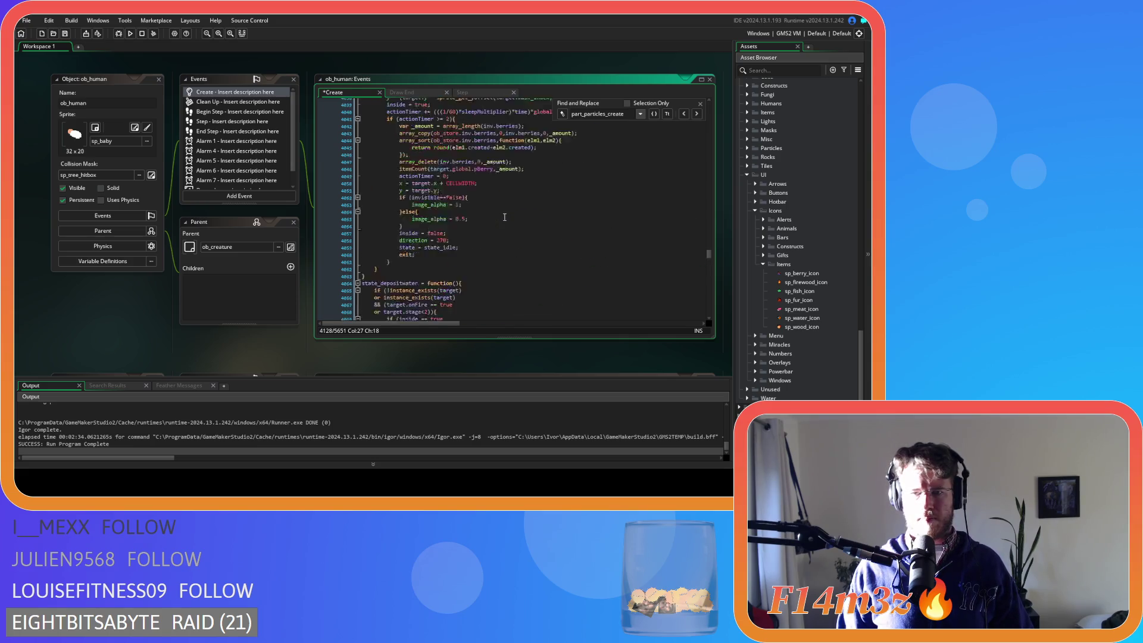
drag(532, 222, 399, 222)
key(ctrl+c)
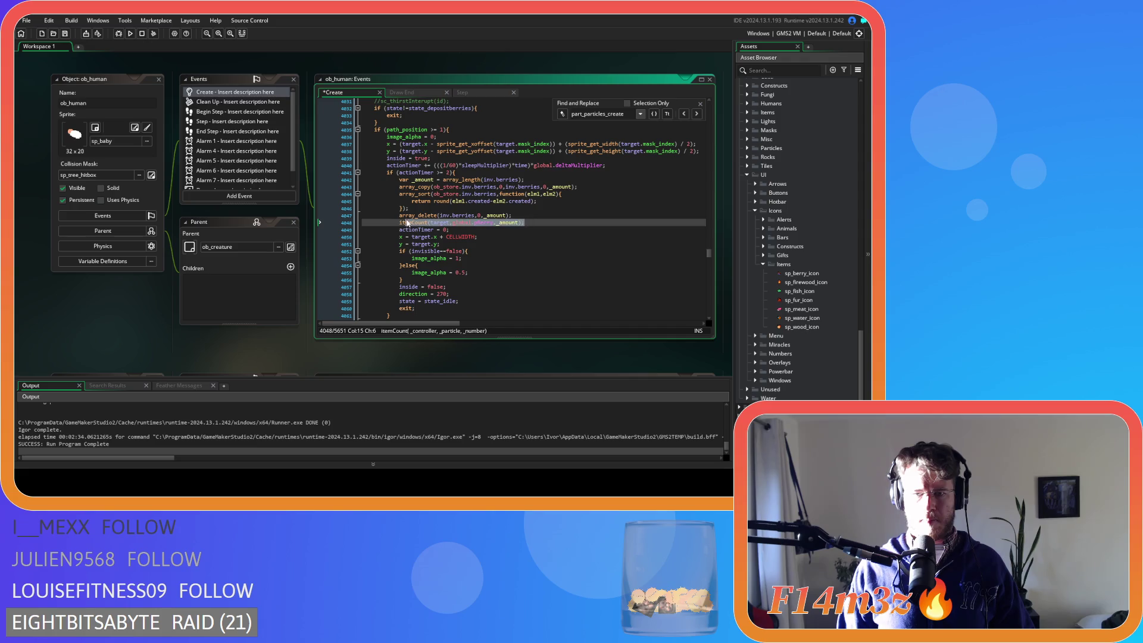
scroll(506, 240, down, 20)
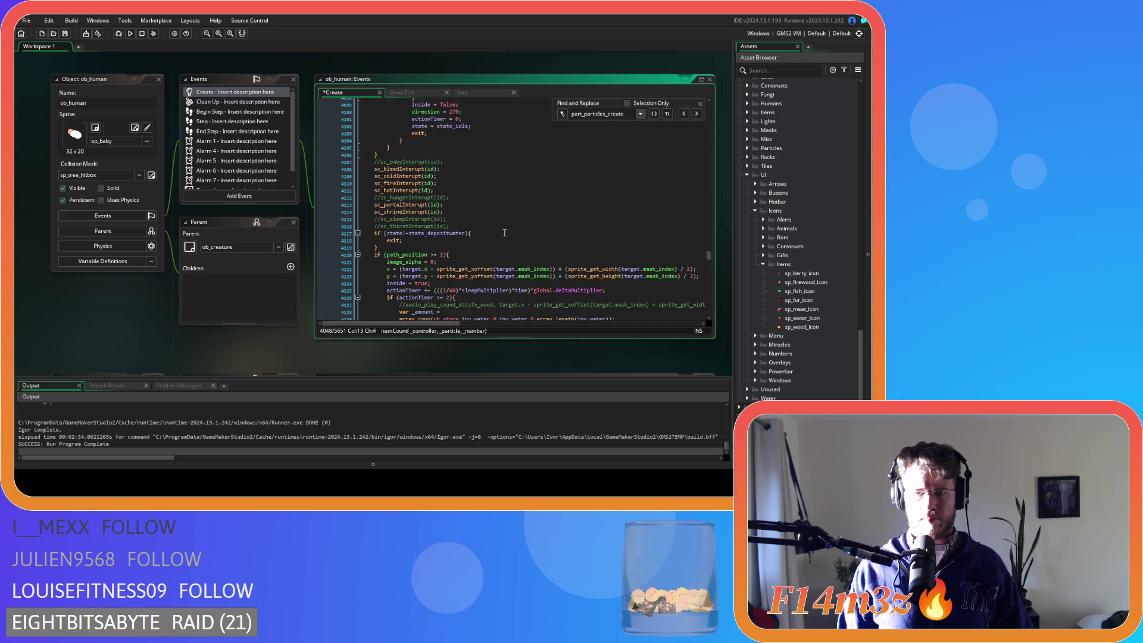
scroll(506, 235, up, 20)
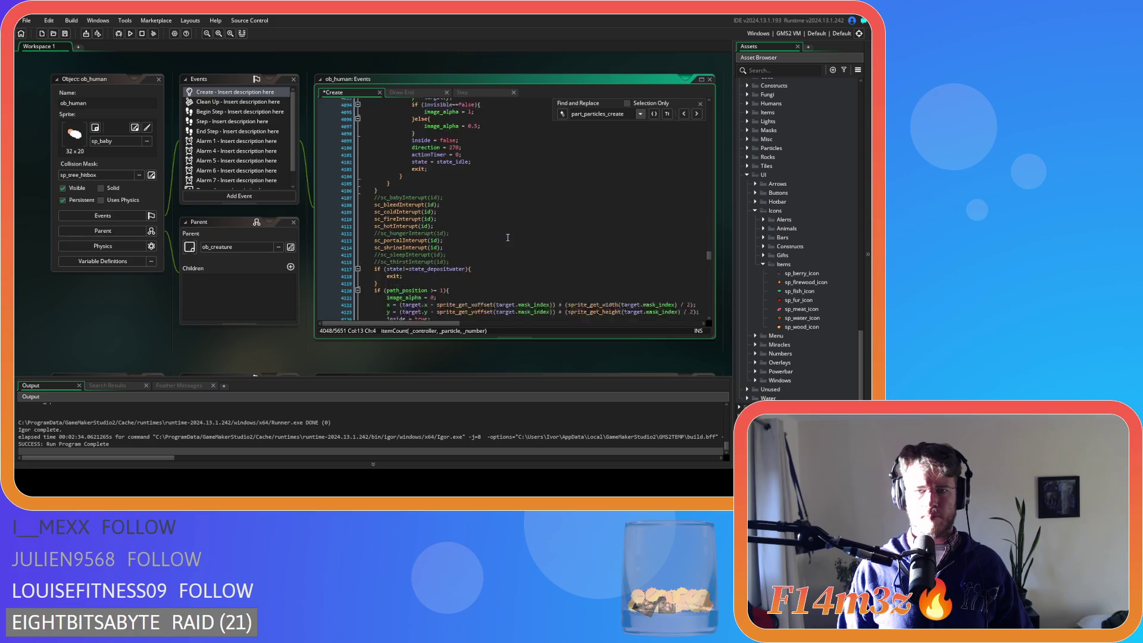
scroll(509, 240, down, 20)
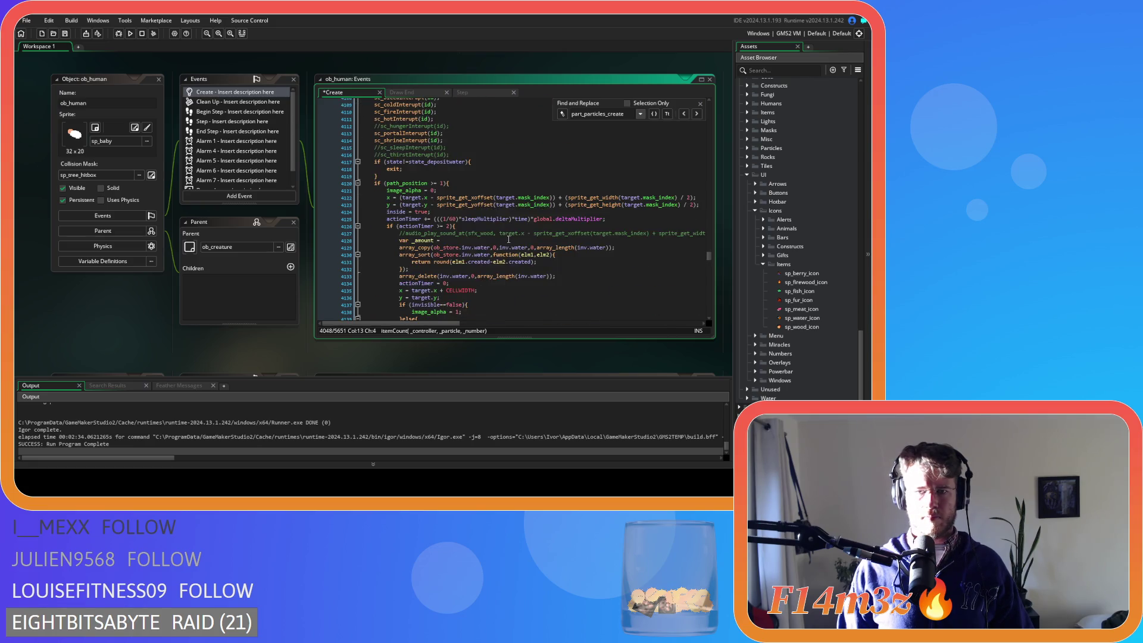
click(556, 169)
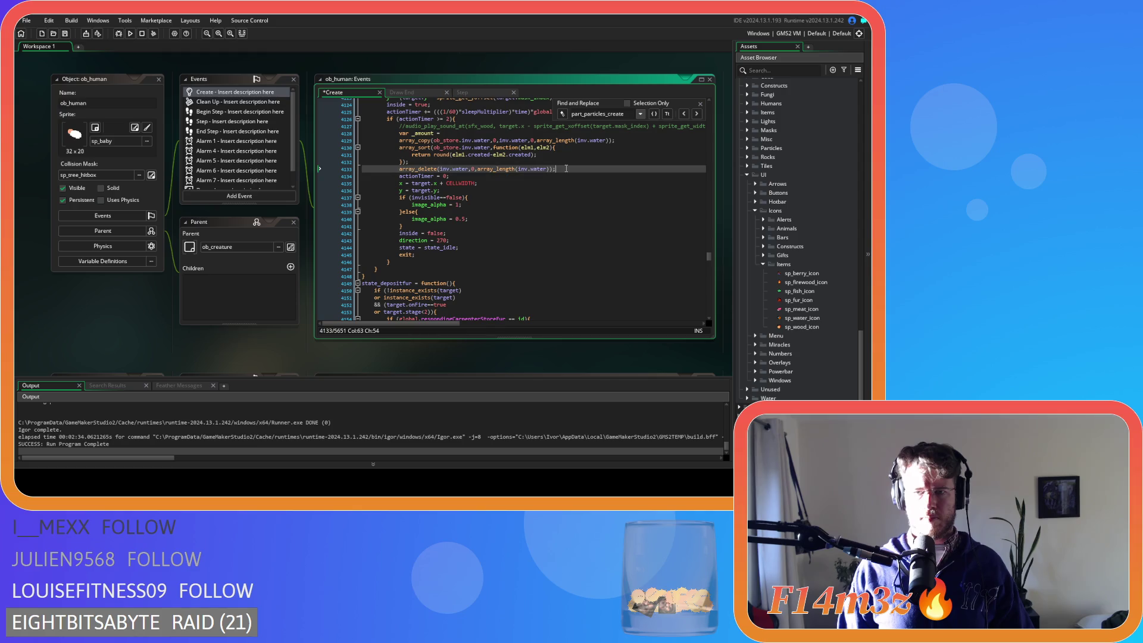
key(Return)
key(ctrl+v)
Set _amount to array_length(inv.water) and use _amount as the array_copy length.
drag(611, 142, 537, 141)
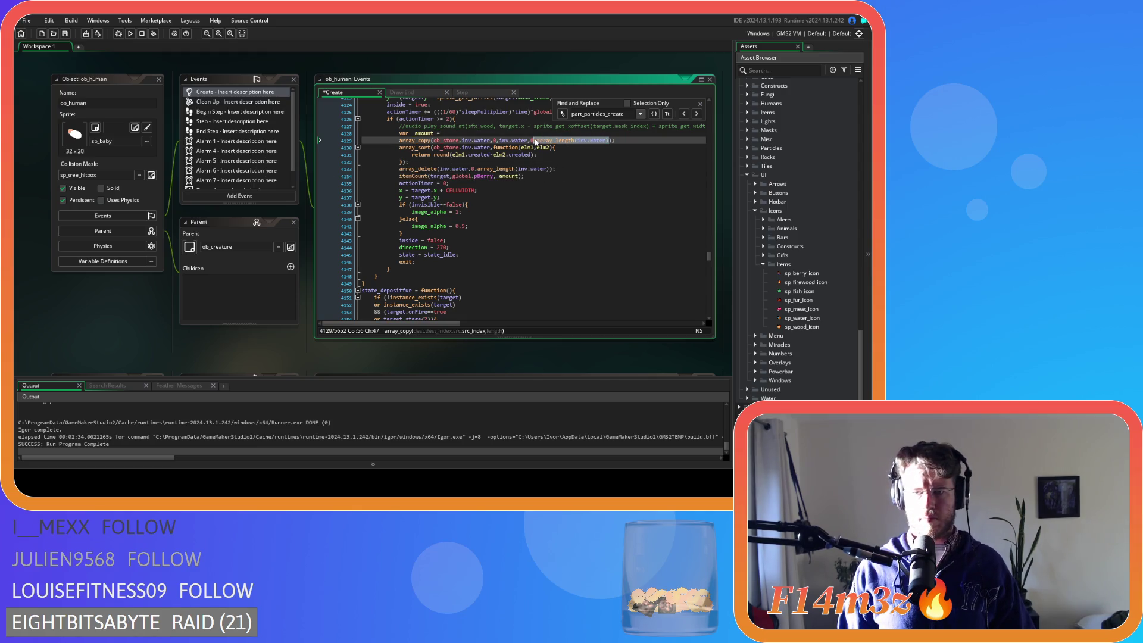
key(ctrl+c)
click(450, 132)
key(ctrl+v)
text(;)
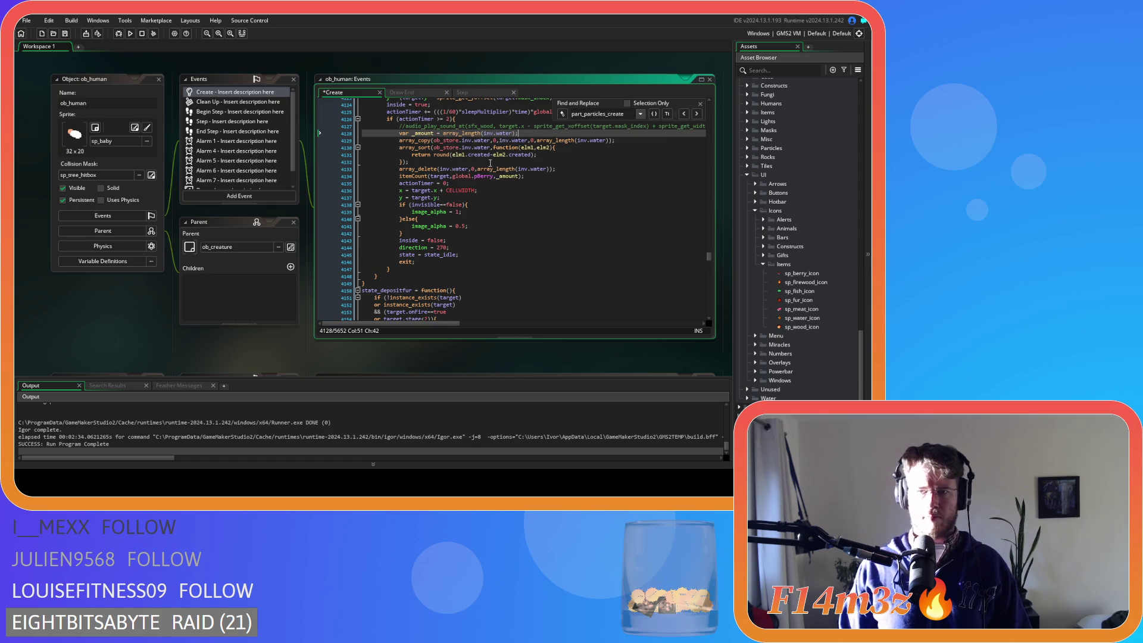
double_click(423, 133)
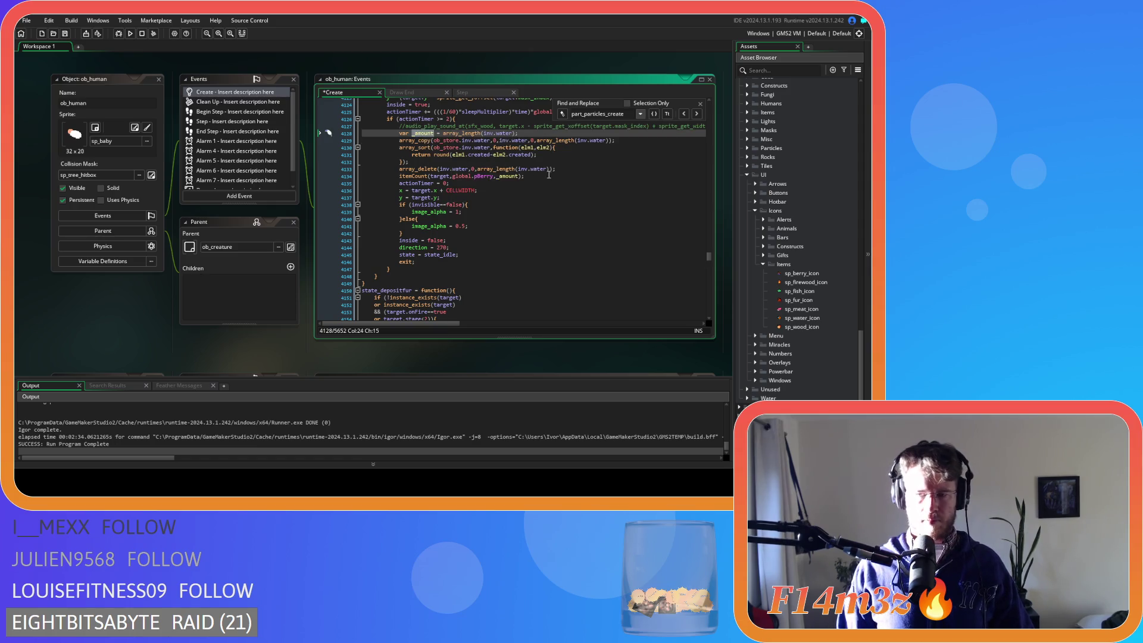
key(ctrl+c)
mouse_move(612, 141)
mouse_down()
mouse_move(538, 141)
mouse_move(546, 169)
mouse_move(477, 170)
mouse_up()
key(ctrl+v)
key(ctrl+v)
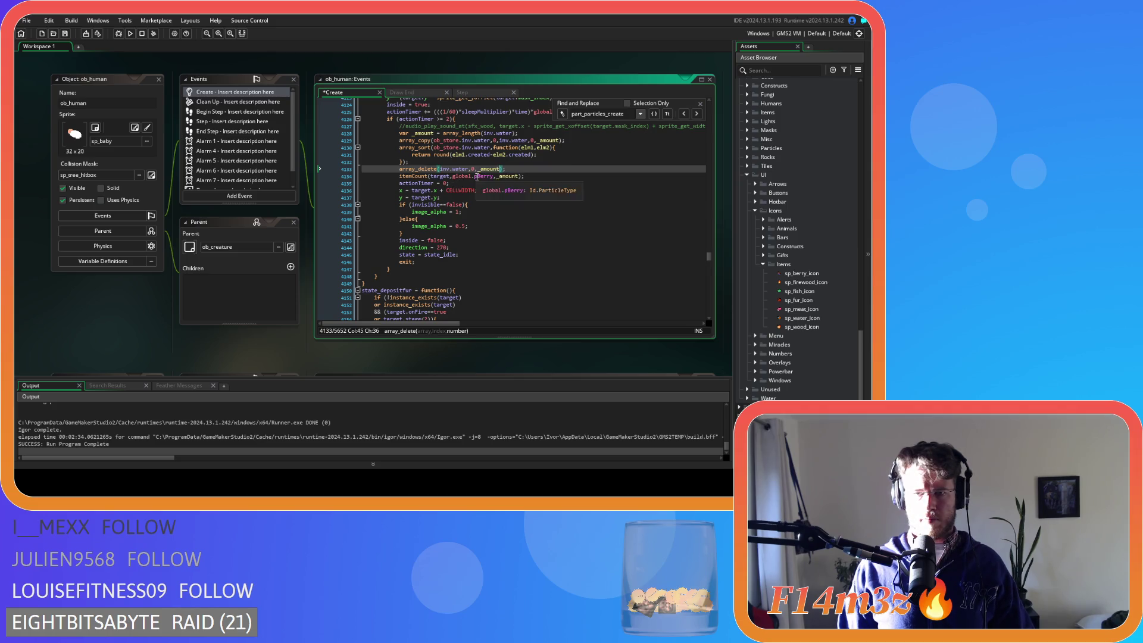
Change pBerry to pWater in the new water itemCount call.
click(494, 177)
text(pWater)
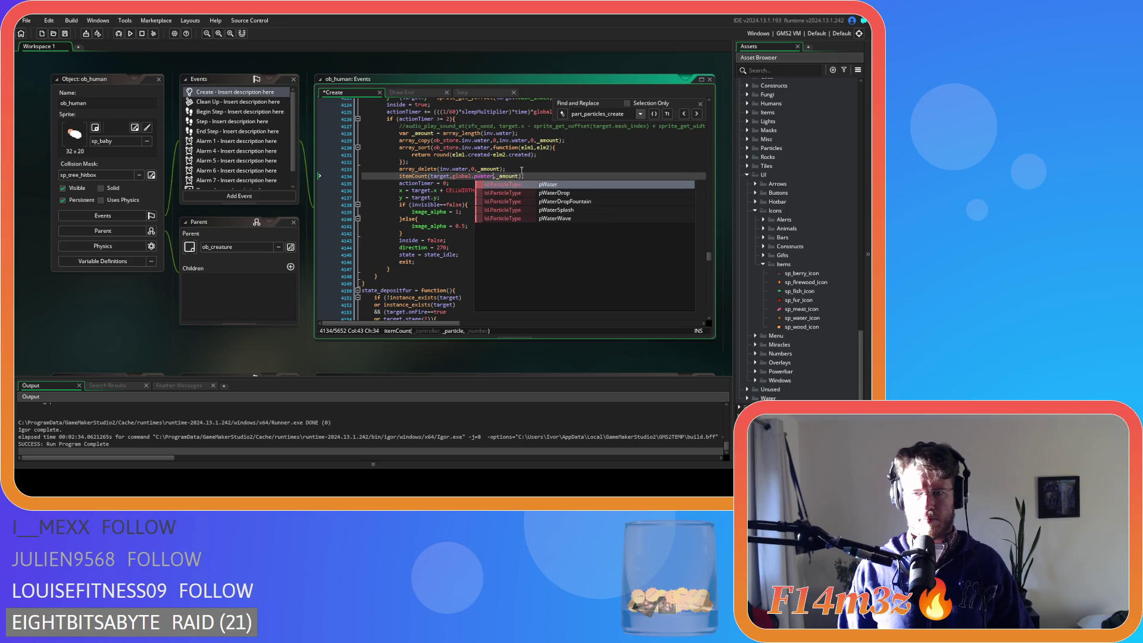
click(547, 174)
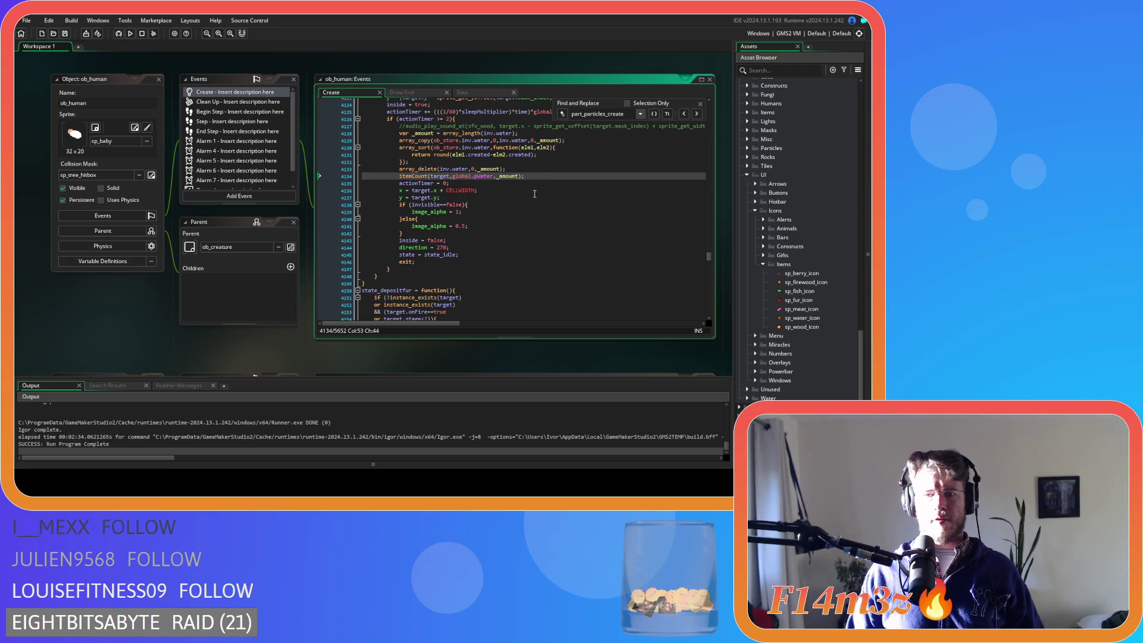
drag(533, 179, 399, 177)
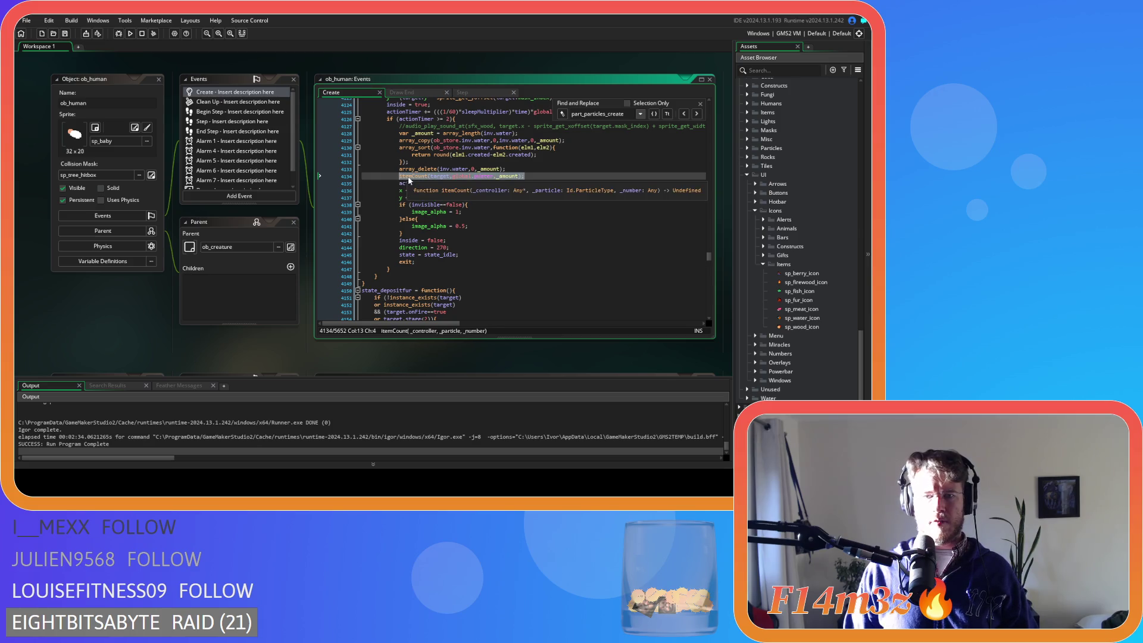
Delete the commented-out part_particles_create block in state_depositfur.
scroll(512, 235, down, 19)
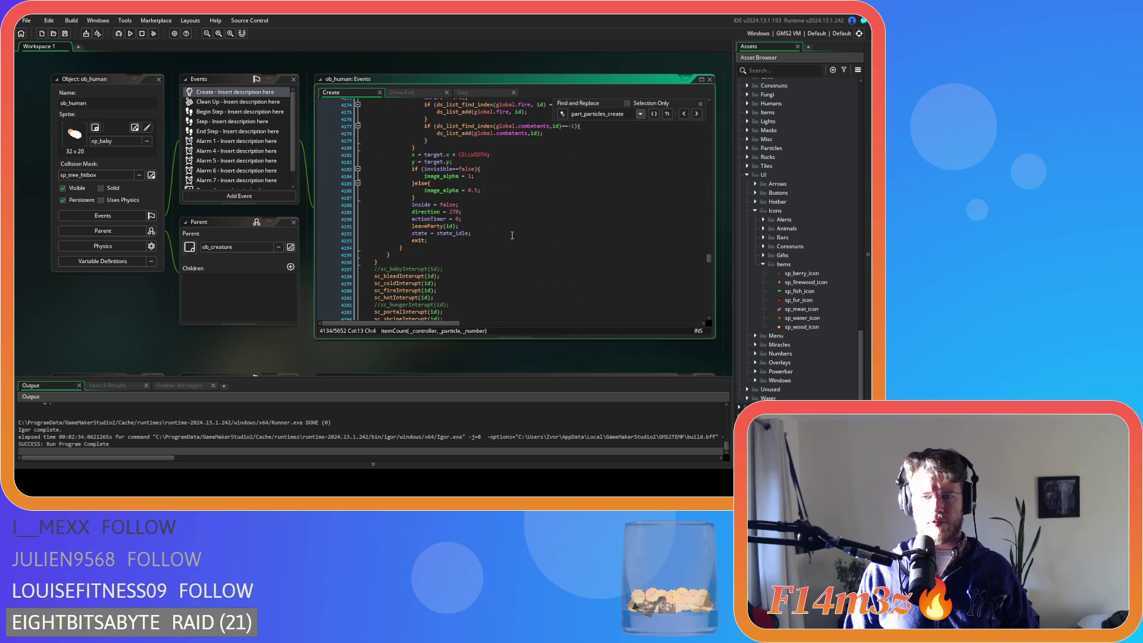
scroll(512, 235, up, 6)
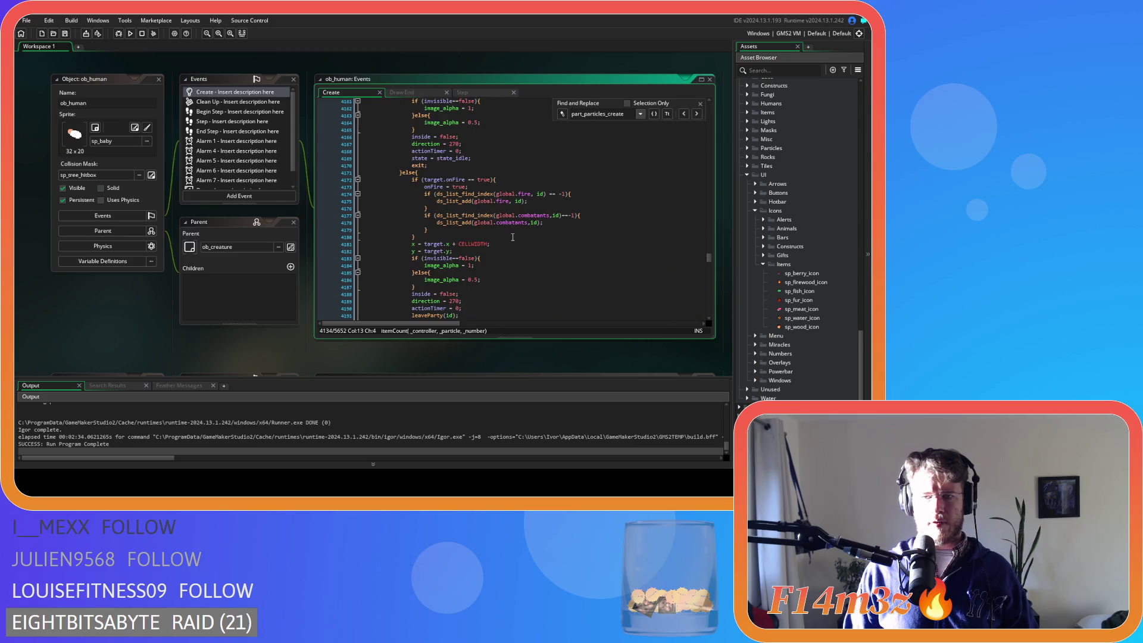
scroll(512, 239, down, 9)
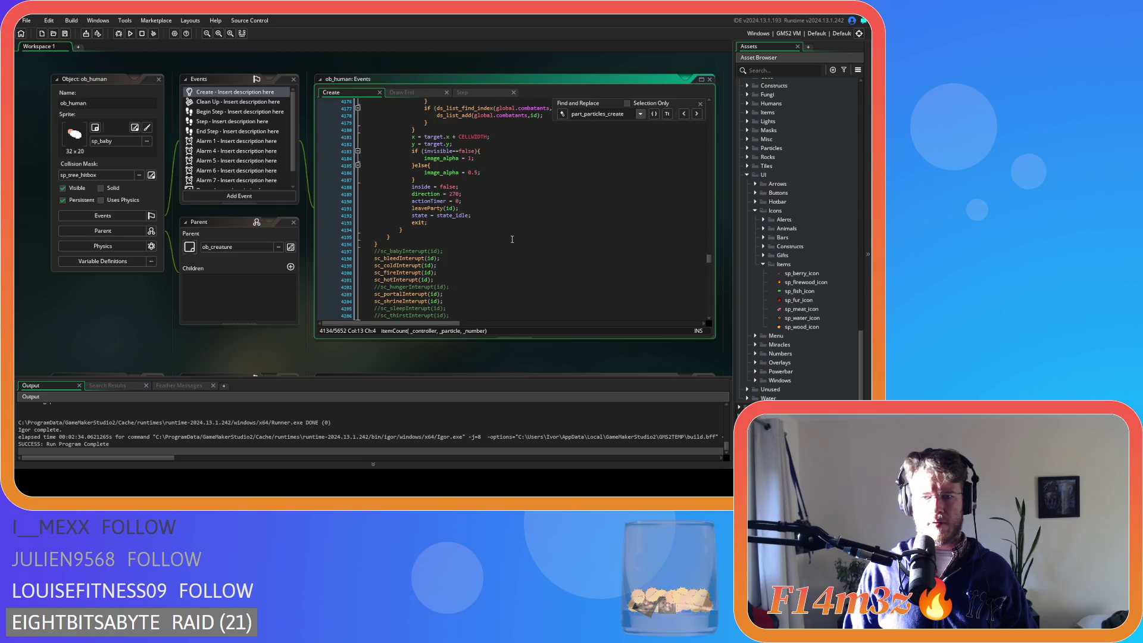
scroll(512, 239, down, 4)
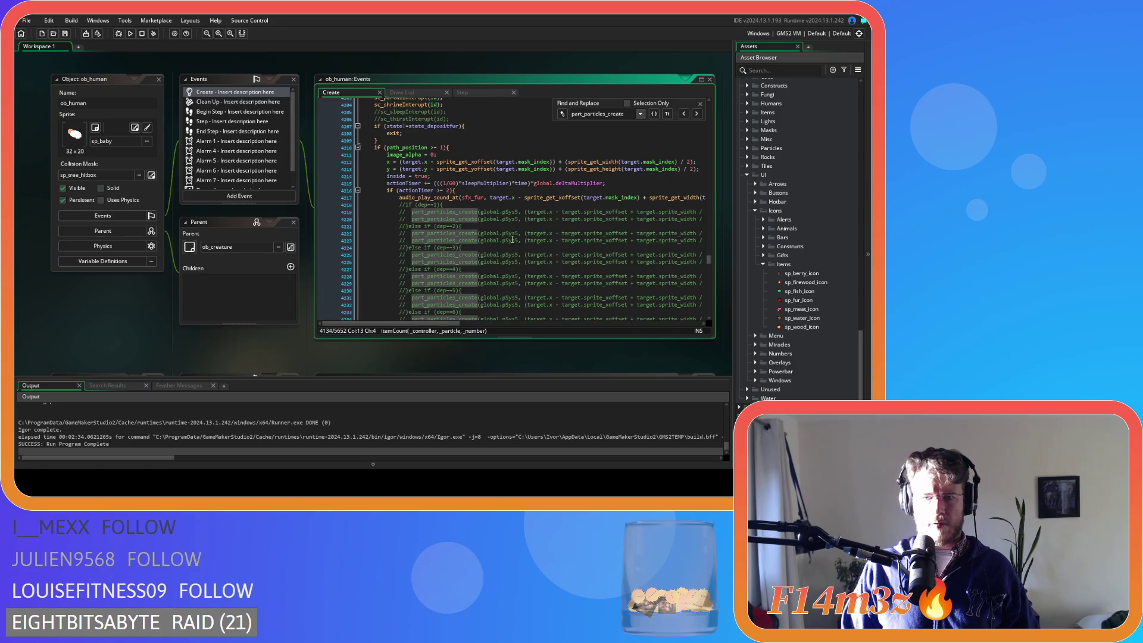
scroll(513, 239, down, 20)
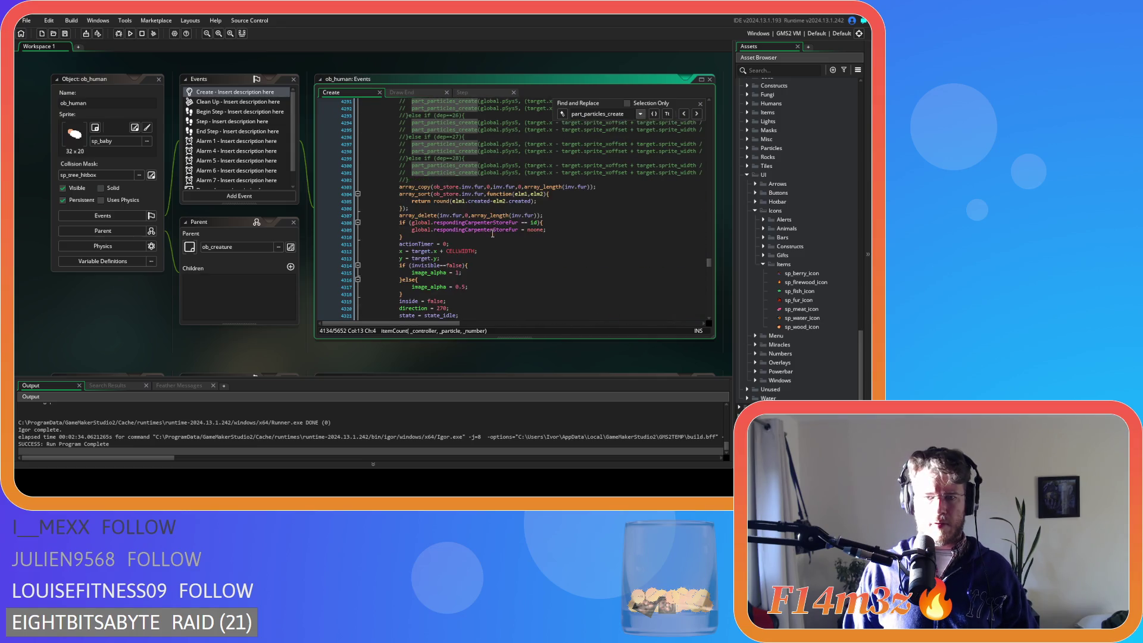
mouse_move(432, 179)
mouse_down()
mouse_move(413, 119)
mouse_move(407, 177)
mouse_move(375, 171)
mouse_up()
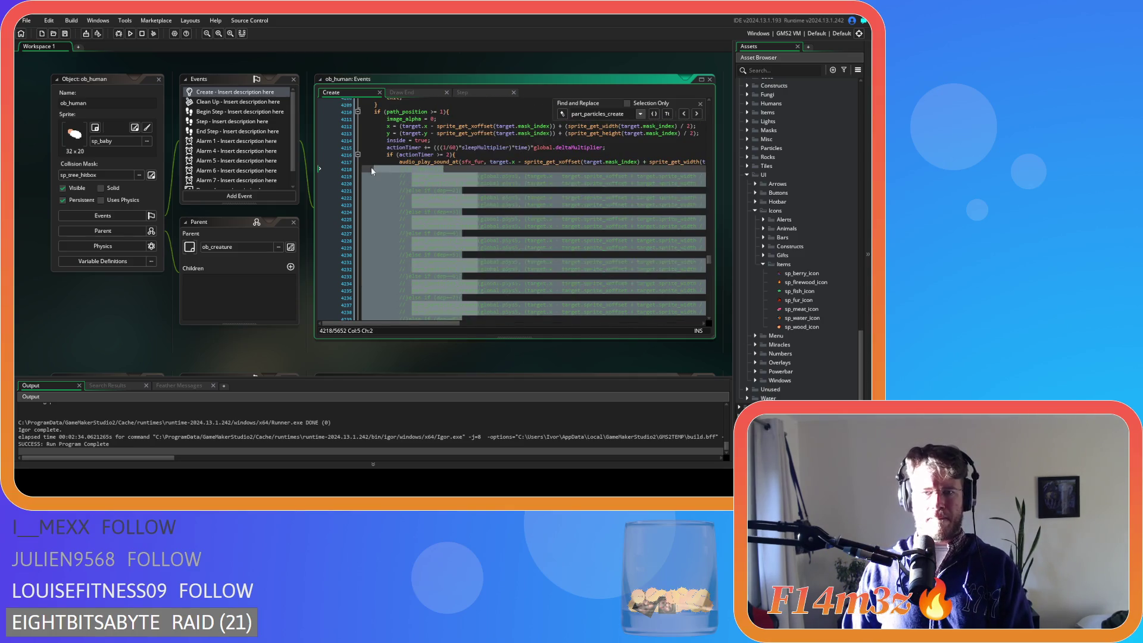
key(BackSpace)
key(BackSpace)
Insert a blank line above array_copy(inv.fur) for the new _amount variable.
drag(561, 324, 347, 317)
scroll(507, 241, down, 1)
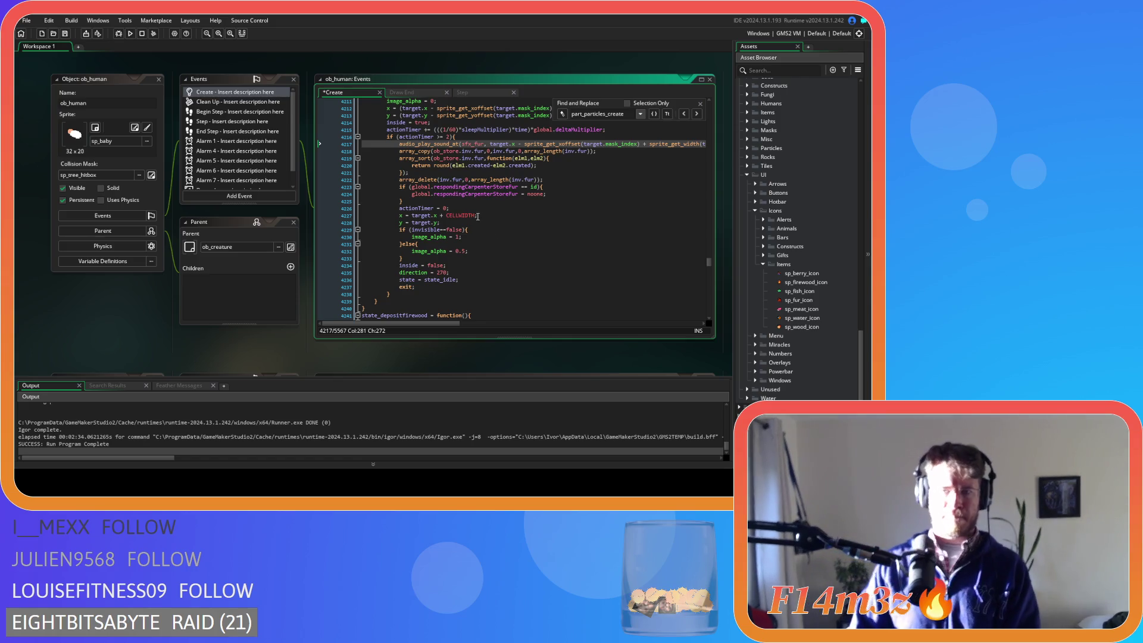
click(400, 151)
key(Return)
click(408, 151)
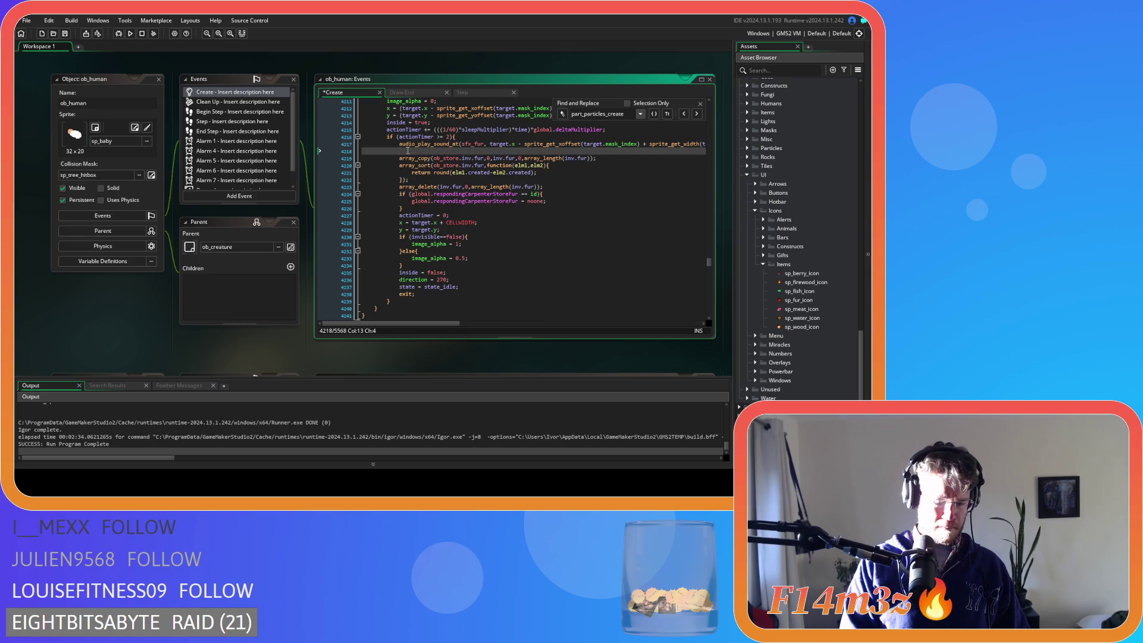
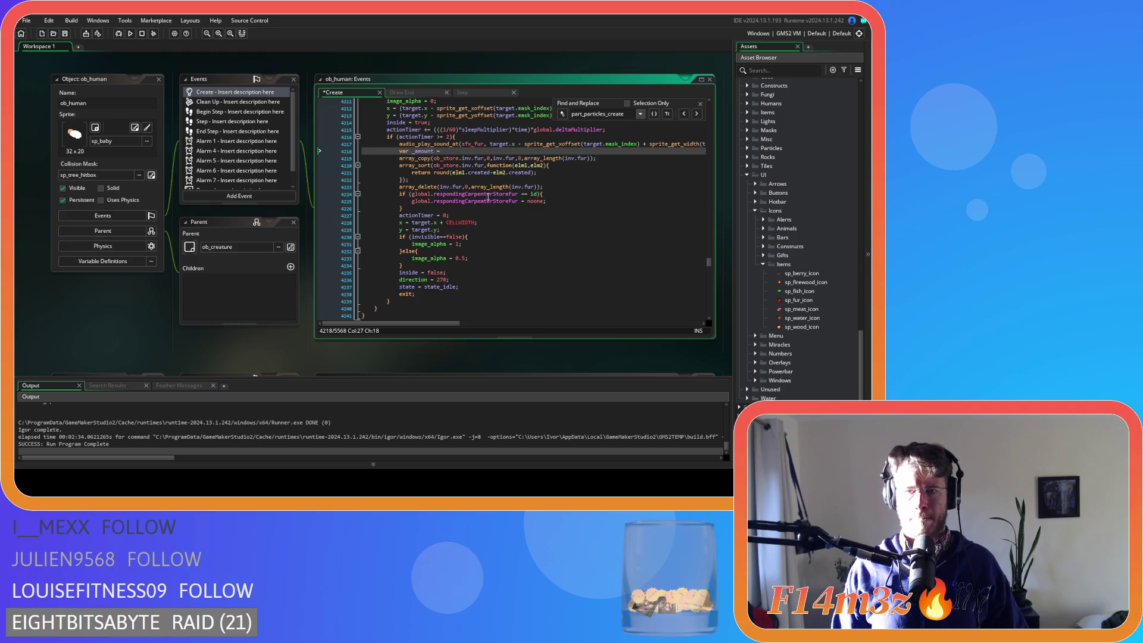
Paste an itemCount call after the fur array_delete and set var _amount to array_length(inv.fur).
click(558, 187)
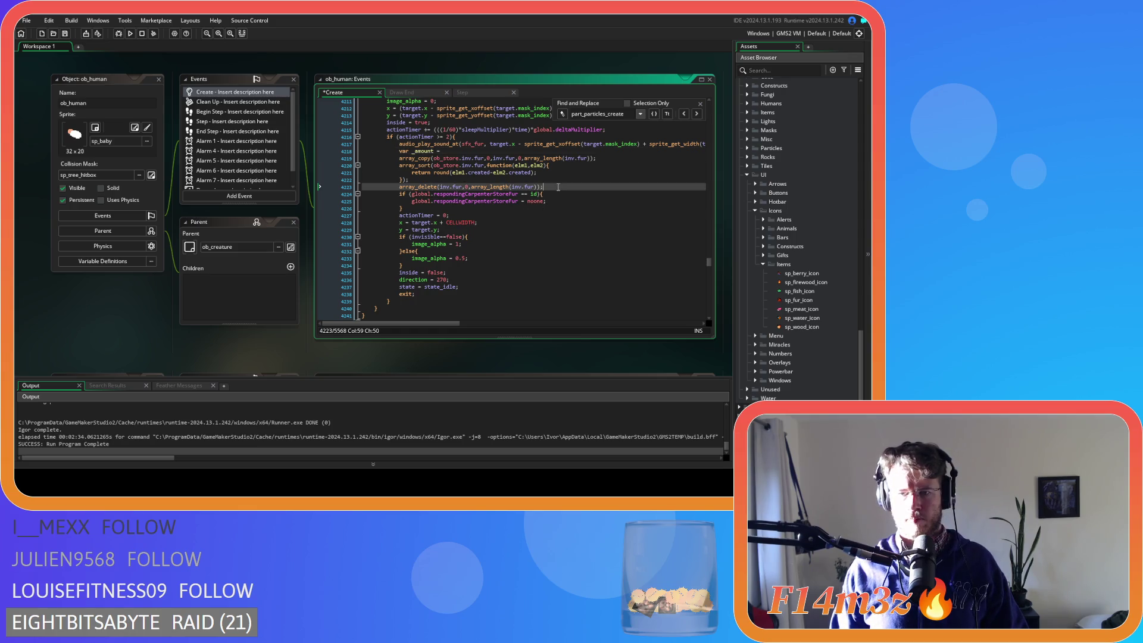
key(Return)
text(itemCount(target,global.pWater,_amount);)
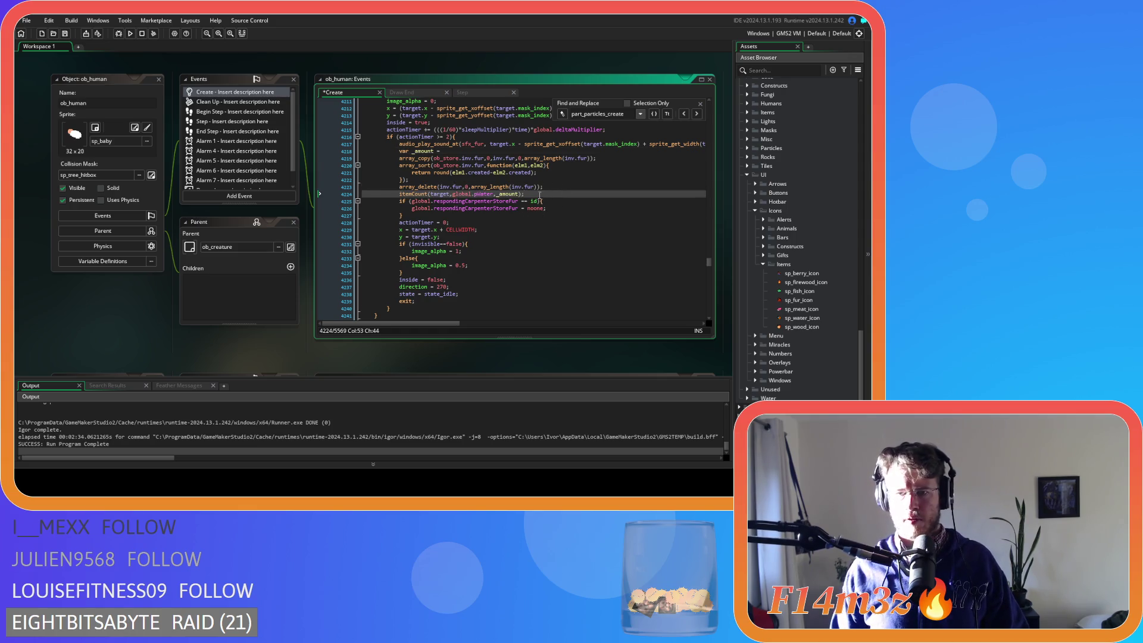
drag(593, 158, 529, 159)
key(ctrl+c)
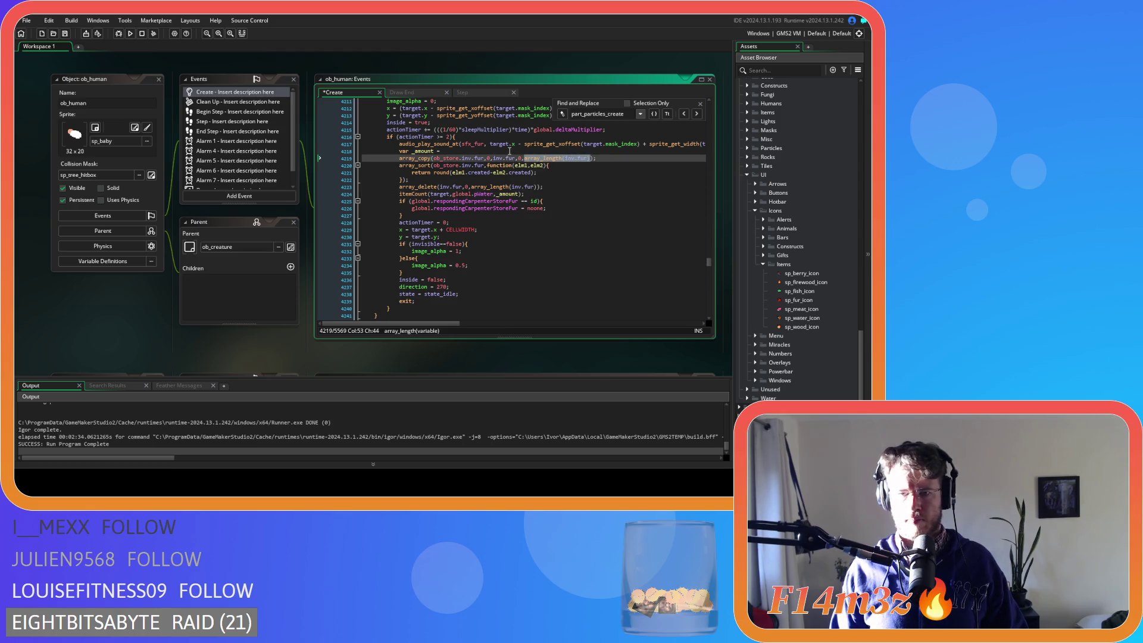
key(Up)
key(ctrl+v)
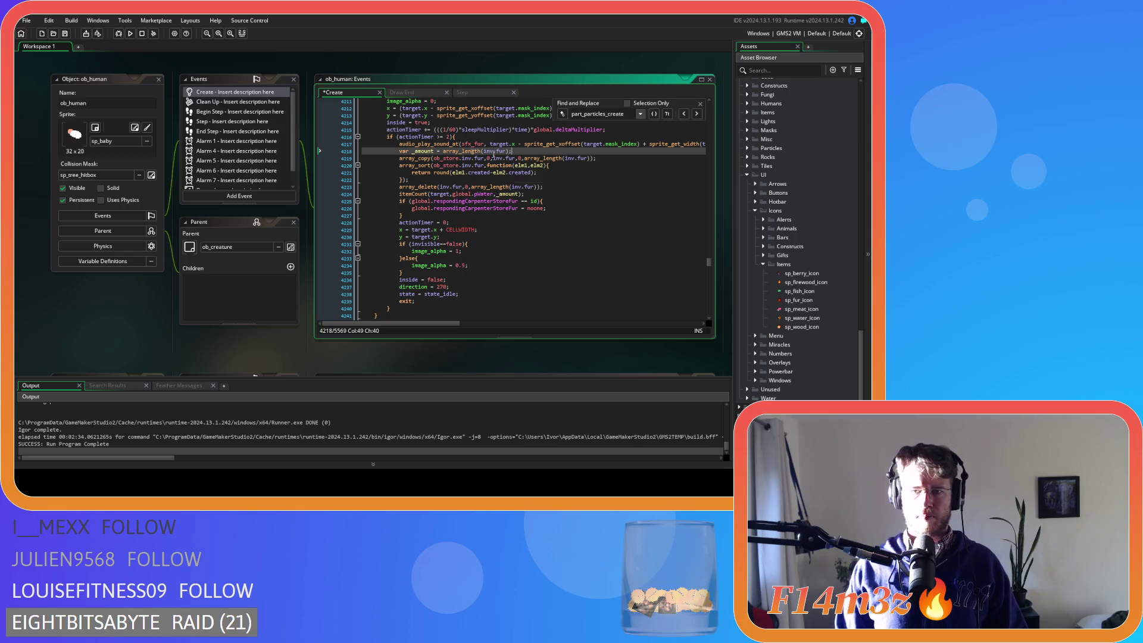
Use _amount as the length in the fur array_copy and array_delete, and switch itemCount to pFur.
double_click(423, 150)
drag(524, 158, 592, 162)
key(ctrl+v)
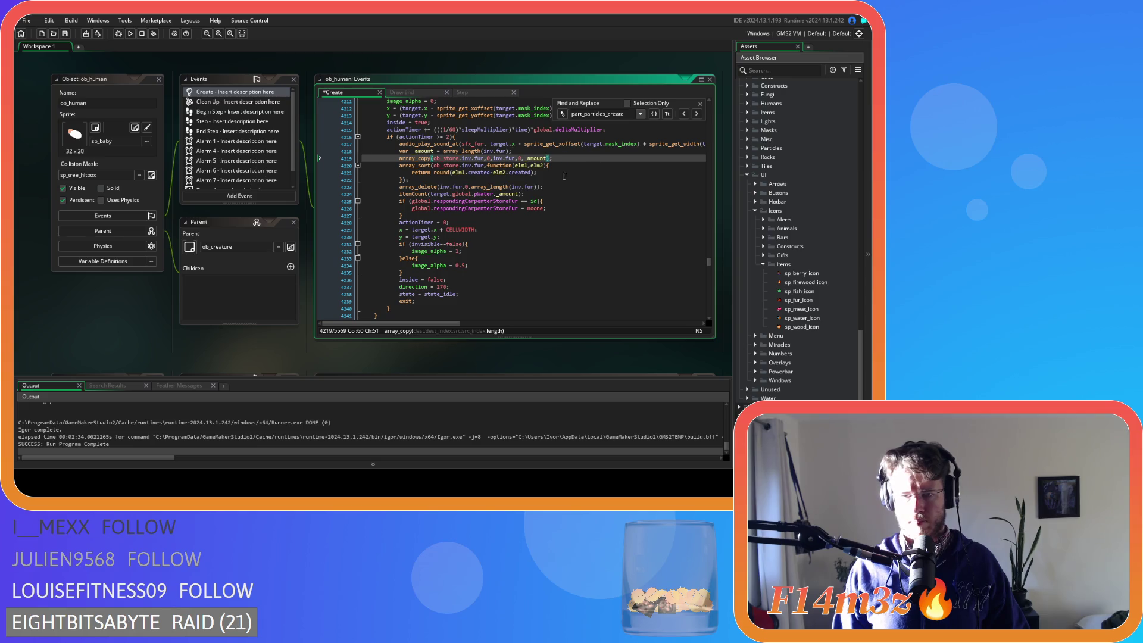
drag(472, 187, 540, 190)
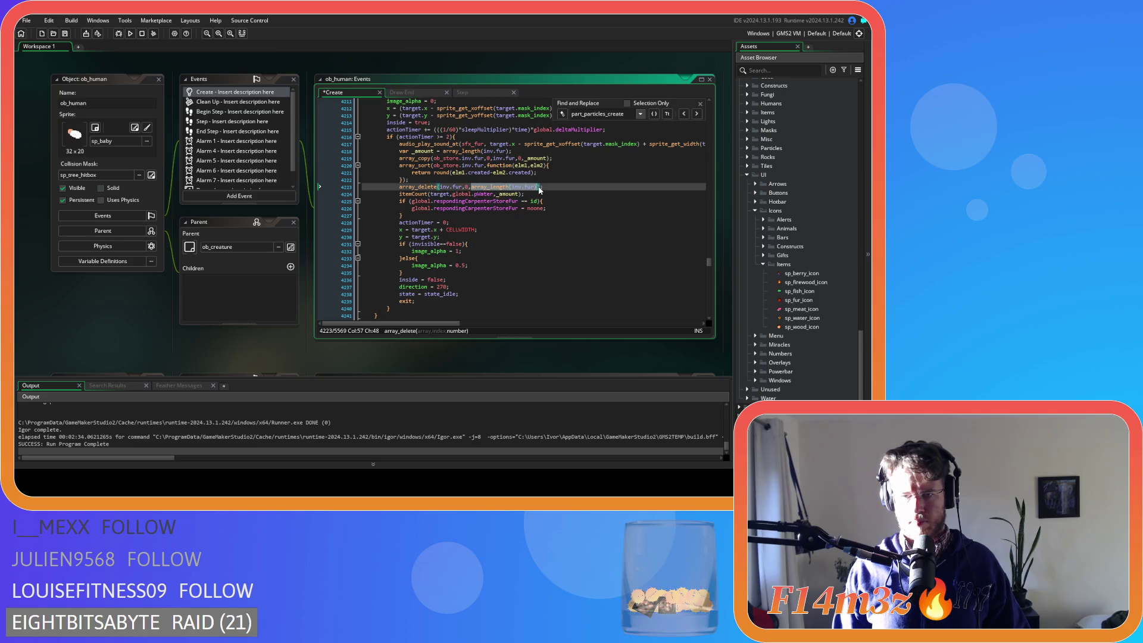
key(ctrl+v)
double_click(484, 194)
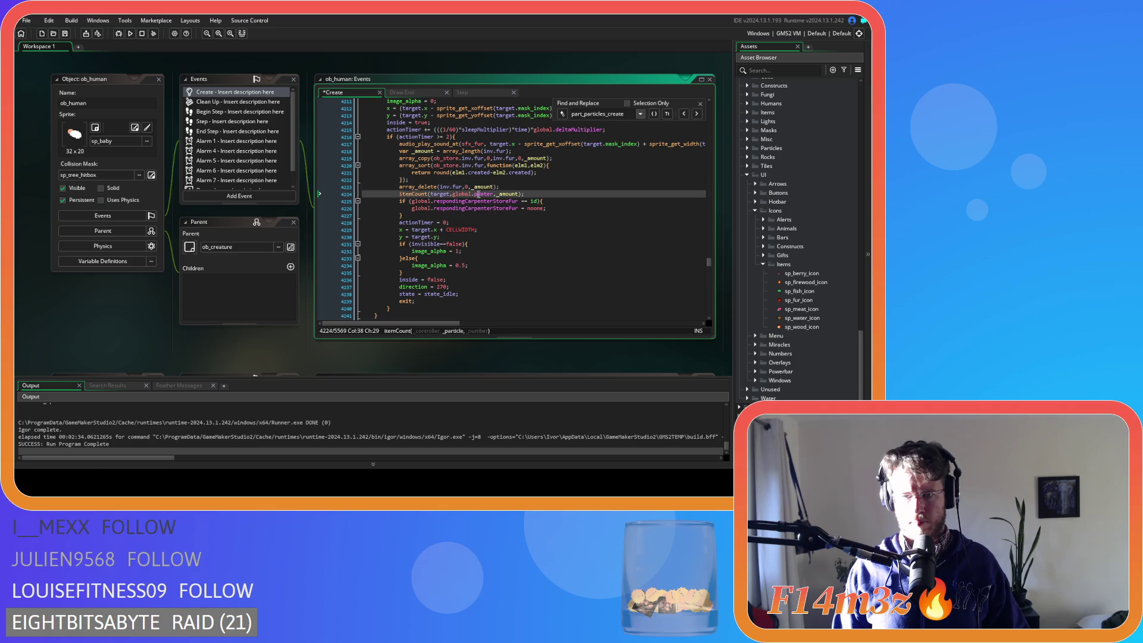
text(pFur)
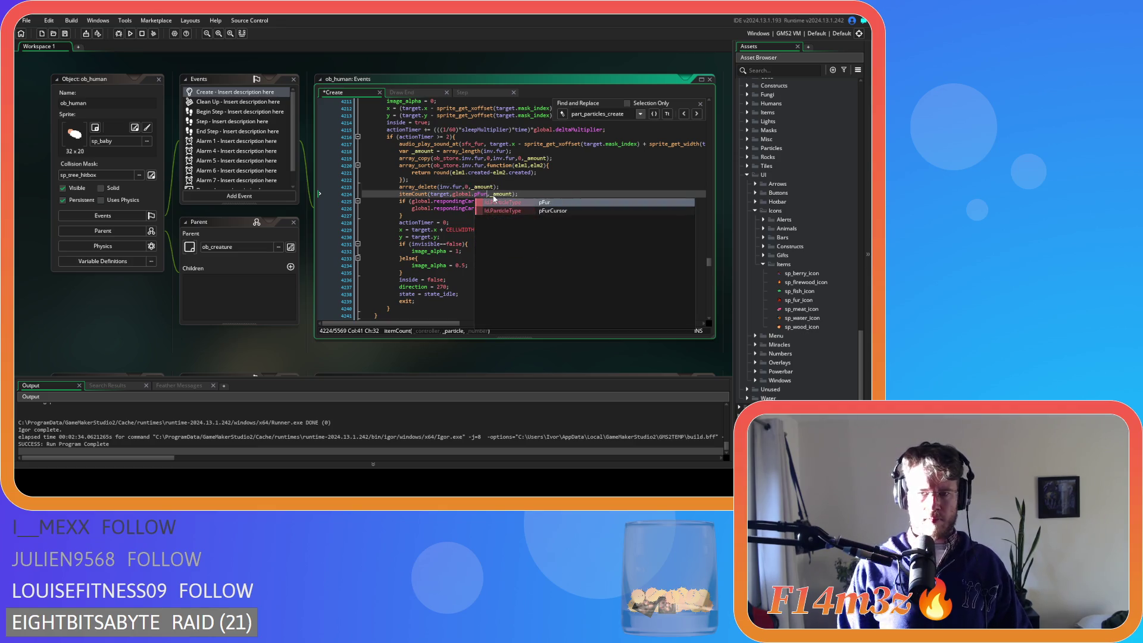
key(Right)
key(Right)
key(Right)
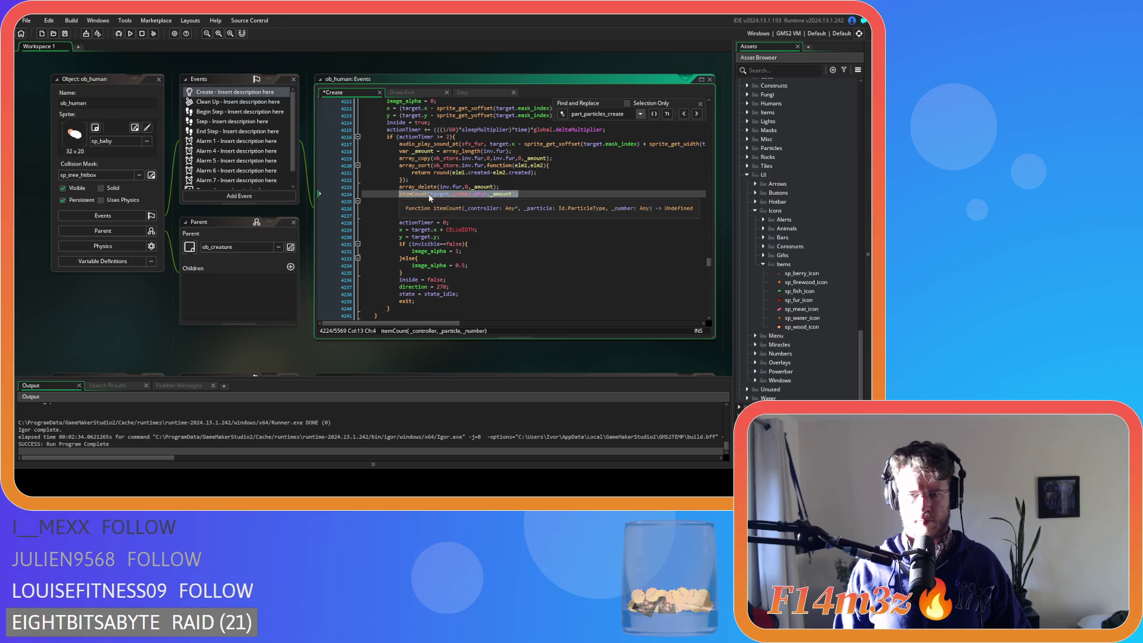
click(696, 113)
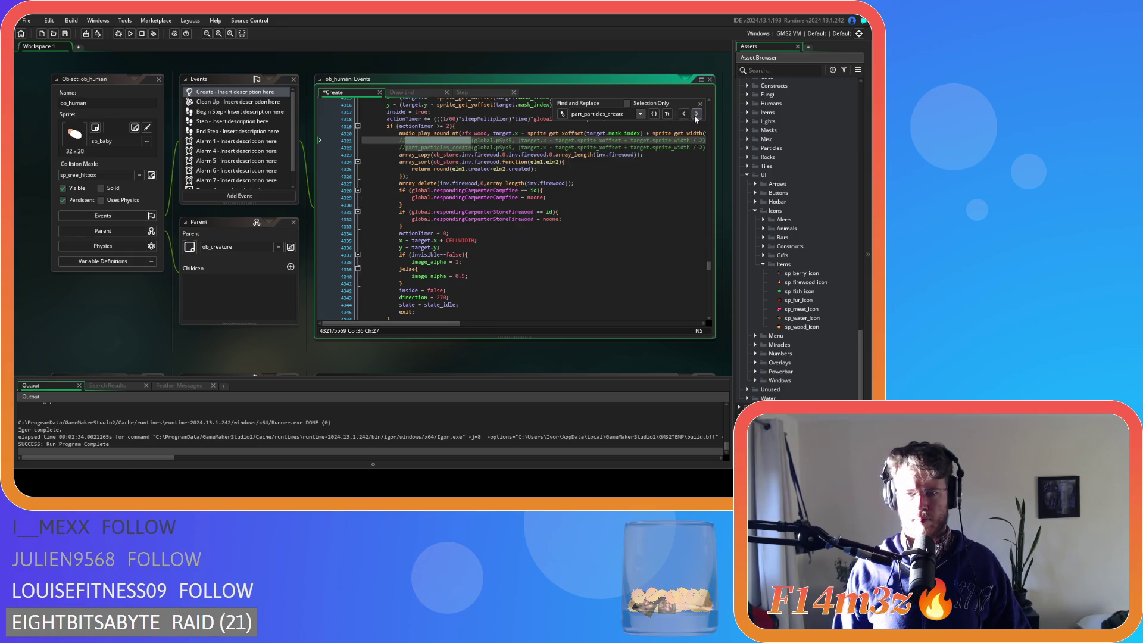
Delete the commented particle lines from the firewood block and start a var _amount line.
click(696, 113)
scroll(604, 215, up, 2)
scroll(605, 215, up, 10)
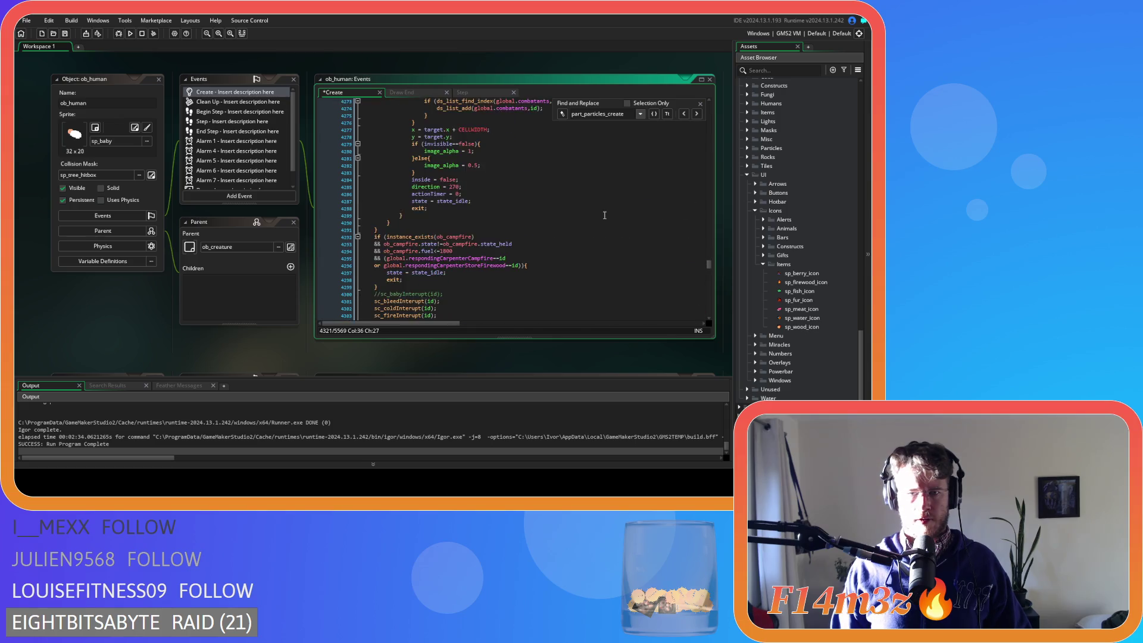
scroll(601, 224, down, 18)
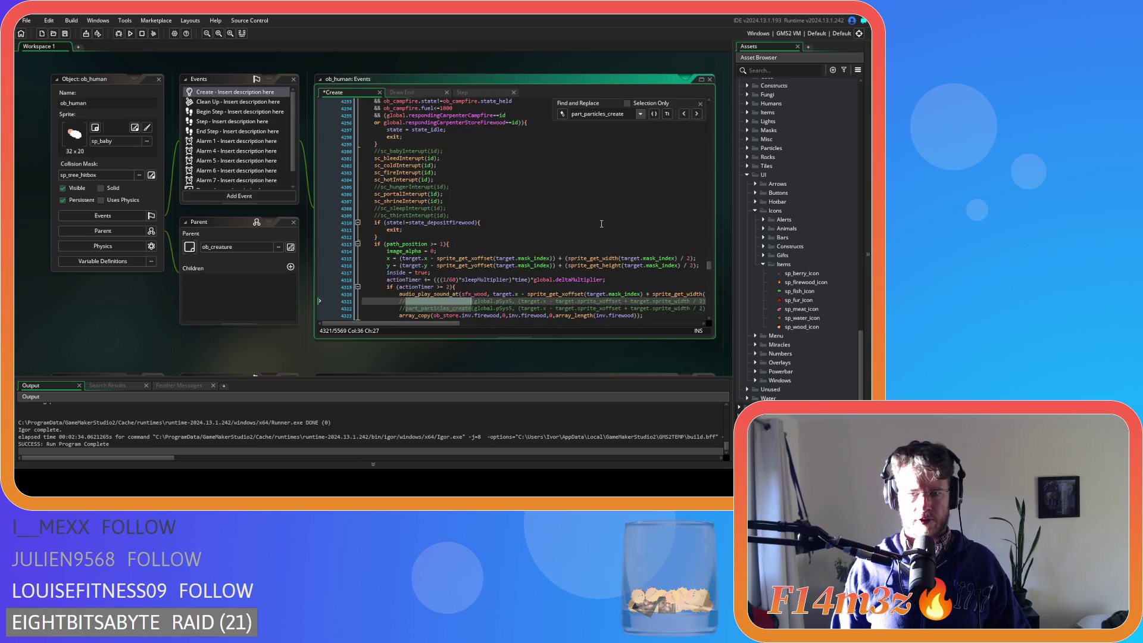
drag(438, 323, 609, 327)
key(ctrl+d)
key(ctrl+d)
key(Up)
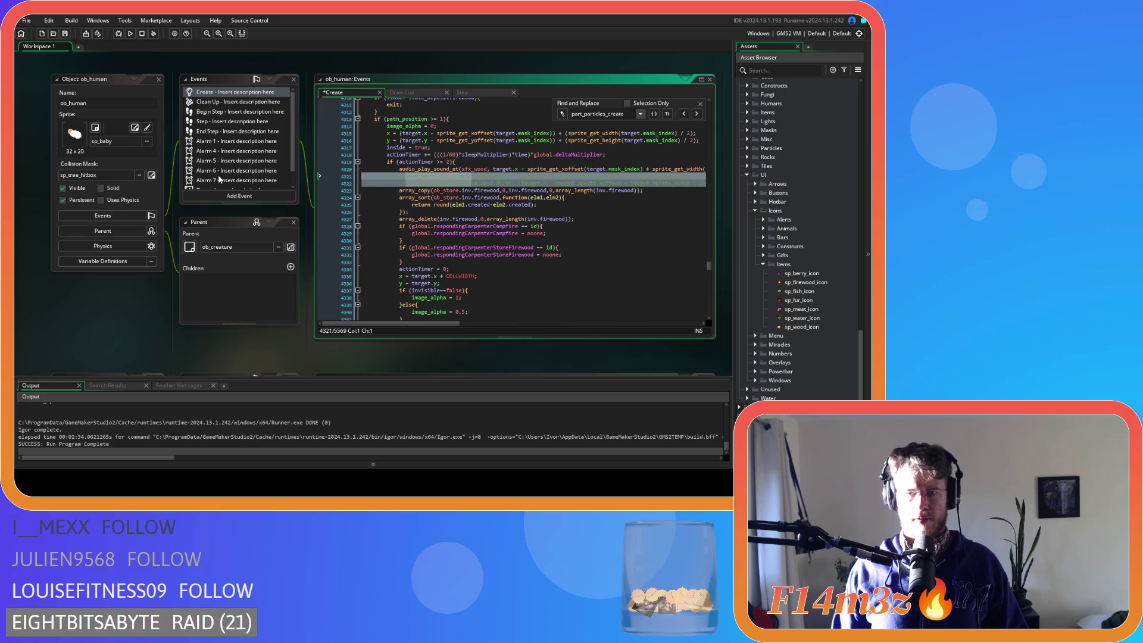
key(End)
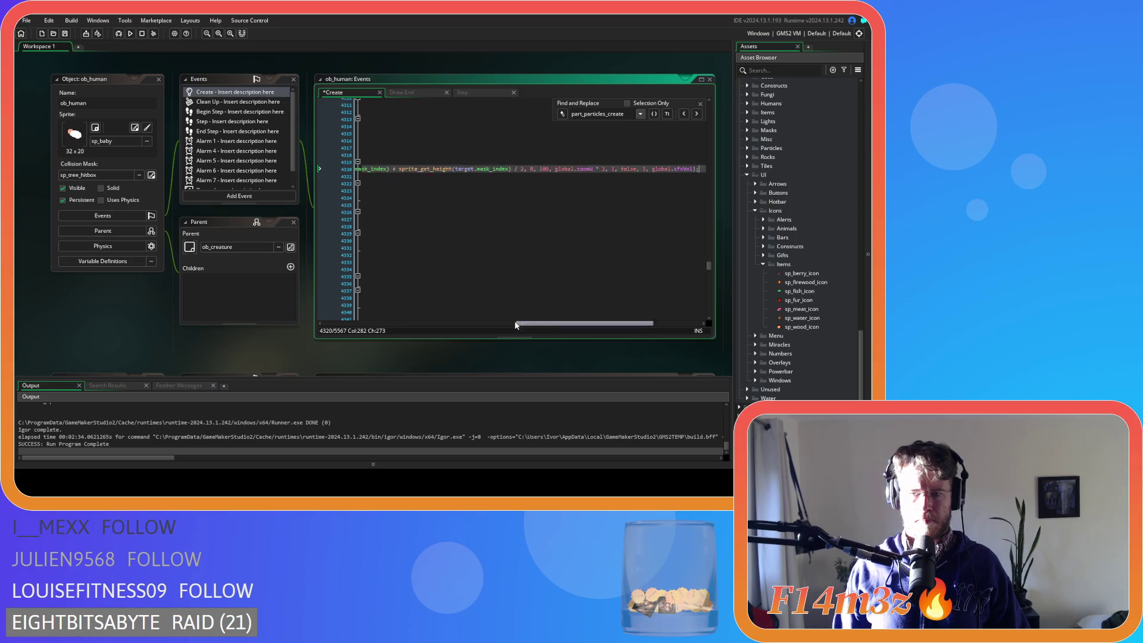
drag(540, 323, 328, 324)
key(Return)
text(var _)
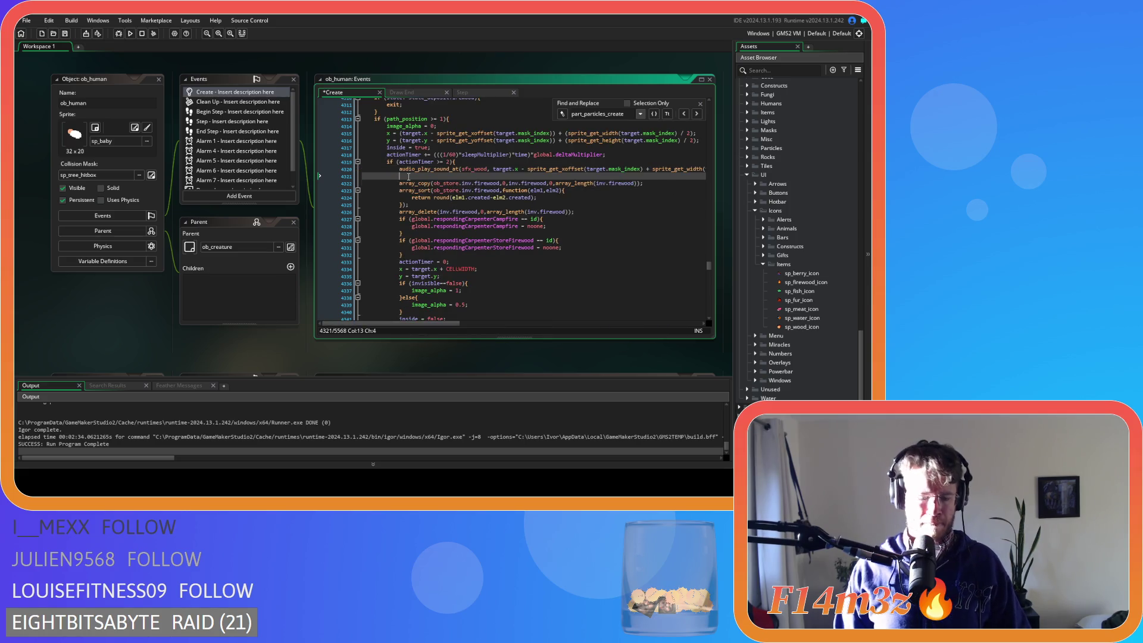
text(amount = itemCount(target,global.pFur,_amount);)
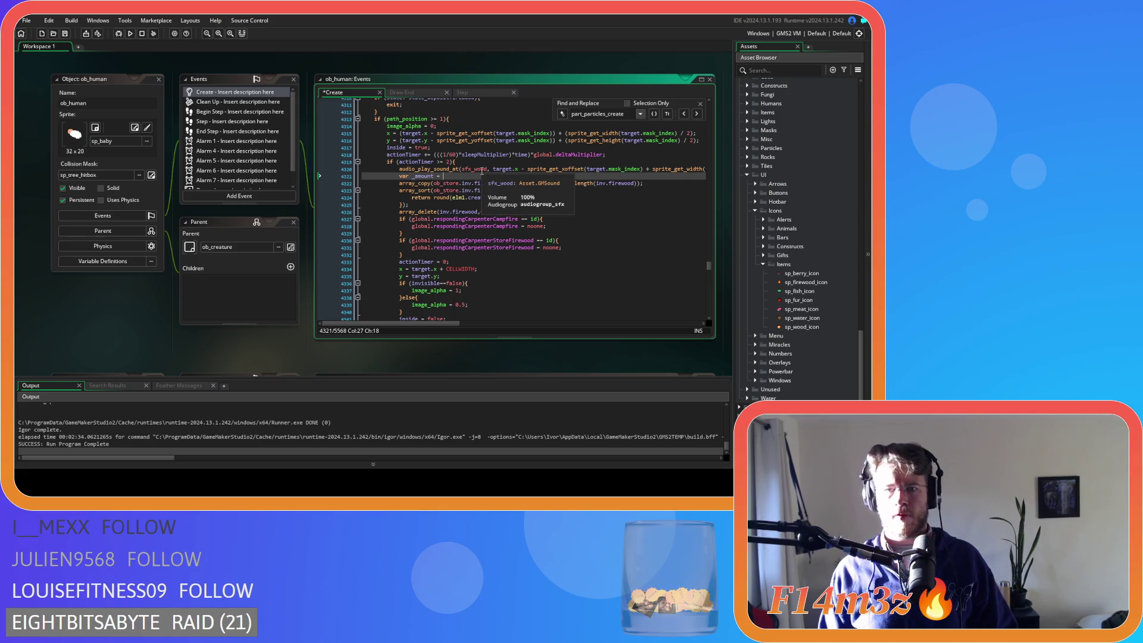
key(ctrl+z)
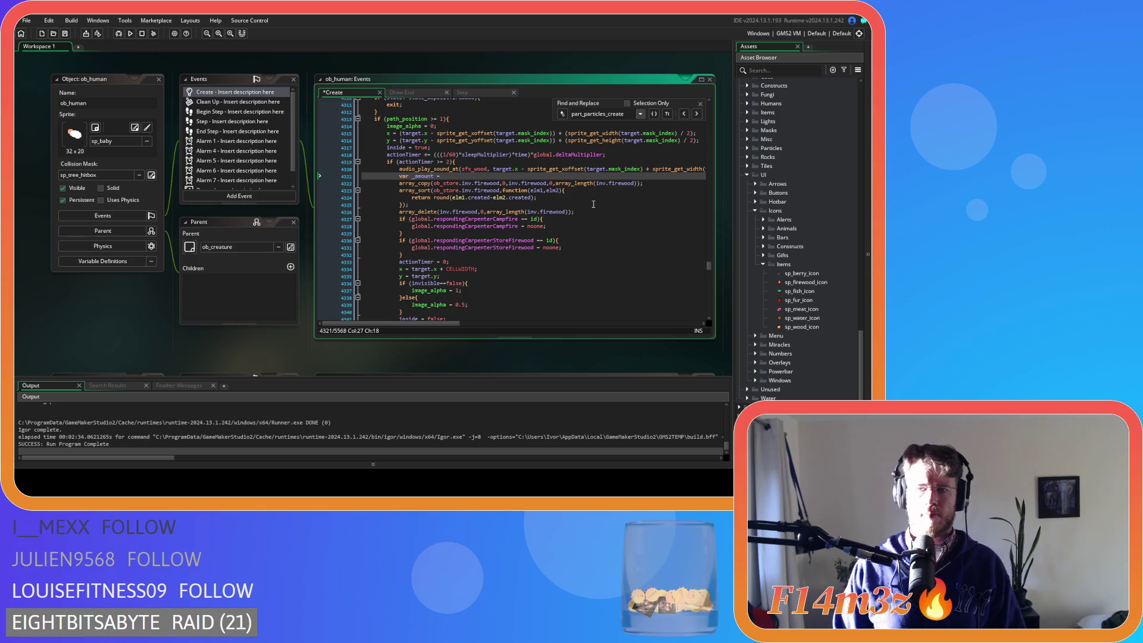
Paste an itemCount call after the firewood array_delete and set _amount to array_length(inv.firewood).
click(587, 206)
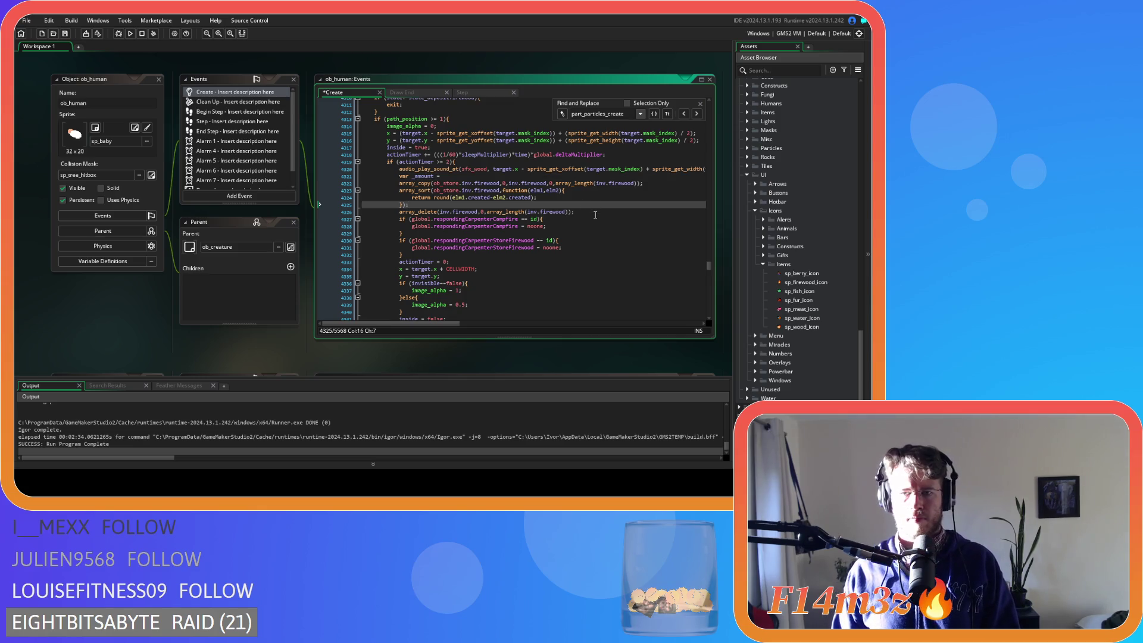
click(594, 212)
key(Return)
text(itemCount(target,global.pFur,_amount);)
drag(555, 183, 639, 189)
key(ctrl+c)
click(471, 176)
key(ctrl+v)
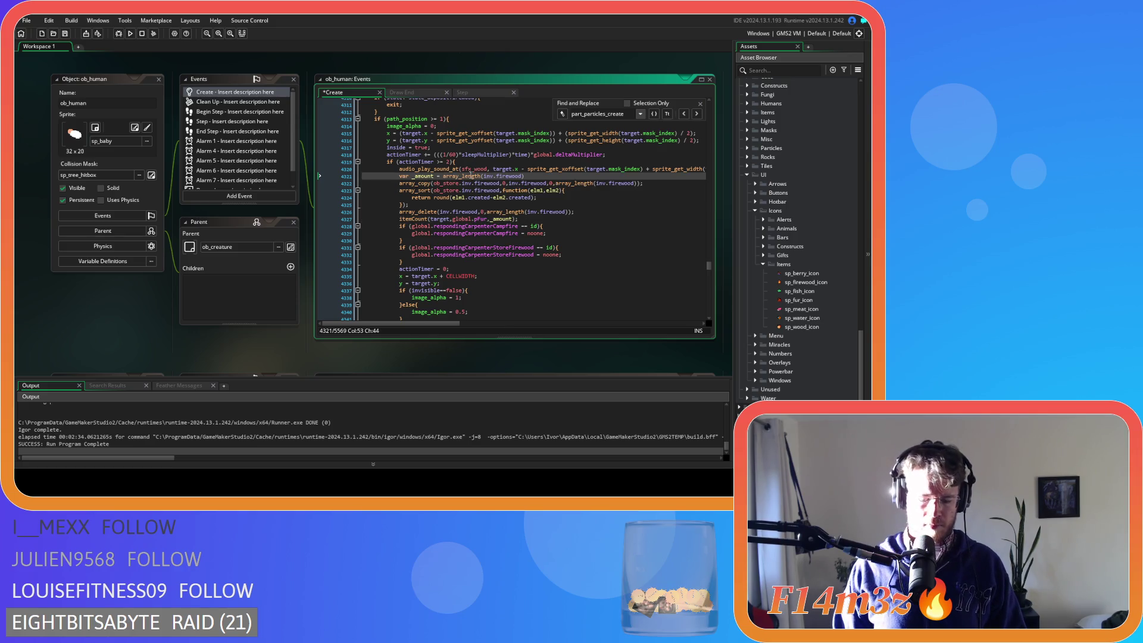
Use _amount in the firewood array_copy and array_delete, change itemCount to pFirewood, and save.
double_click(424, 176)
drag(555, 182, 638, 185)
key(ctrl+v)
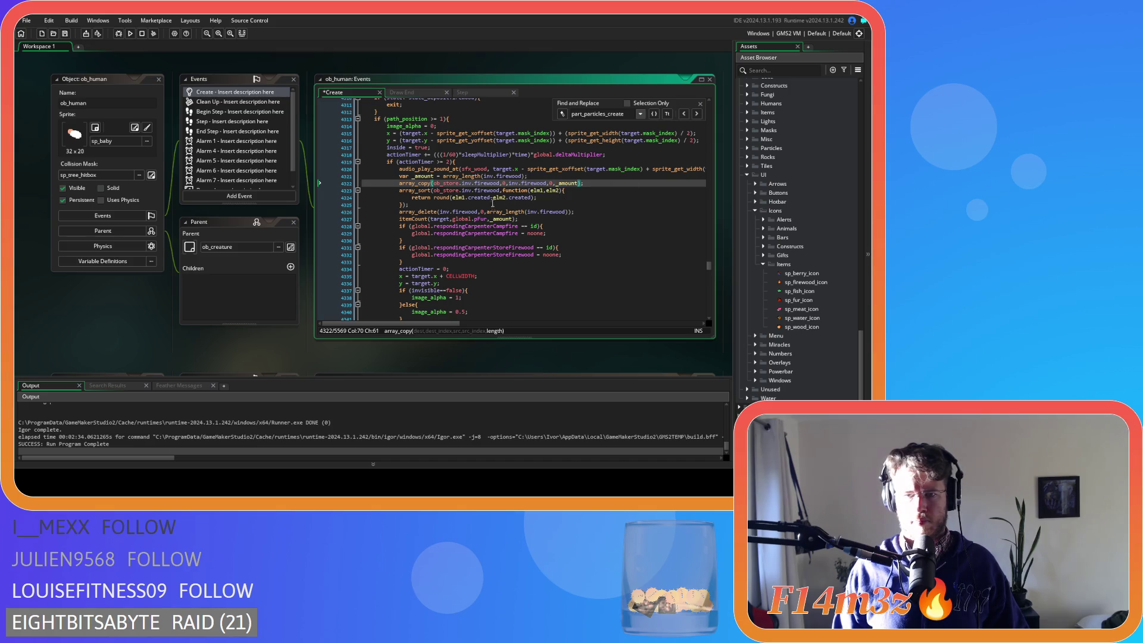
drag(487, 211, 570, 211)
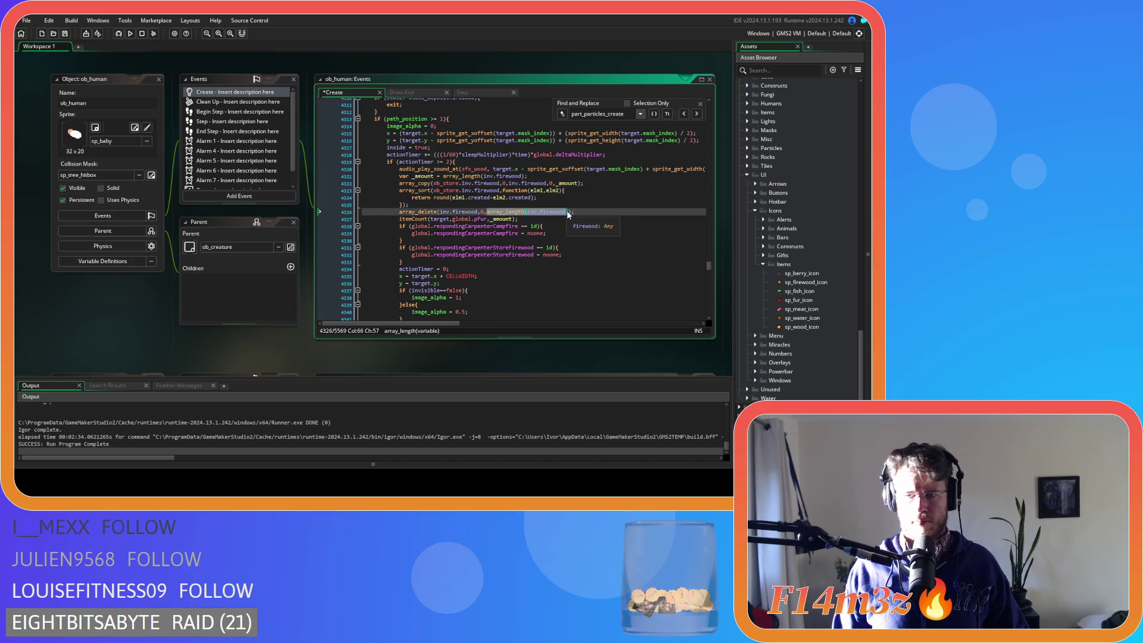
key(ctrl+v)
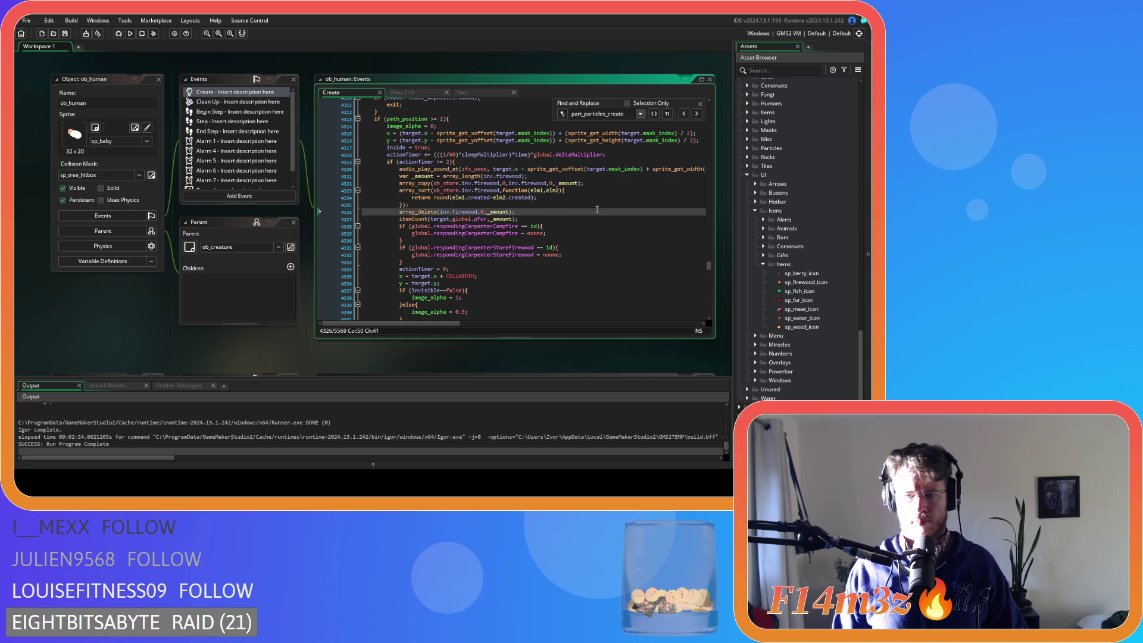
click(486, 219)
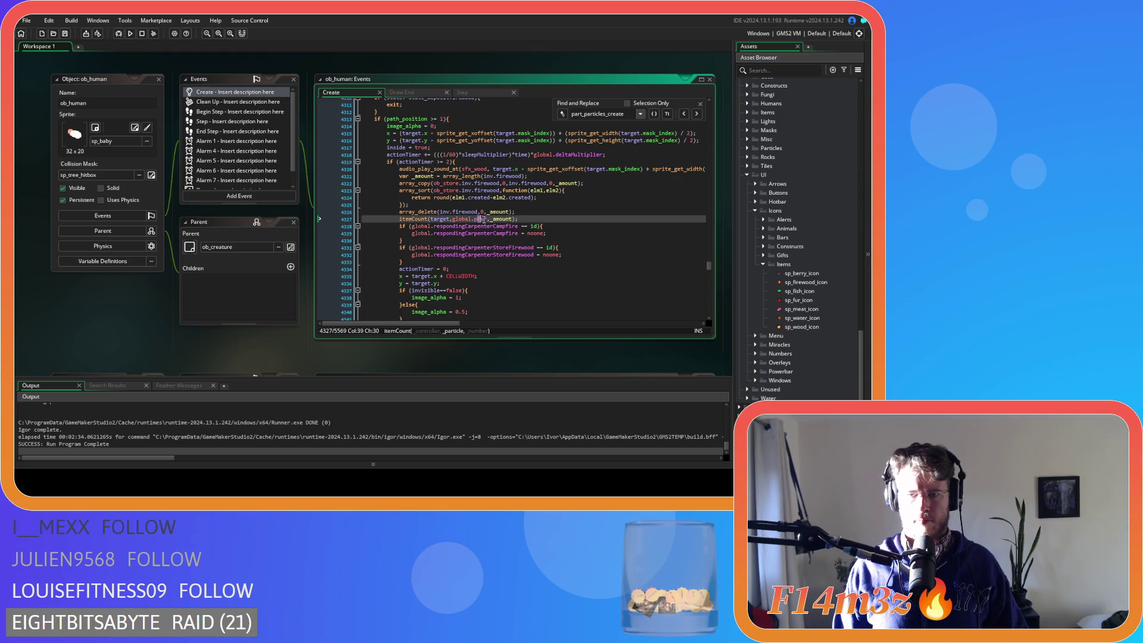
text(pFirewood)
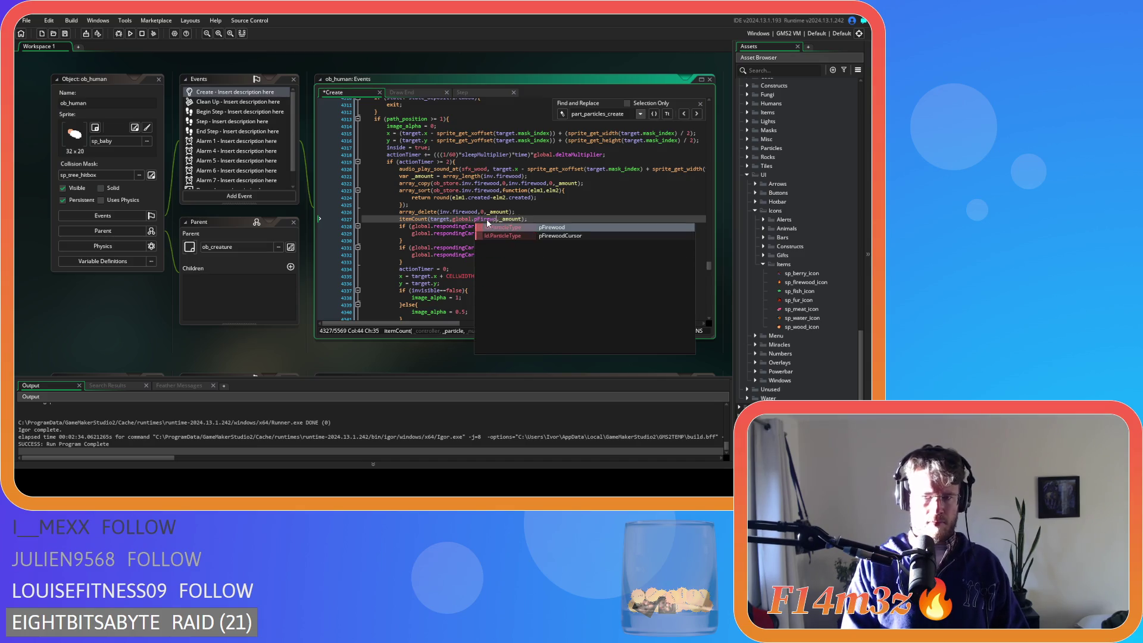
key(ctrl+s)
drag(534, 220, 400, 221)
click(697, 114)
Delete the commented particle block and paste an itemCount call after the lumber array_delete.
scroll(551, 216, up, 11)
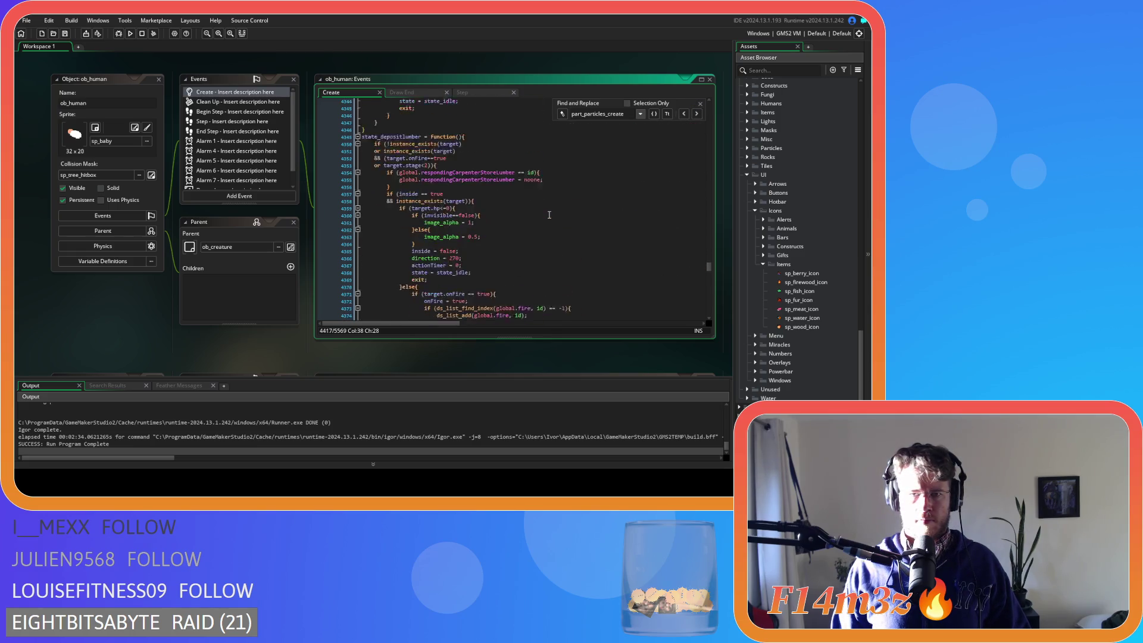
scroll(549, 215, down, 16)
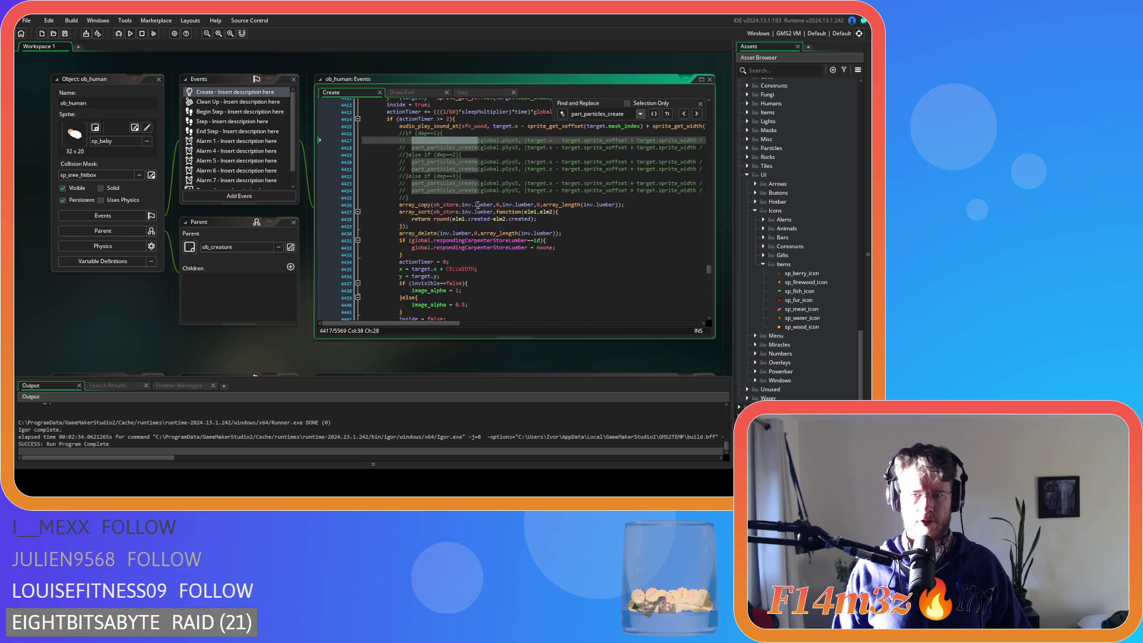
click(417, 199)
key(shift+Up)
key(shift+Up)
key(shift+Up)
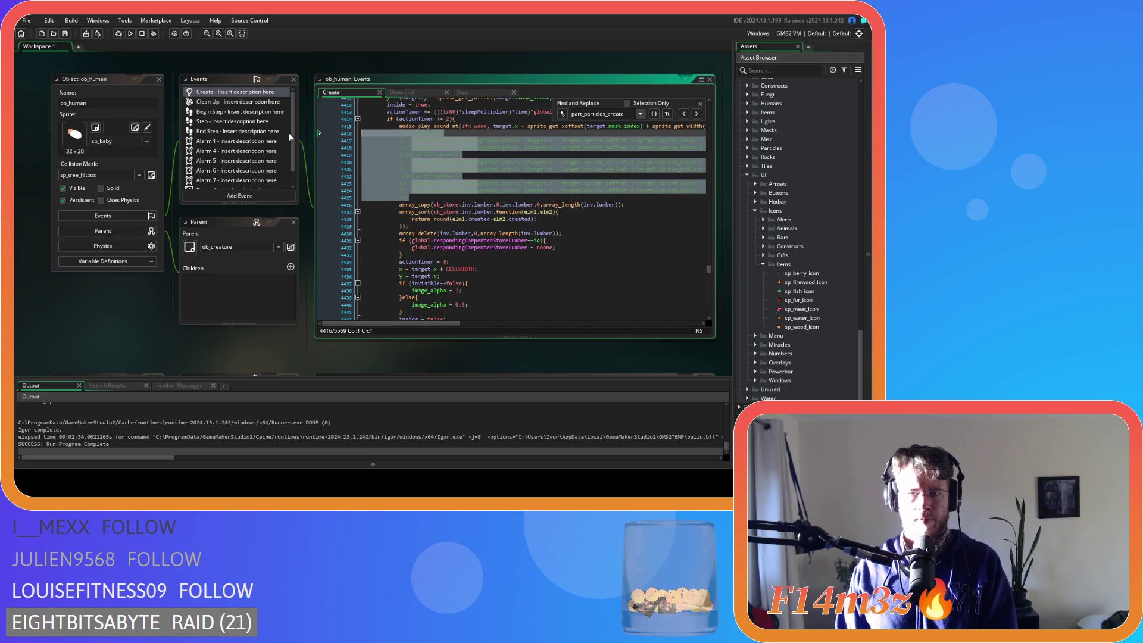
key(shift+Home)
key(BackSpace)
key(BackSpace)
drag(595, 324, 387, 324)
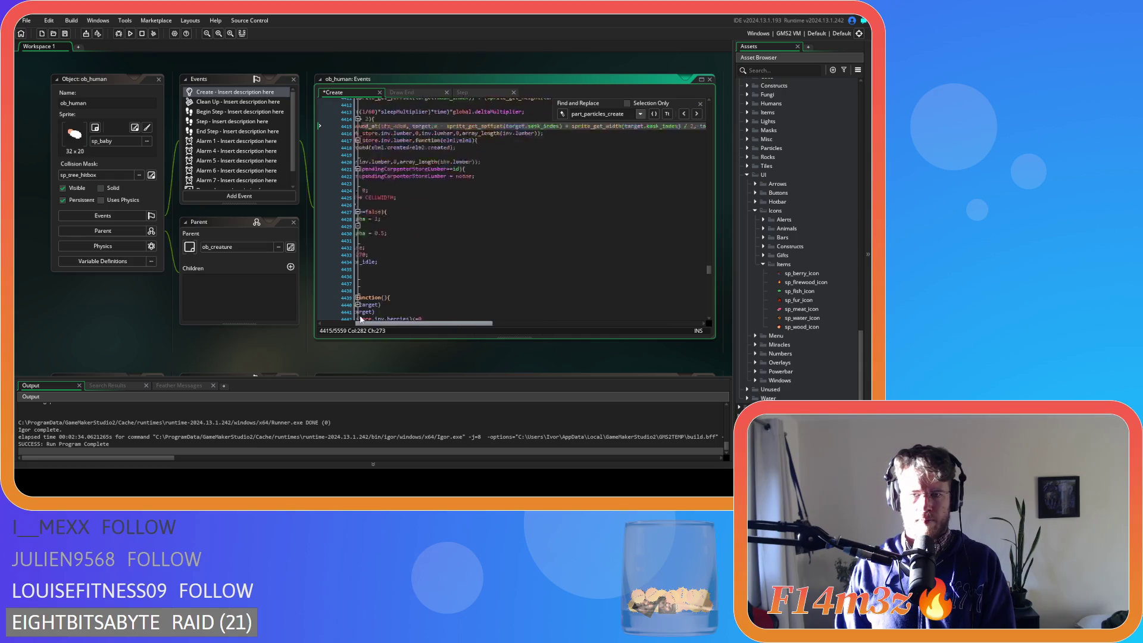
click(567, 162)
key(ctrl+v)
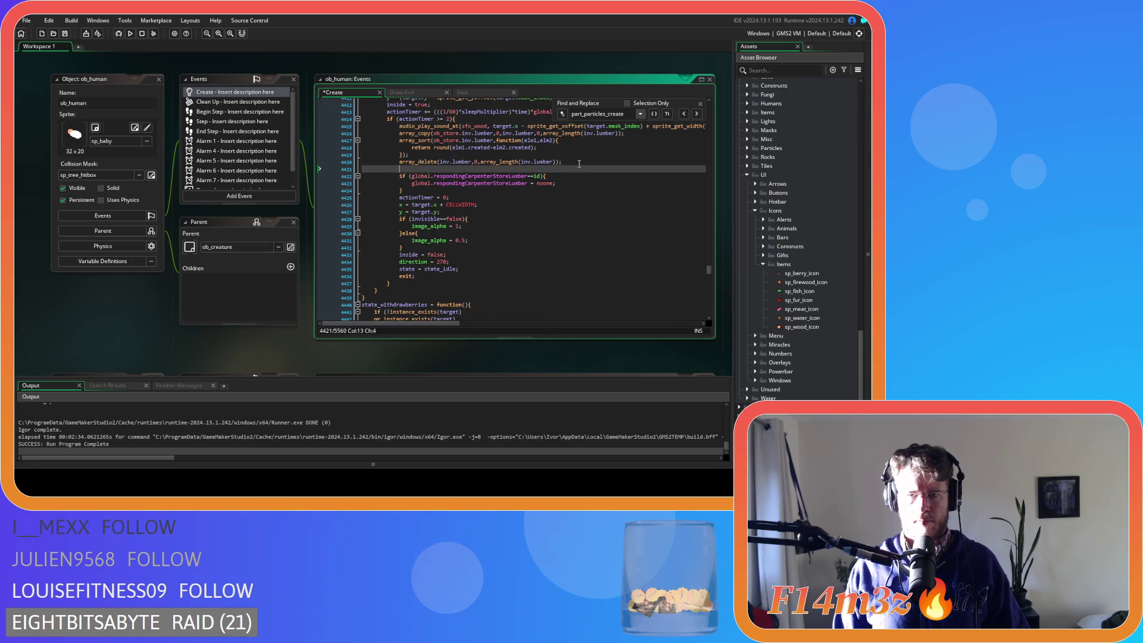
Add var _amount = array_length(inv.lumber) above the array_copy call.
click(398, 133)
key(Return)
key(Up)
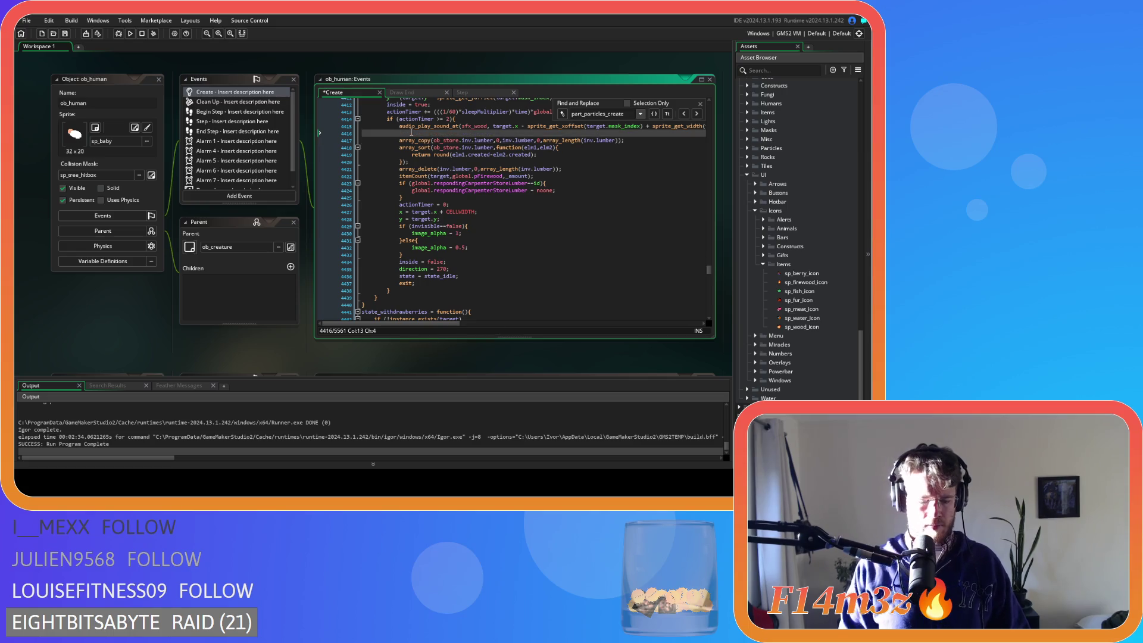
text(var _amount )
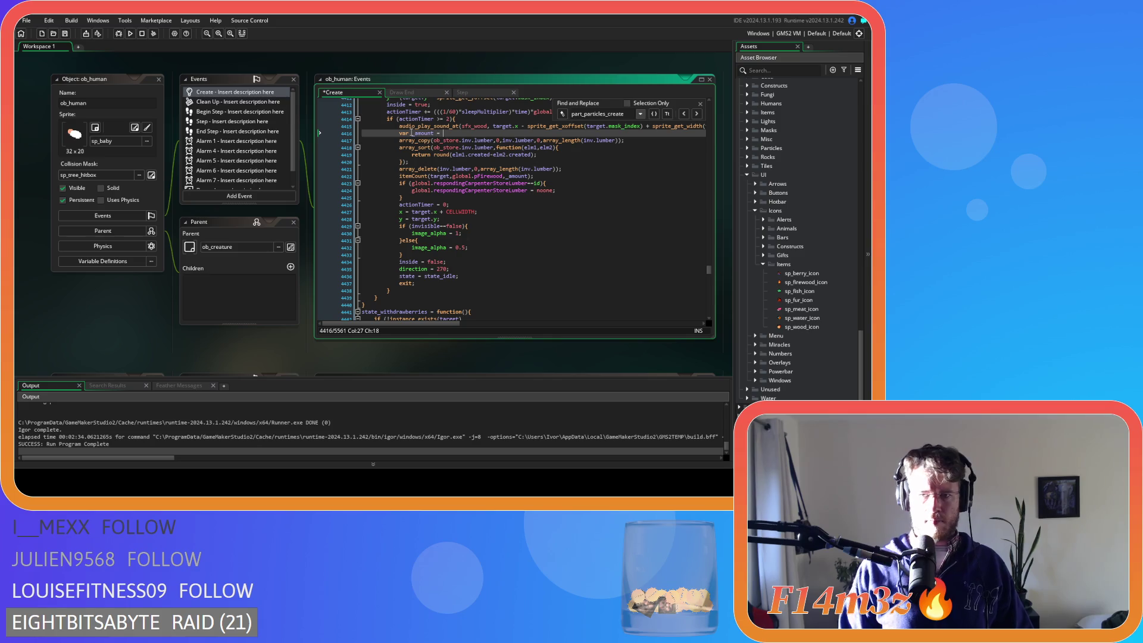
text(=)
click(619, 141)
drag(619, 141, 544, 144)
key(ctrl+c)
click(468, 132)
key(ctrl+v)
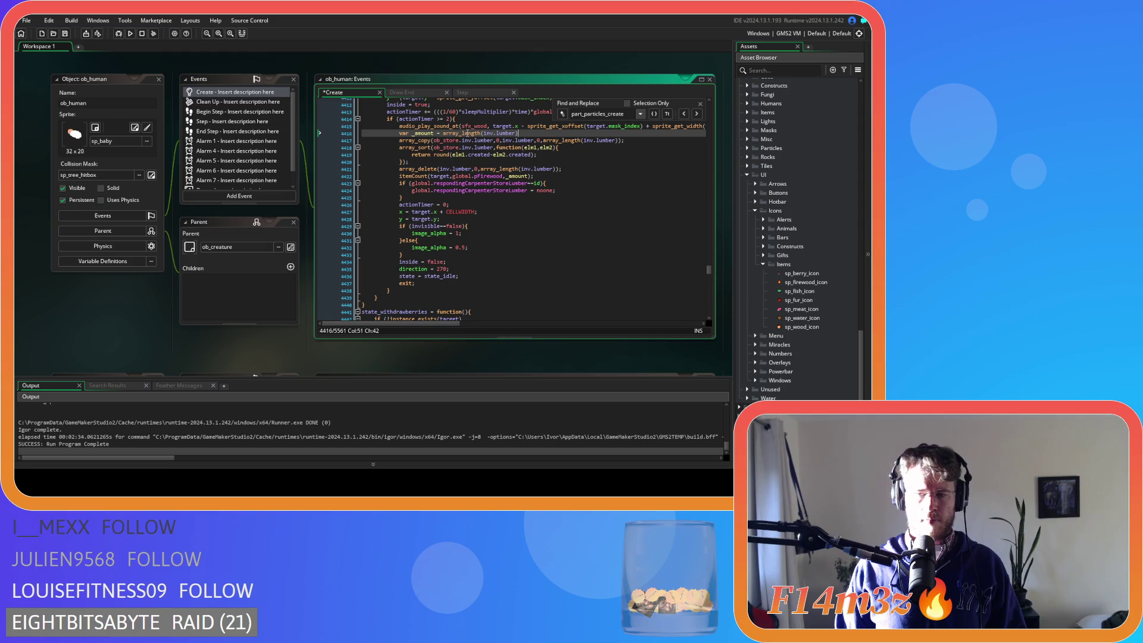
Use _amount in the lumber array_copy and array_delete, and change pFirewood to pWood.
double_click(424, 133)
key(ctrl+c)
drag(619, 140, 543, 139)
key(ctrl+v)
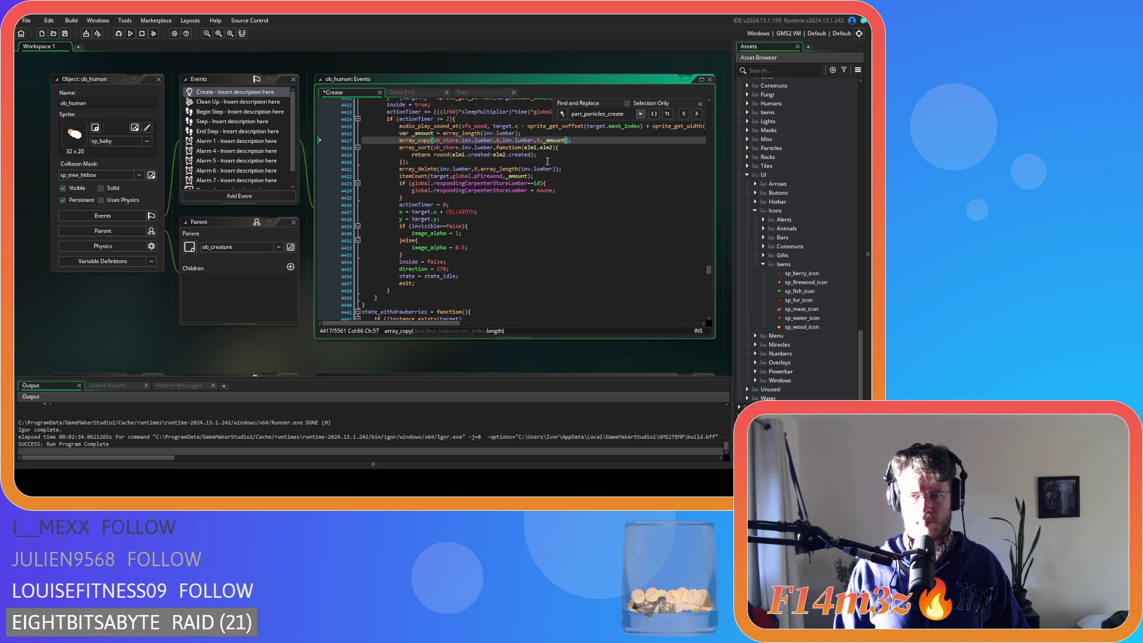
click(551, 169)
drag(553, 169, 480, 170)
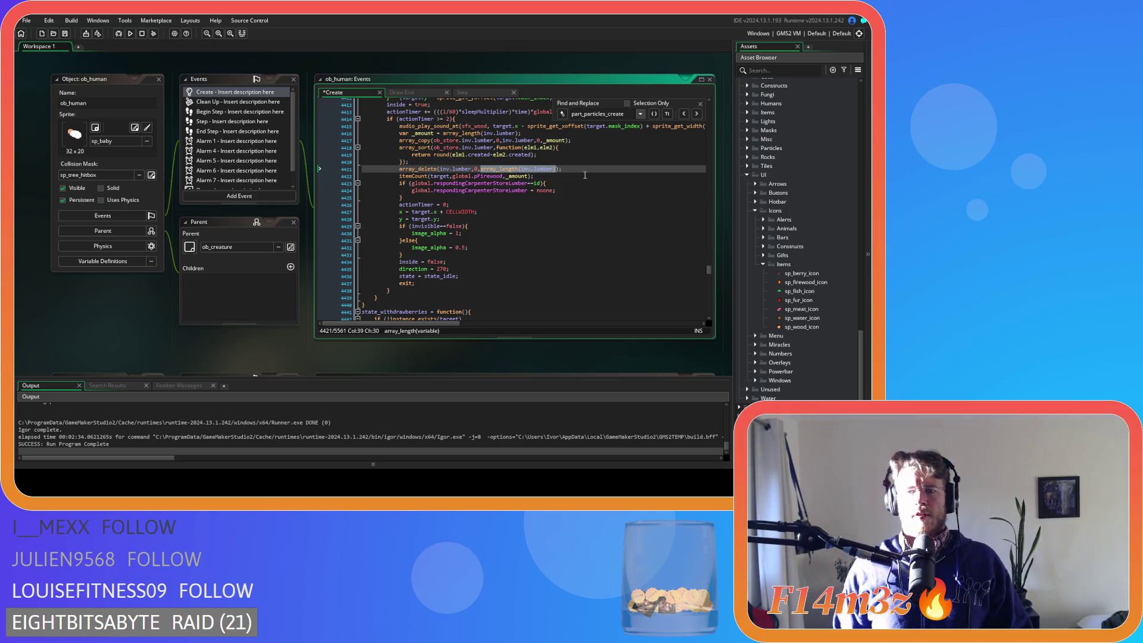
text(_amount)
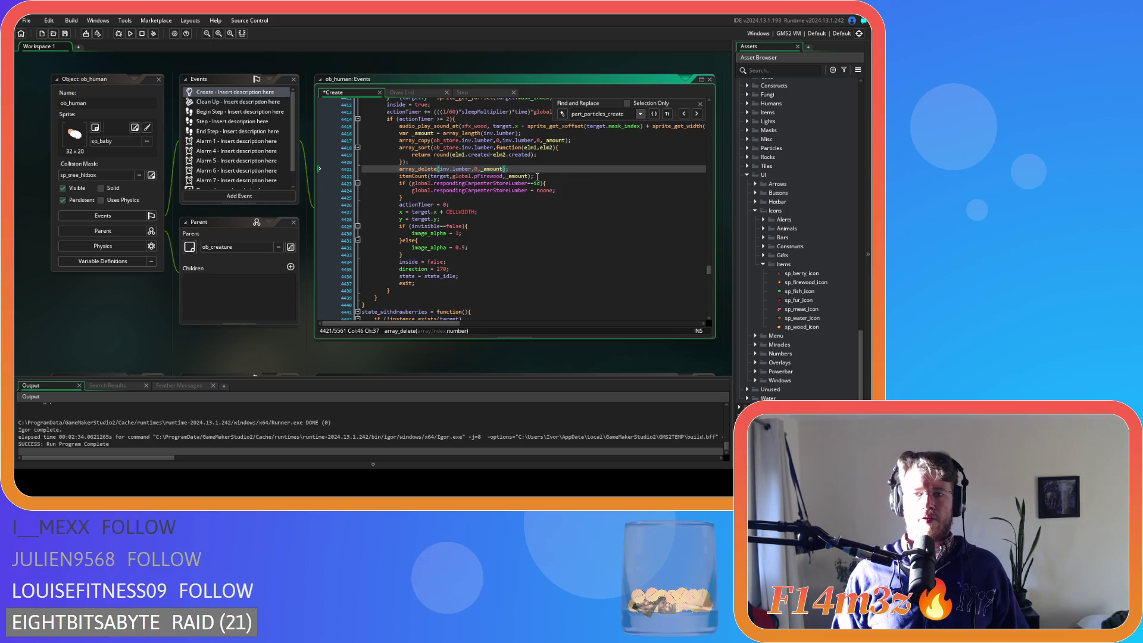
double_click(490, 176)
text(pWood)
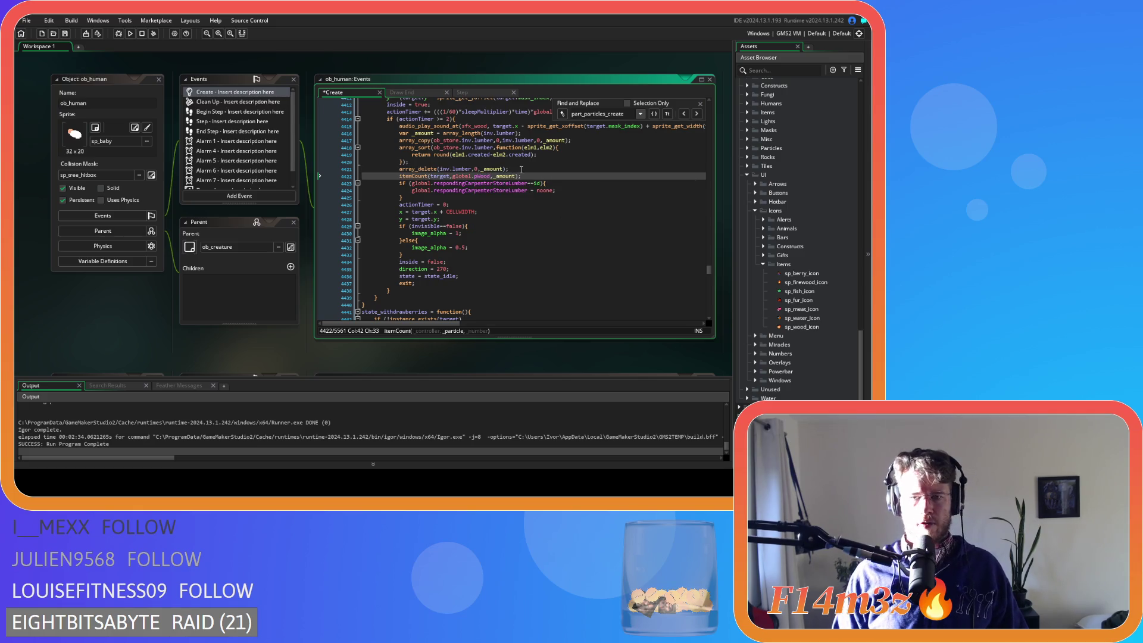
drag(522, 176, 399, 176)
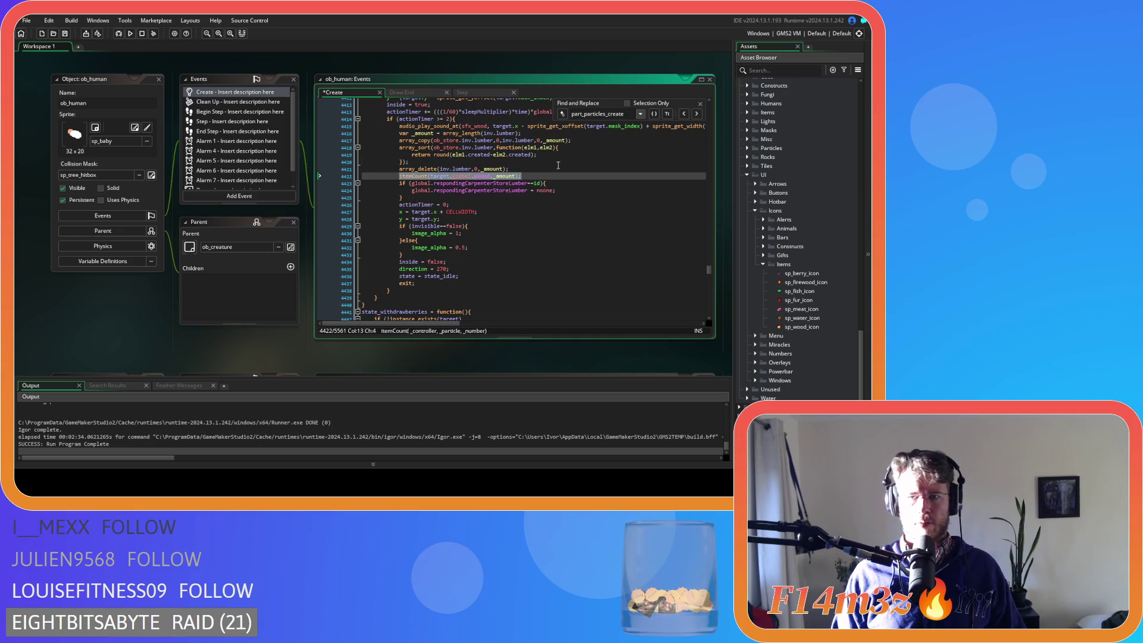
scroll(558, 165, down, 15)
Delete the commented part_particles_create block from the water deposit code.
click(561, 208)
scroll(562, 208, up, 5)
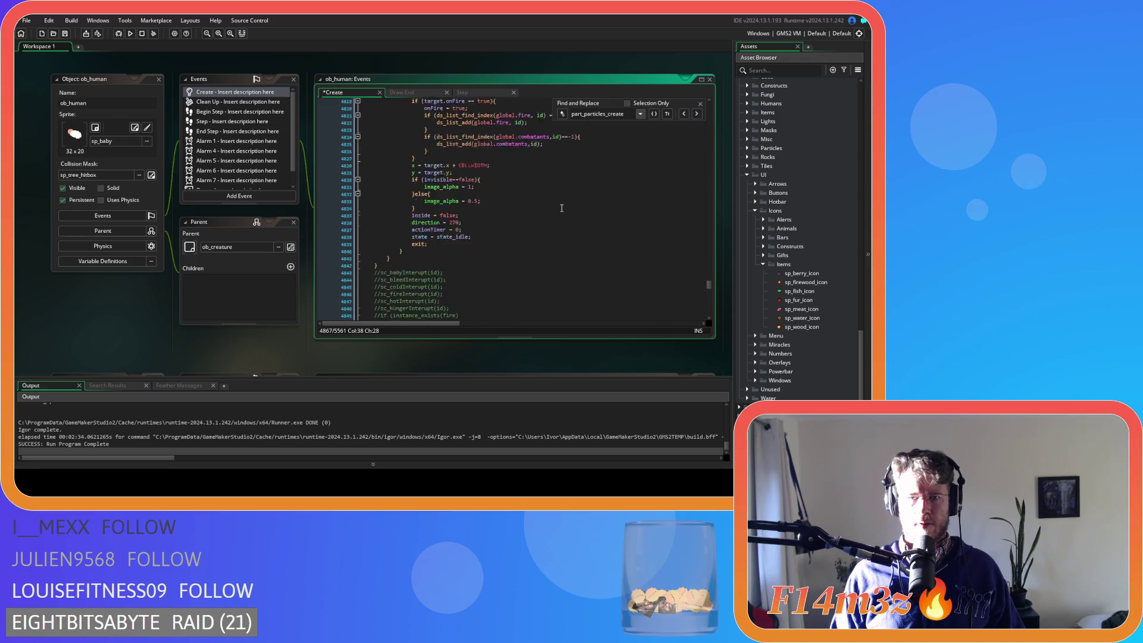
scroll(561, 208, up, 10)
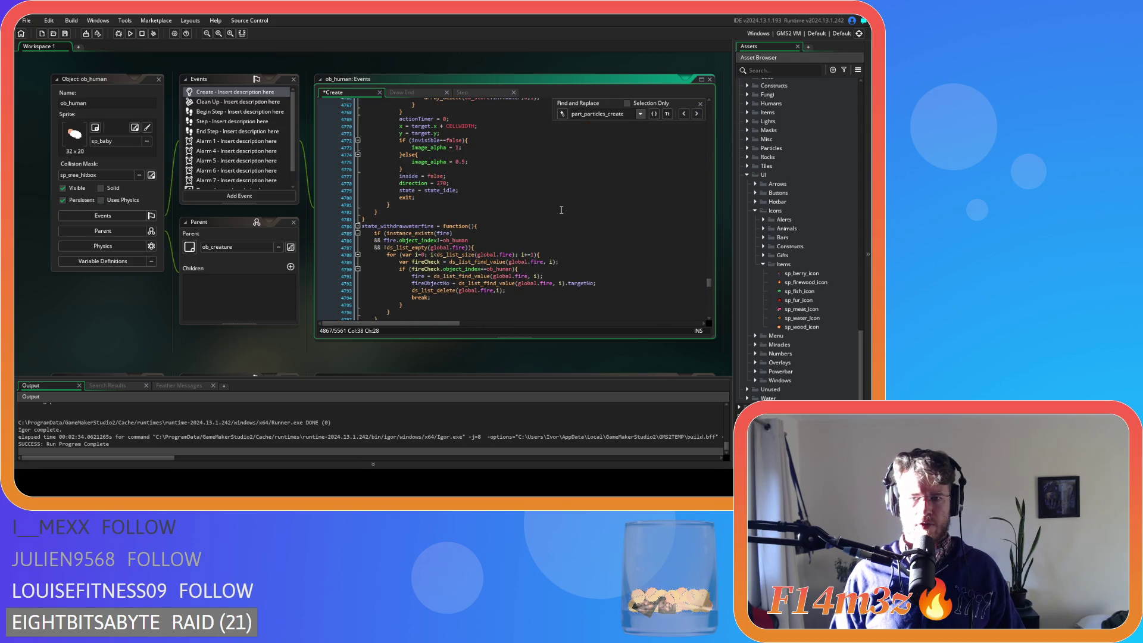
scroll(562, 210, down, 10)
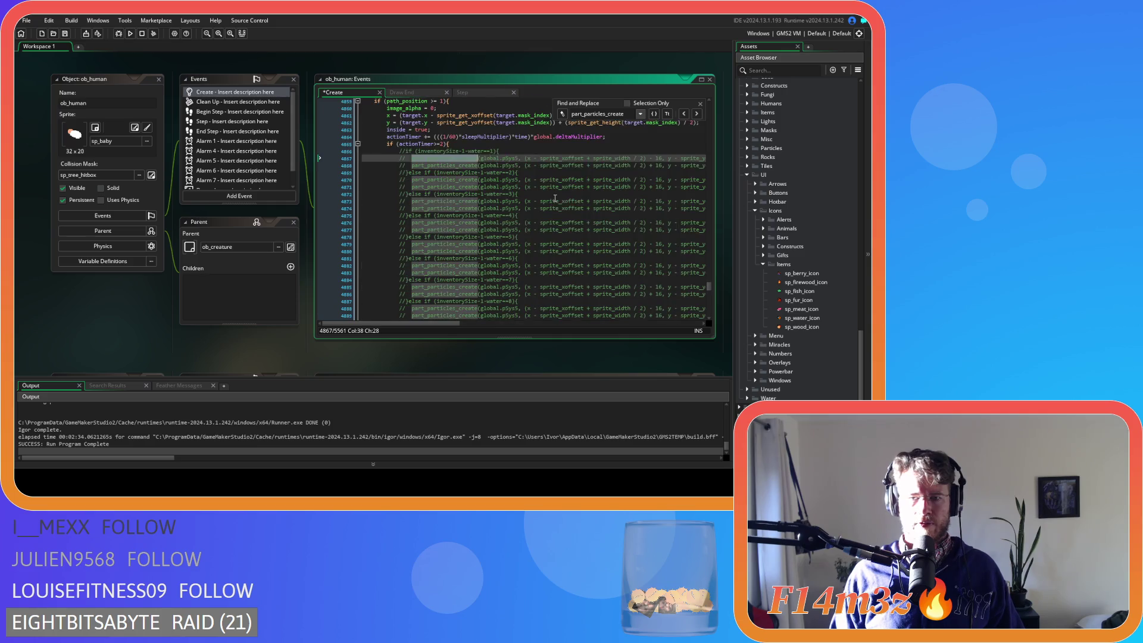
scroll(555, 198, down, 3)
mouse_move(413, 200)
mouse_down()
mouse_move(399, 107)
mouse_move(394, 199)
mouse_move(358, 205)
mouse_up()
key(Delete)
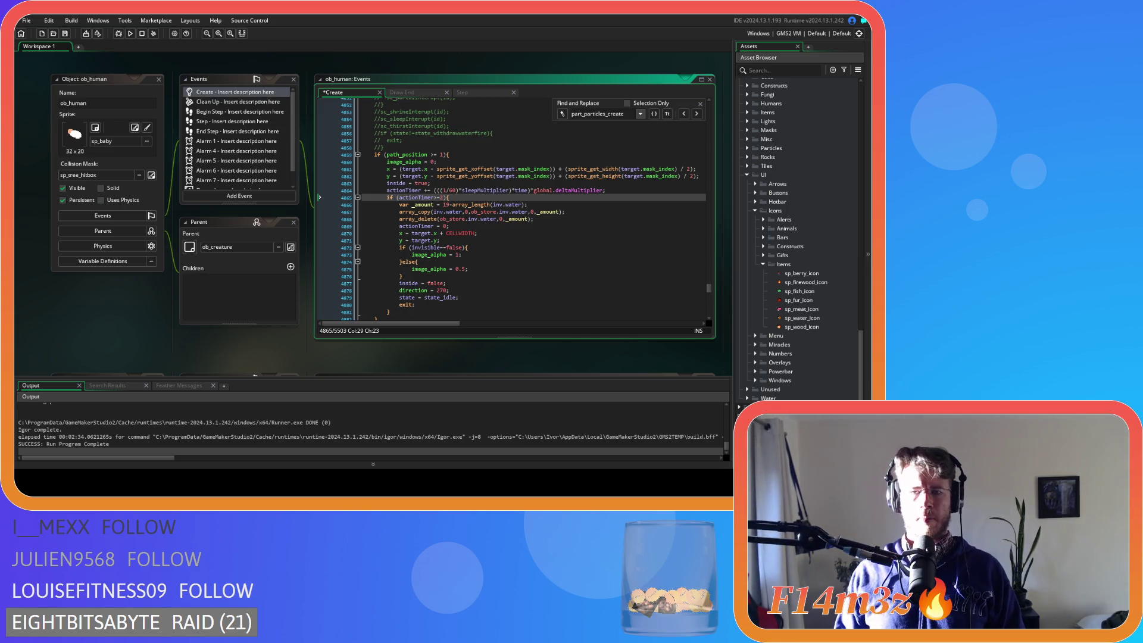
Paste the itemCount line after array_delete and edit it to itemCount(id,global.pWater,_amount).
click(543, 219)
key(Return)
key(ctrl+v)
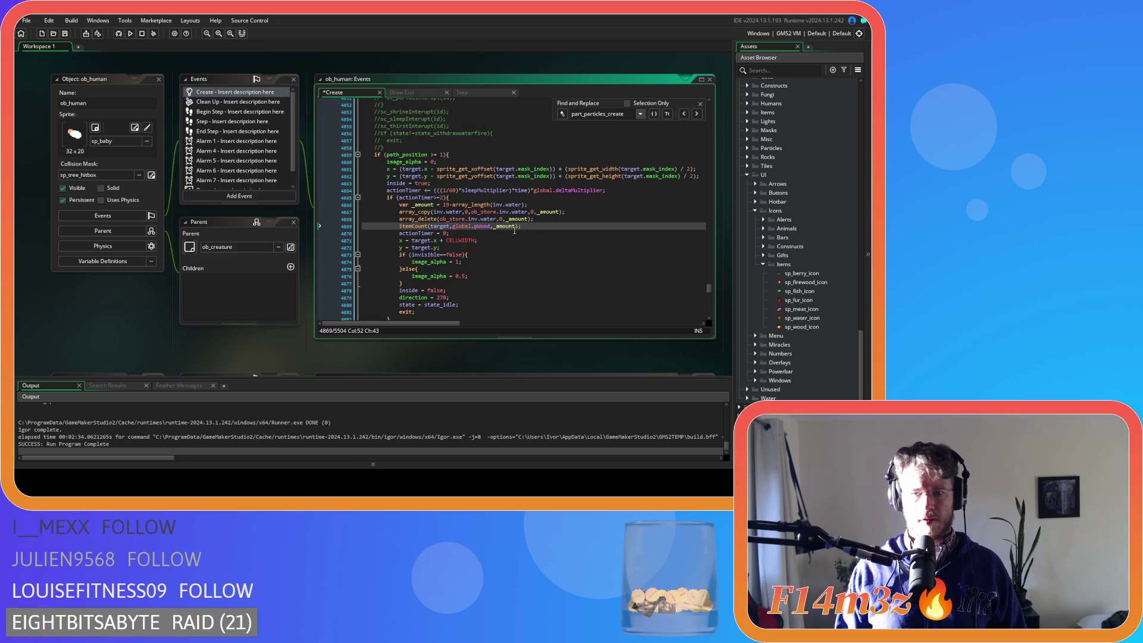
click(477, 227)
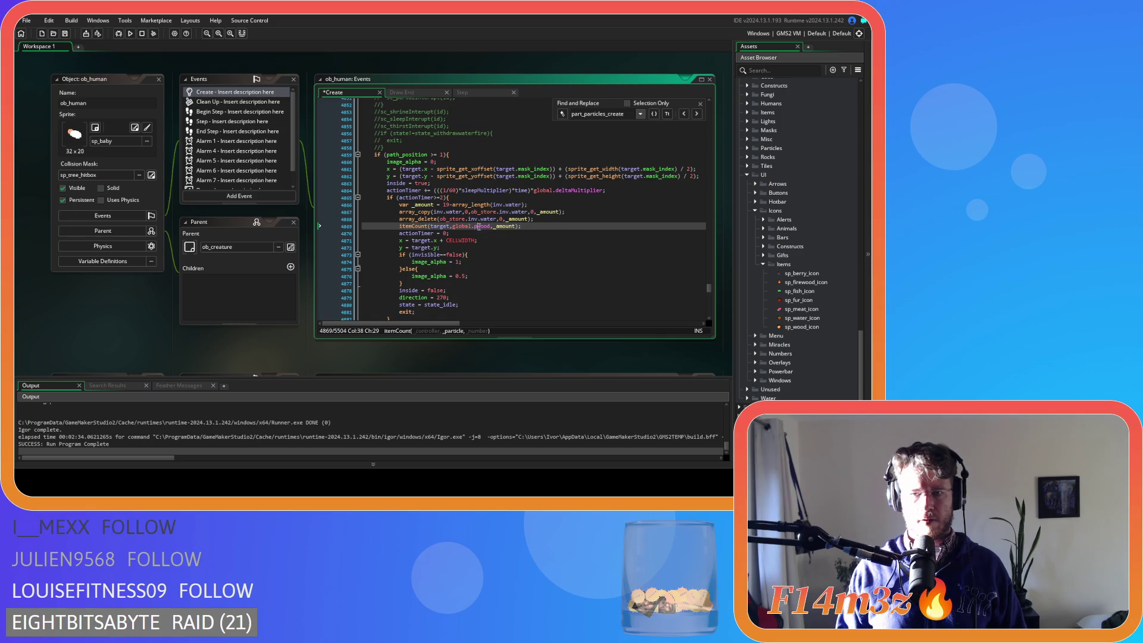
scroll(479, 234, up, 10)
scroll(483, 240, down, 10)
key(Delete)
key(Delete)
key(Delete)
text(Water)
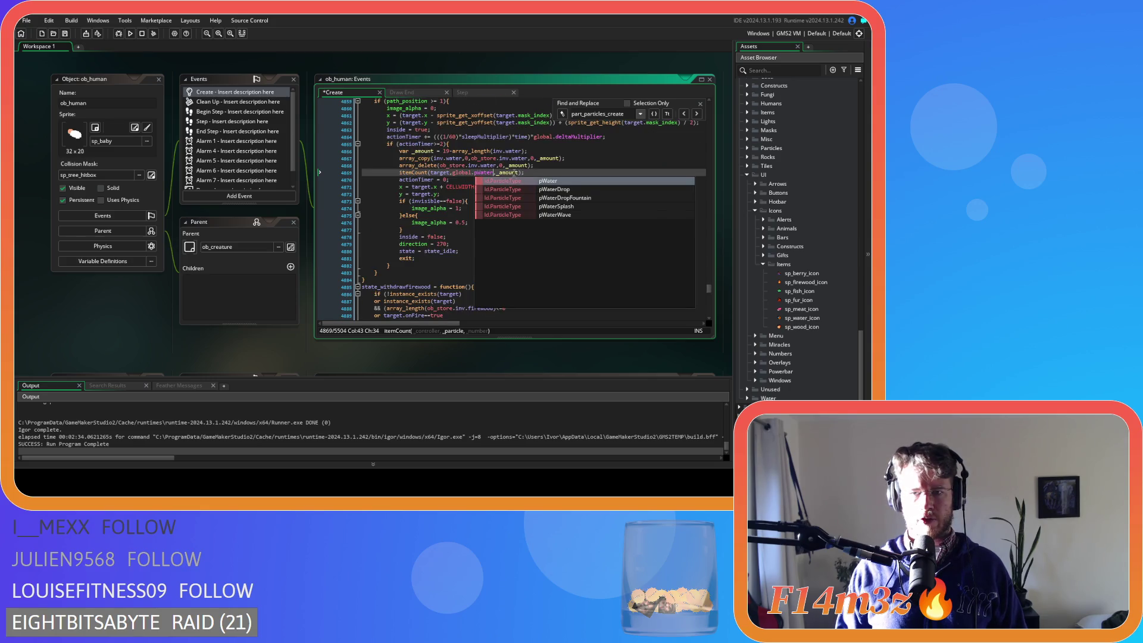
click(526, 172)
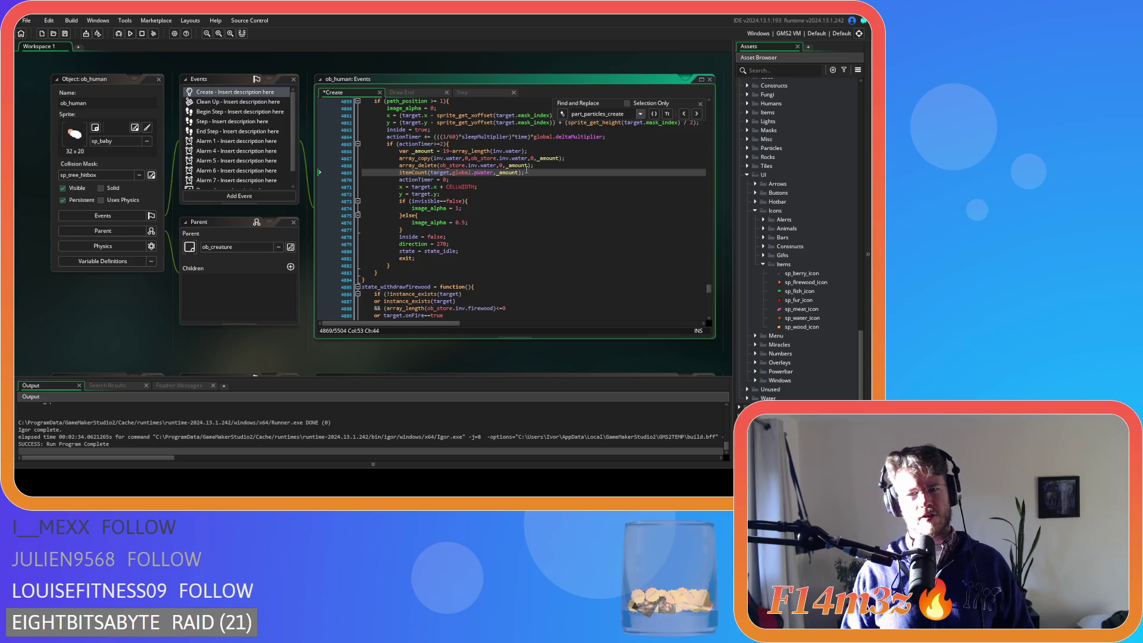
scroll(530, 191, up, 2)
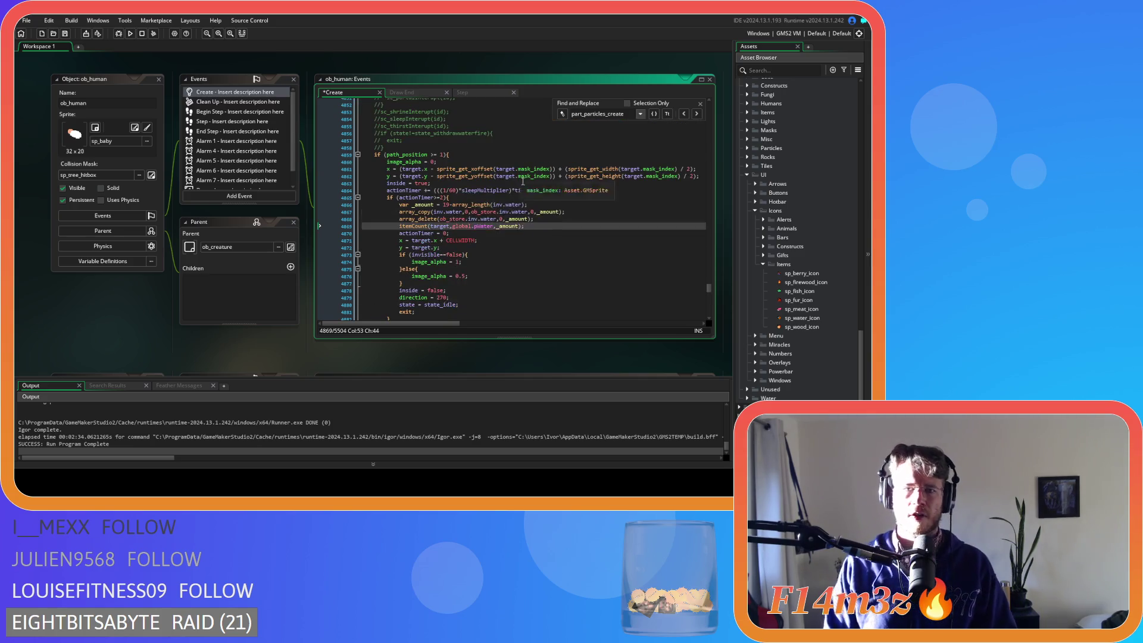
double_click(432, 190)
text(id)
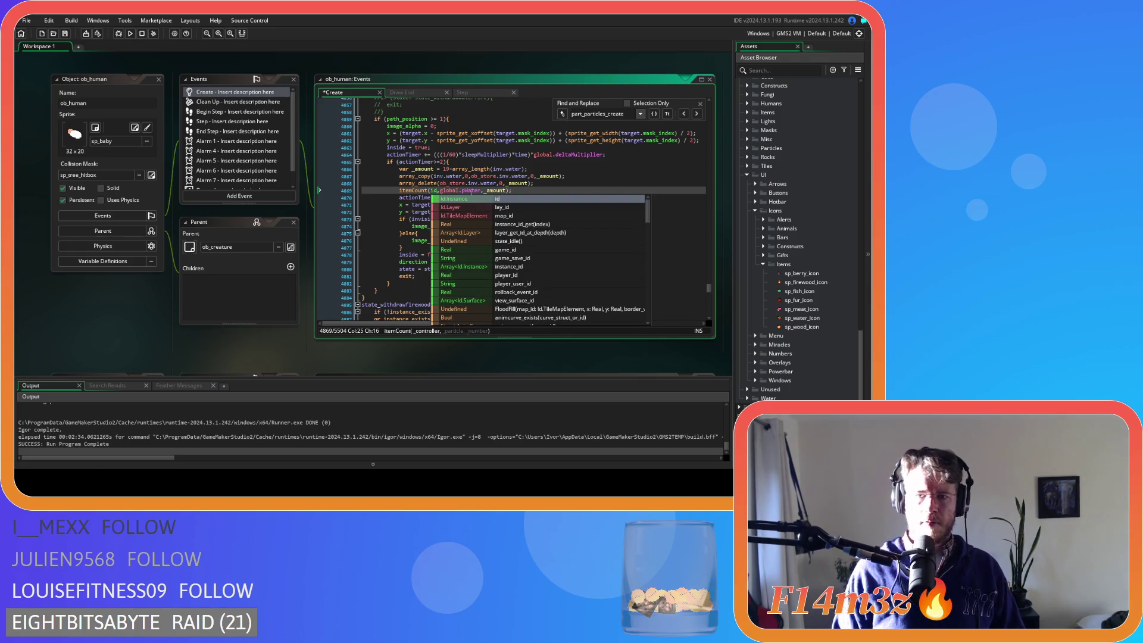
Move the itemCount line below the direction reset and save the Create event.
drag(513, 190, 405, 194)
key(ctrl+c)
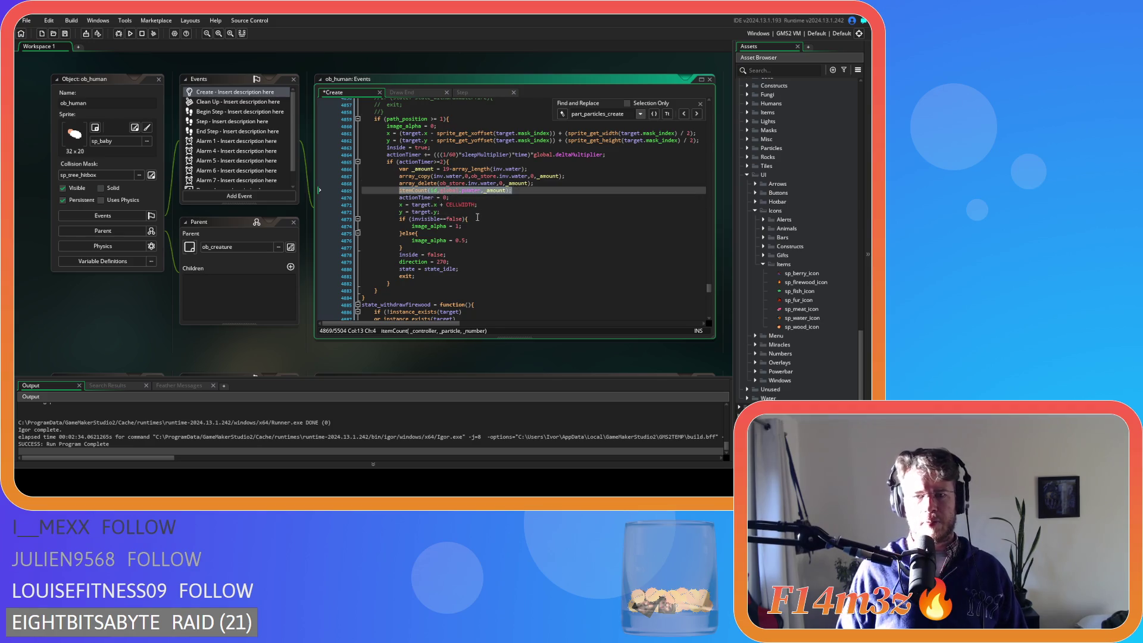
click(472, 212)
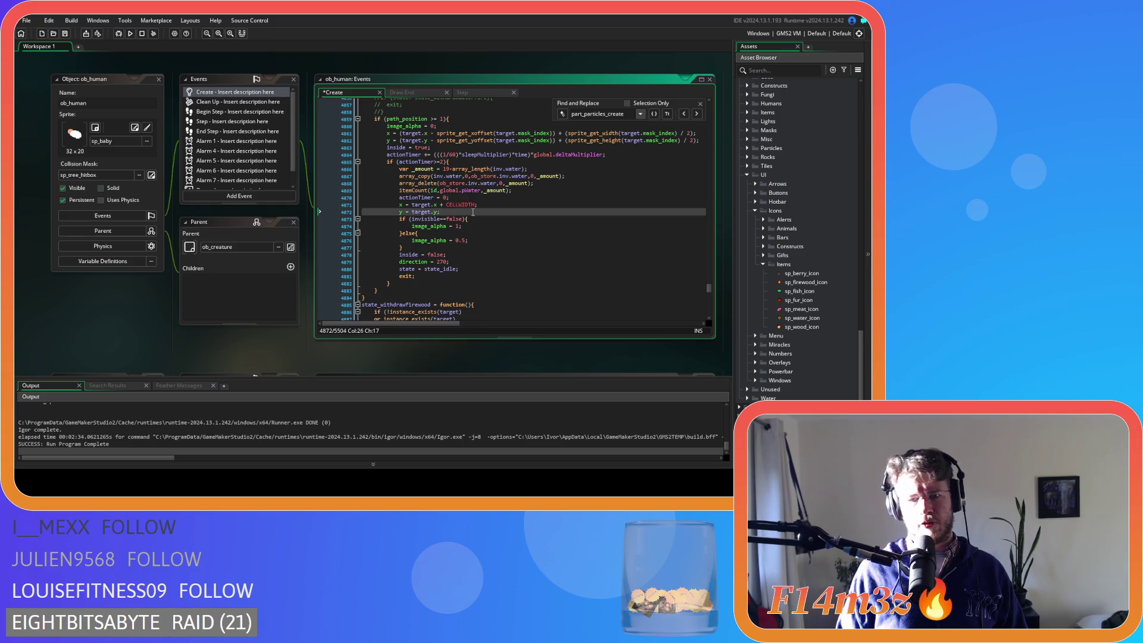
click(454, 246)
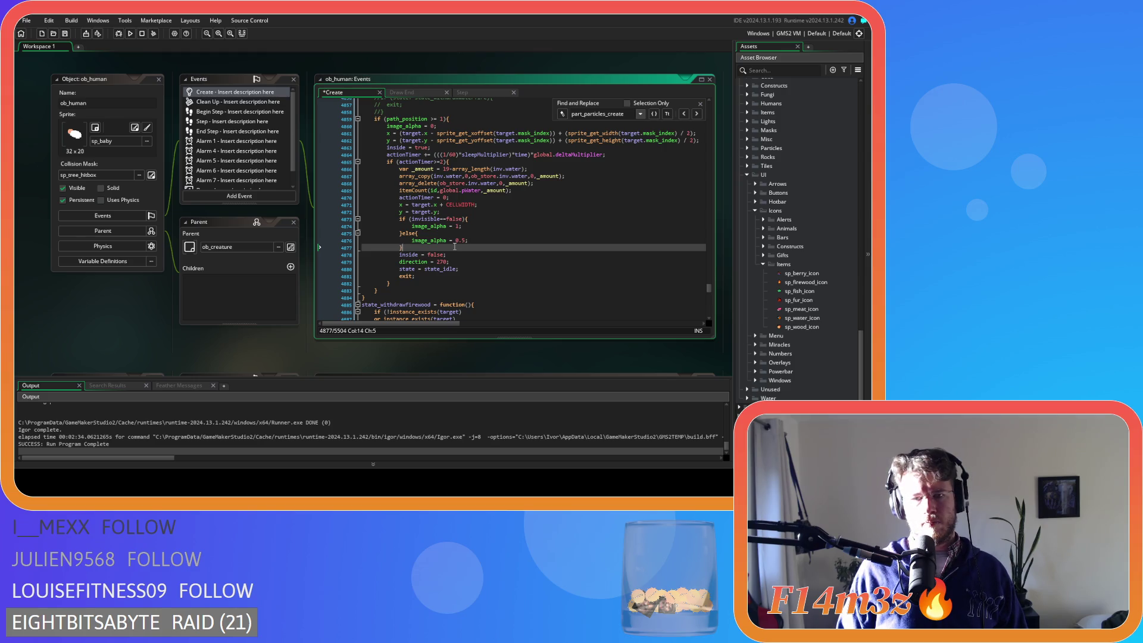
key(Return)
key(ctrl+v)
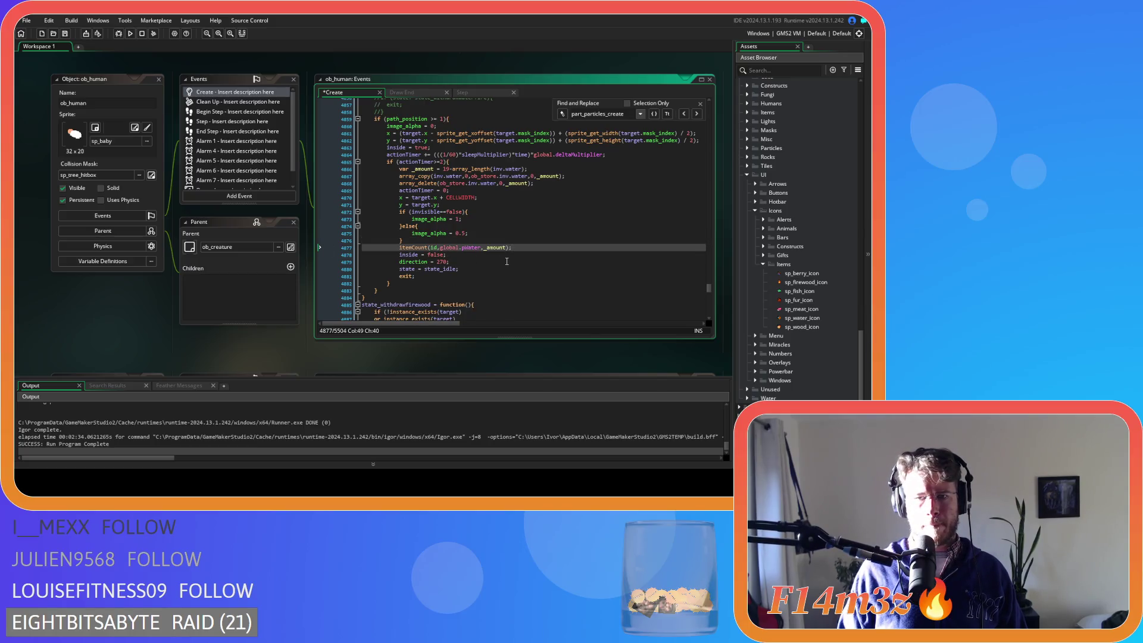
key(ctrl+x)
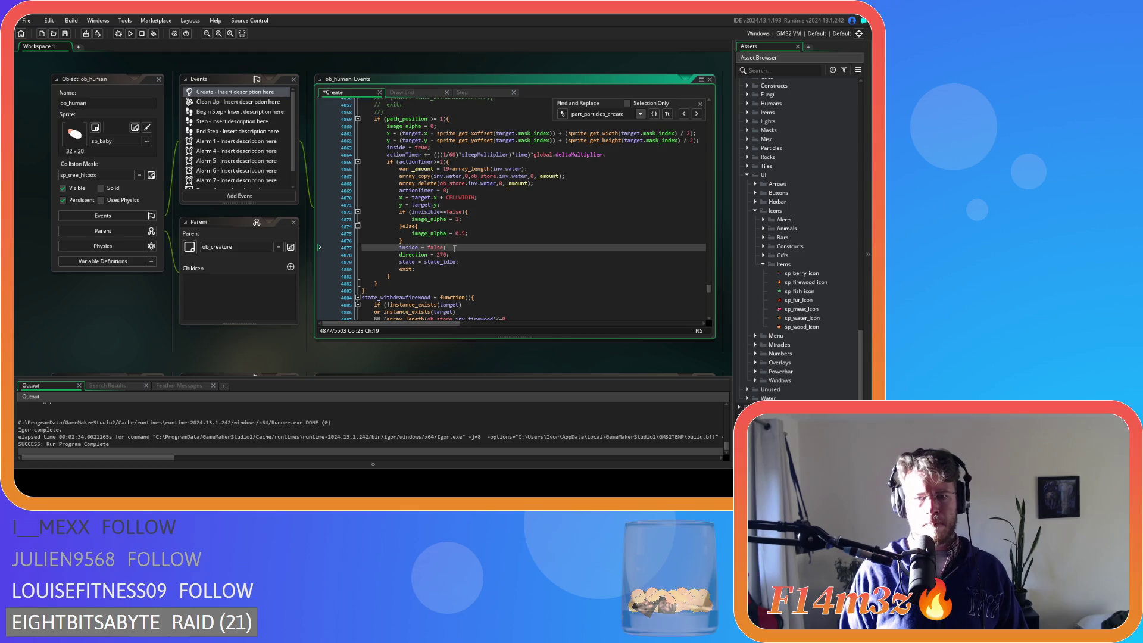
key(Down)
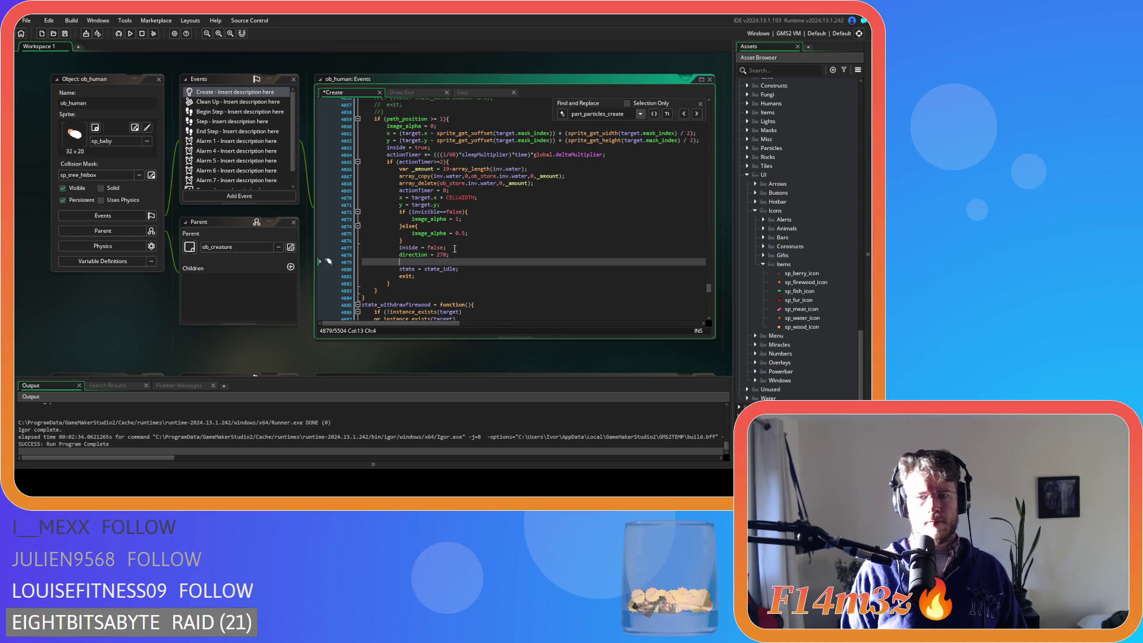
key(Up)
key(ctrl+v)
key(alt+Down)
key(alt+Down)
key(ctrl+s)
key(Up)
key(Up)
key(Up)
scroll(549, 256, up, 10)
scroll(548, 256, up, 7)
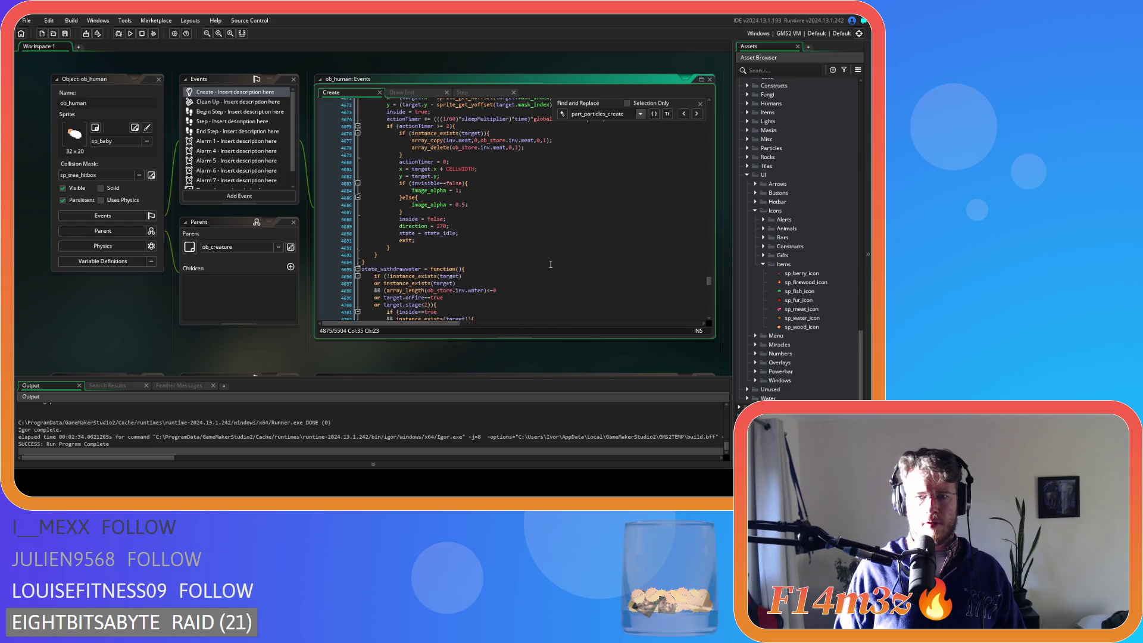
scroll(551, 263, down, 8)
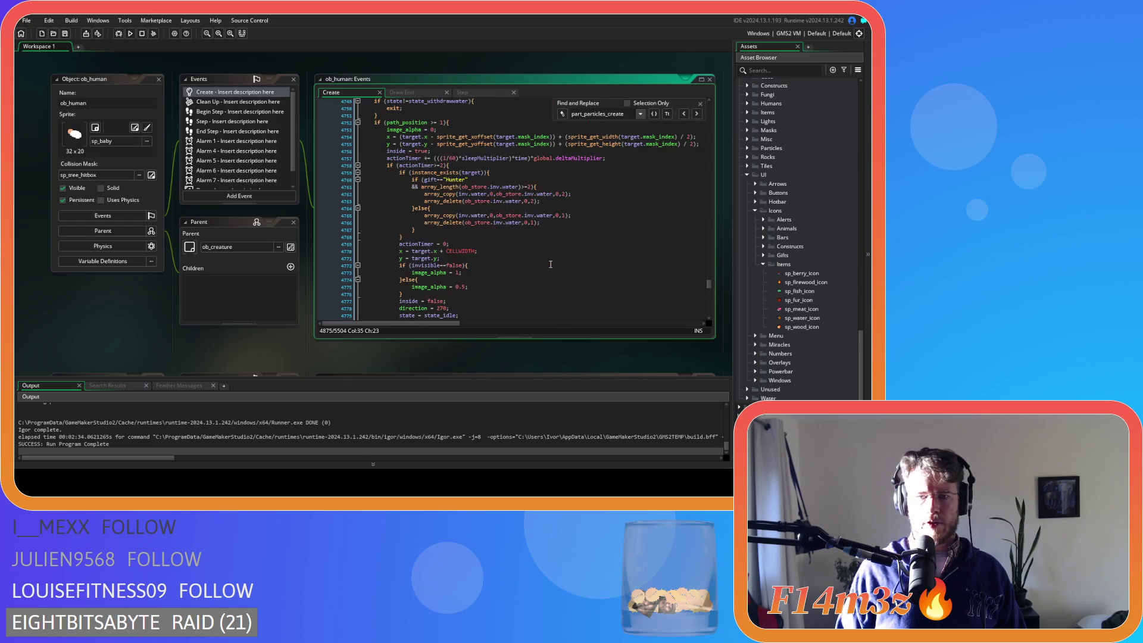
scroll(550, 264, up, 1)
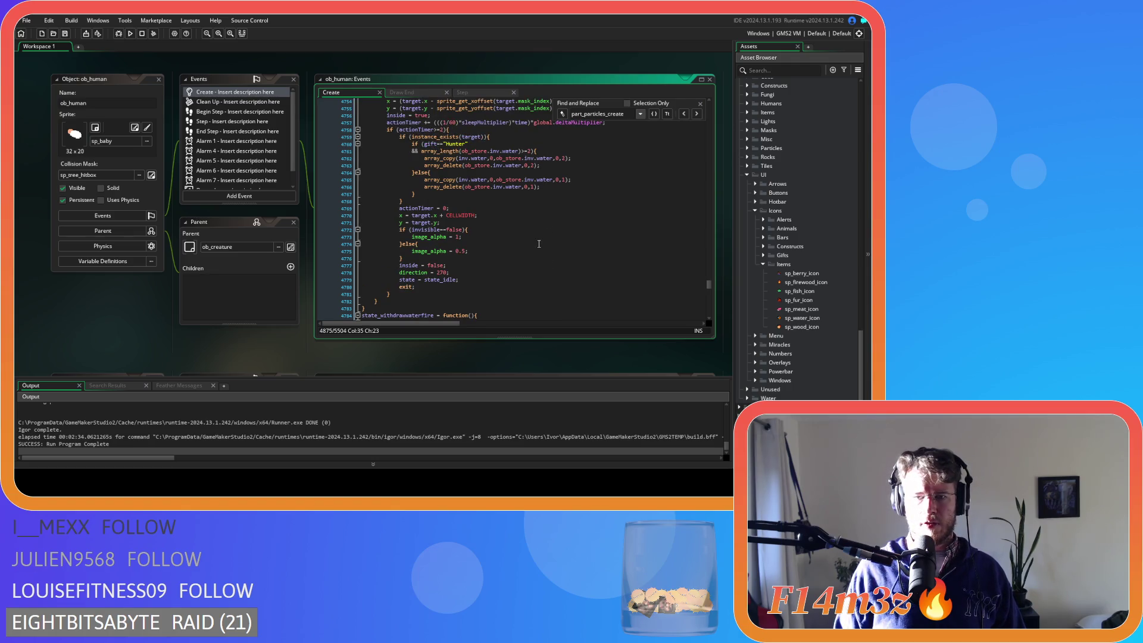
scroll(539, 245, up, 1)
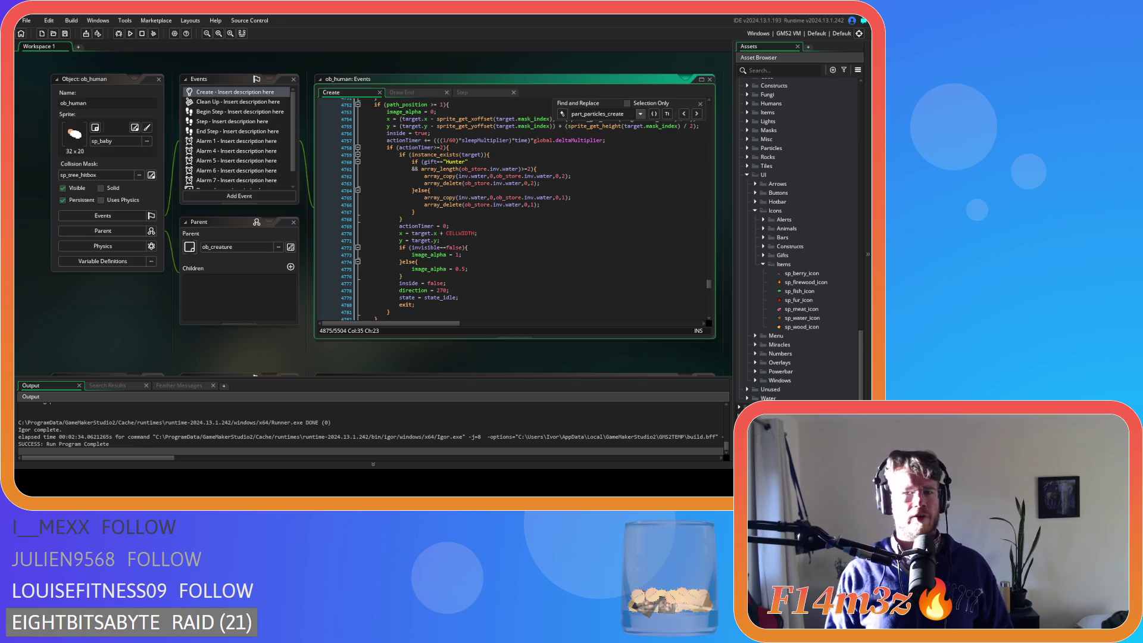
scroll(512, 208, down, 15)
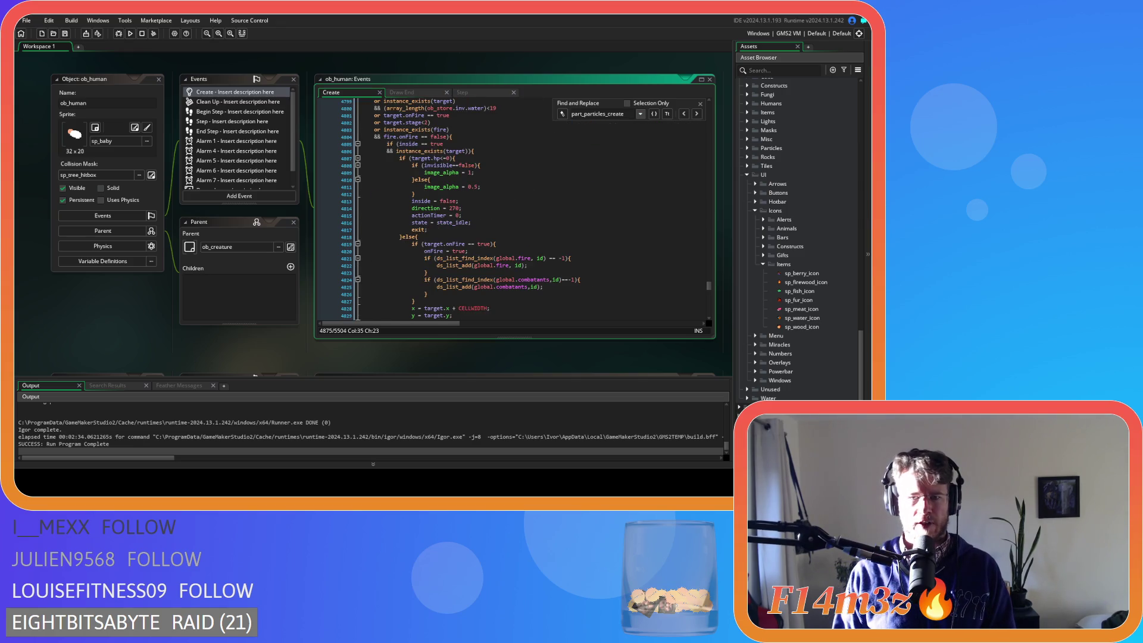
scroll(574, 215, up, 9)
click(574, 215)
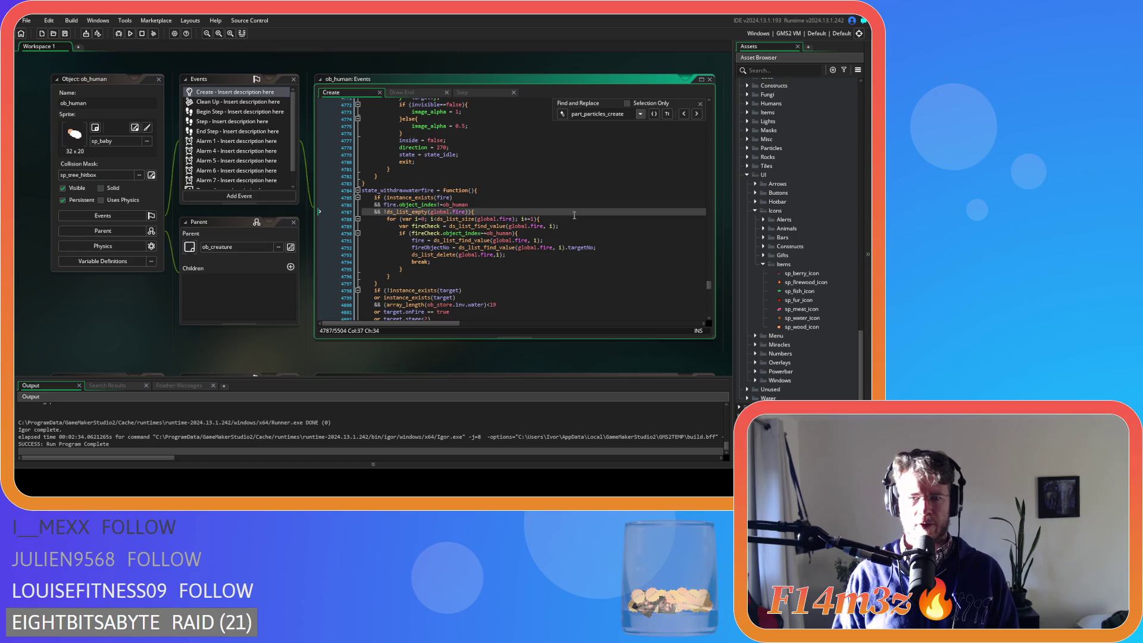
scroll(575, 215, down, 20)
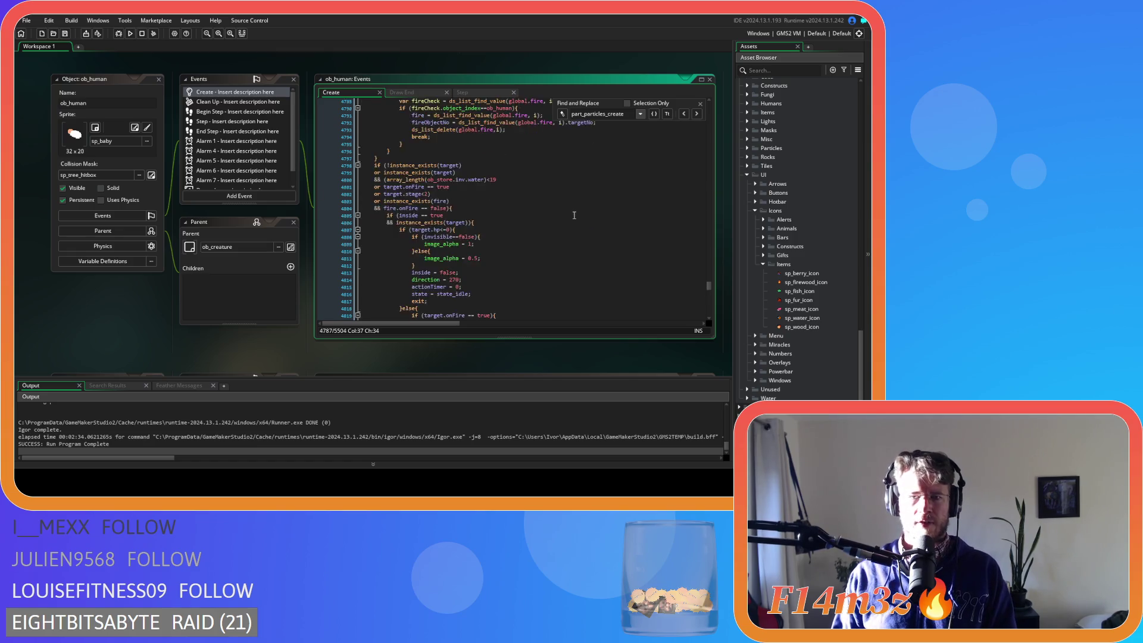
scroll(575, 215, down, 5)
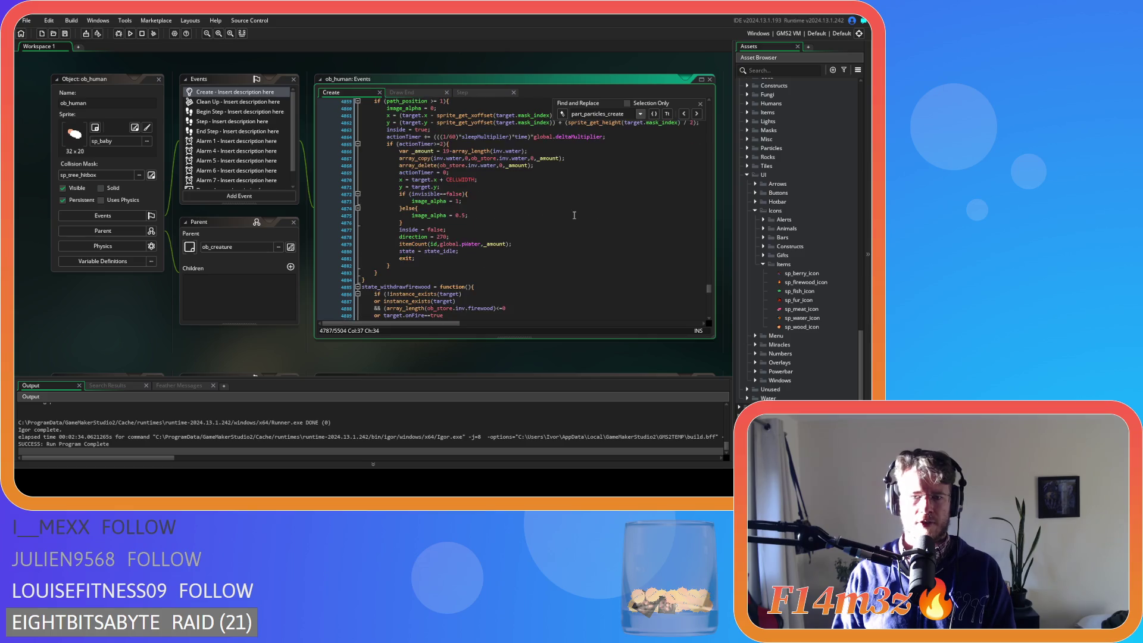
scroll(575, 215, up, 20)
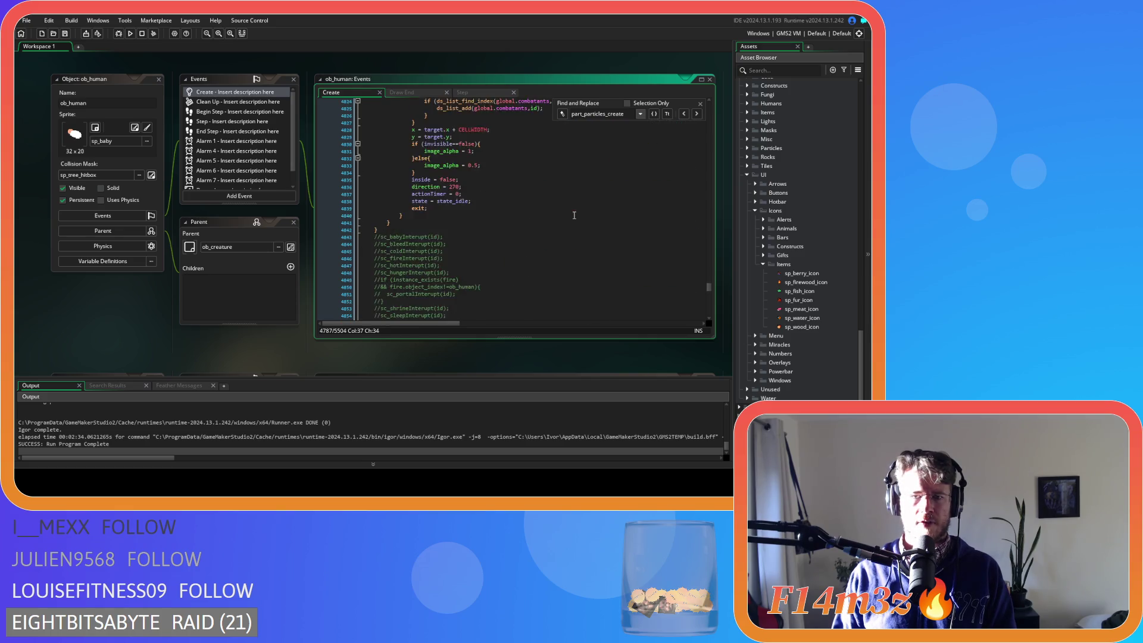
scroll(574, 215, down, 20)
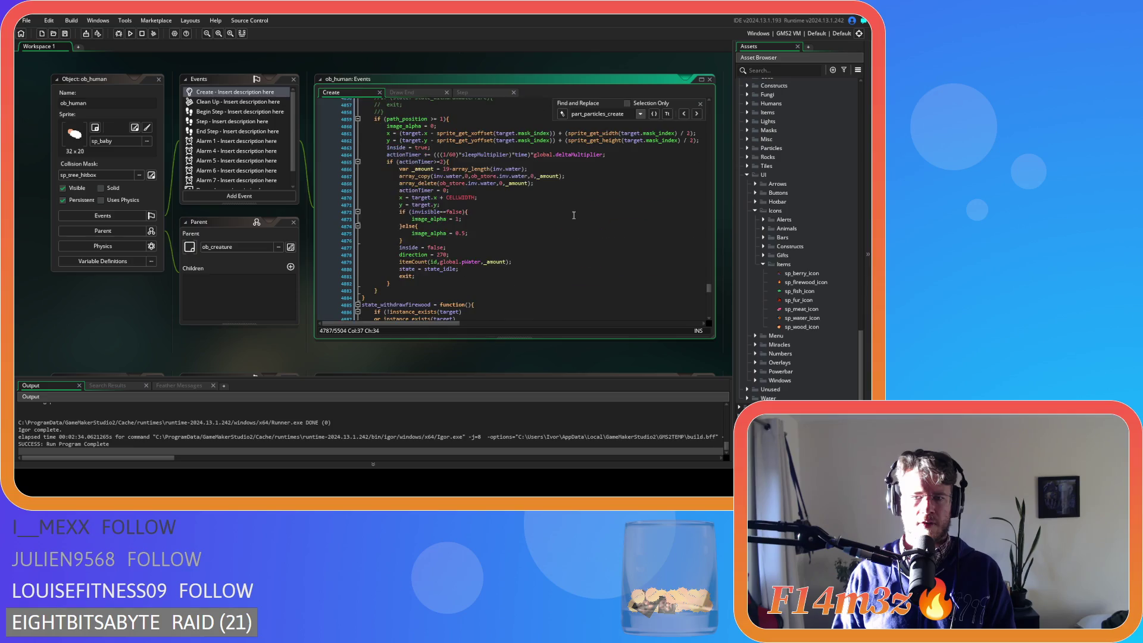
drag(520, 267, 335, 264)
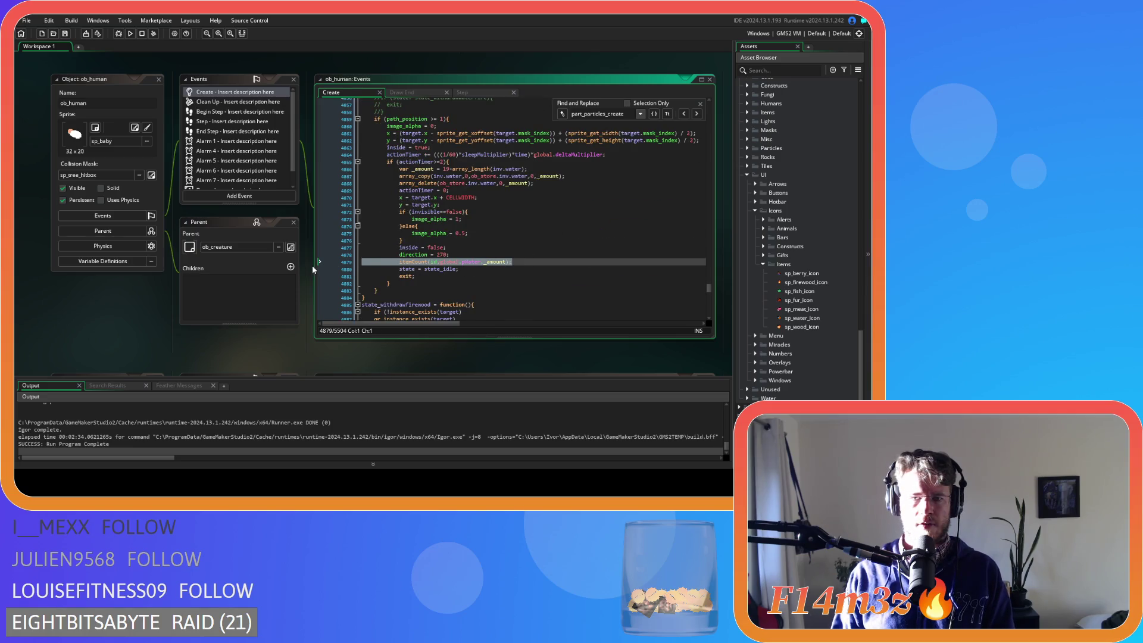
Delete the itemCount line from the water withdrawal state.
key(BackSpace)
key(BackSpace)
key(Up)
key(Up)
scroll(533, 240, down, 4)
scroll(532, 240, down, 7)
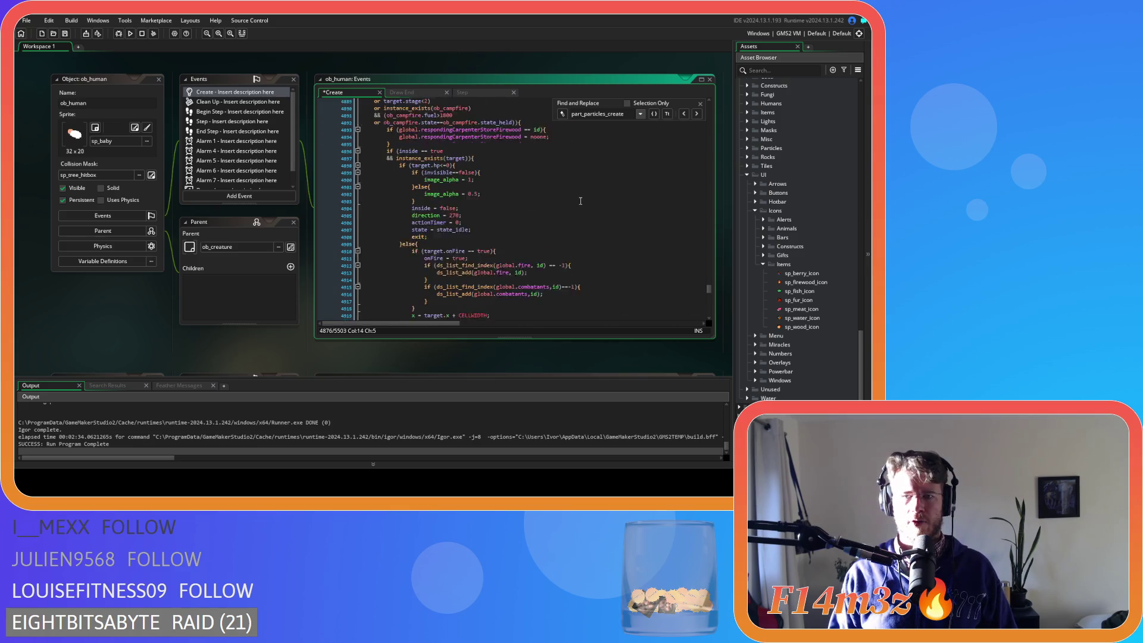
Step through the remaining part_particles_create matches to check each one.
click(697, 113)
scroll(602, 216, up, 20)
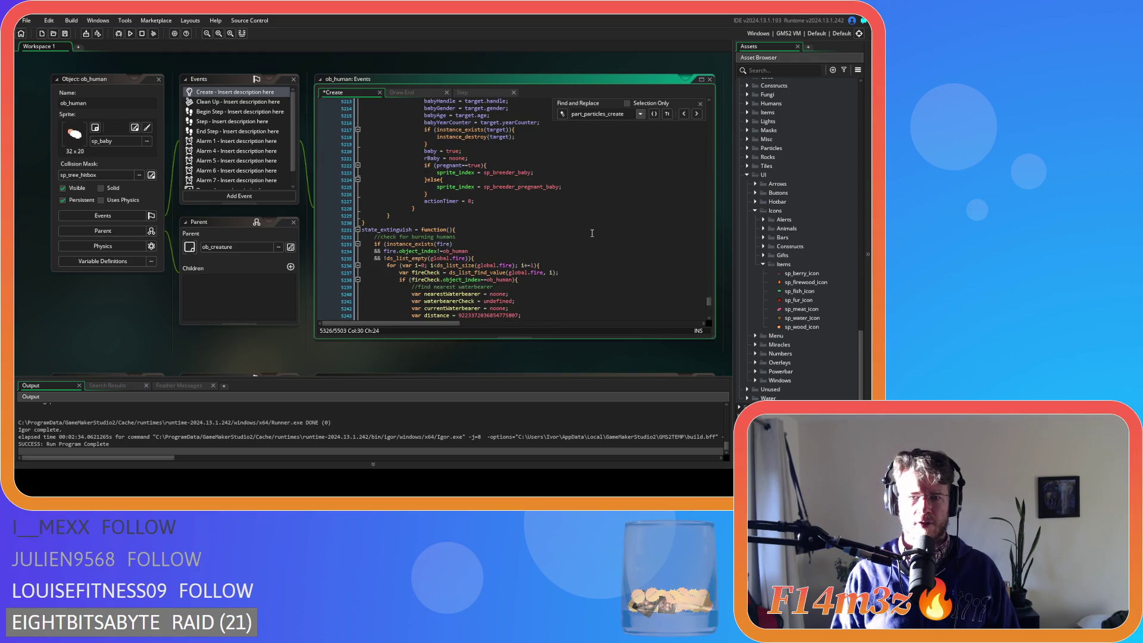
scroll(592, 233, down, 20)
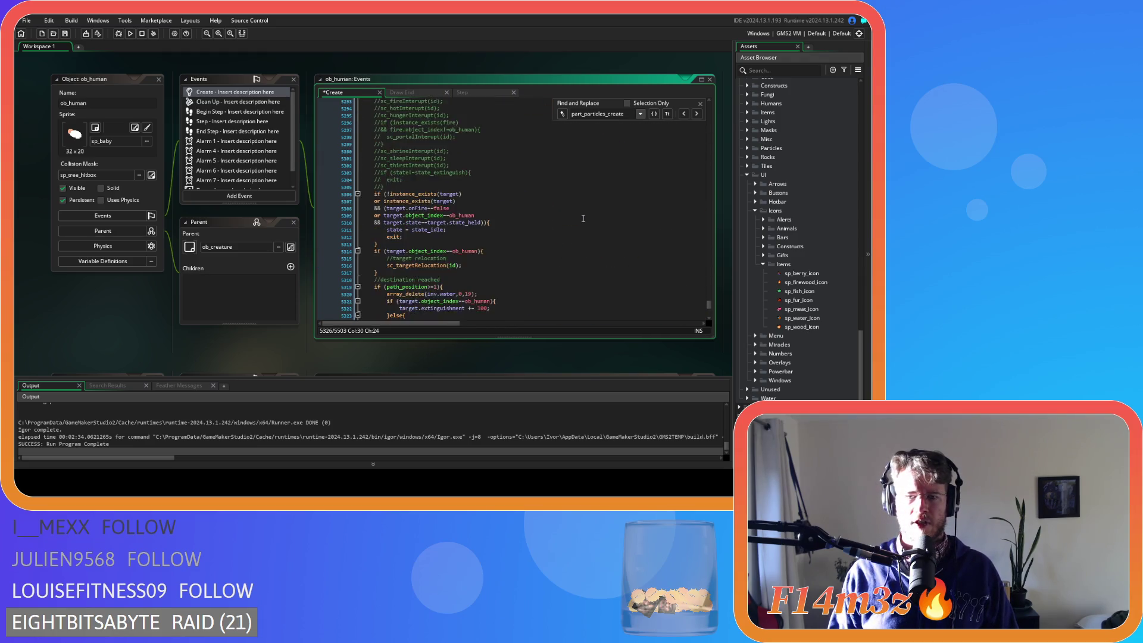
scroll(583, 218, up, 18)
scroll(582, 220, down, 20)
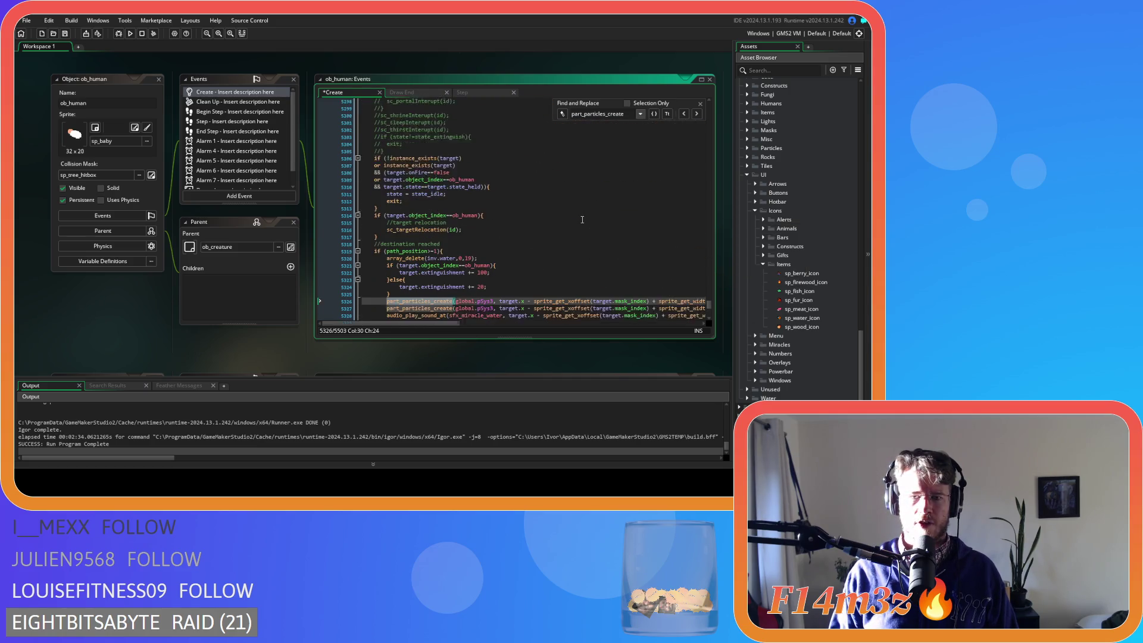
scroll(582, 220, down, 4)
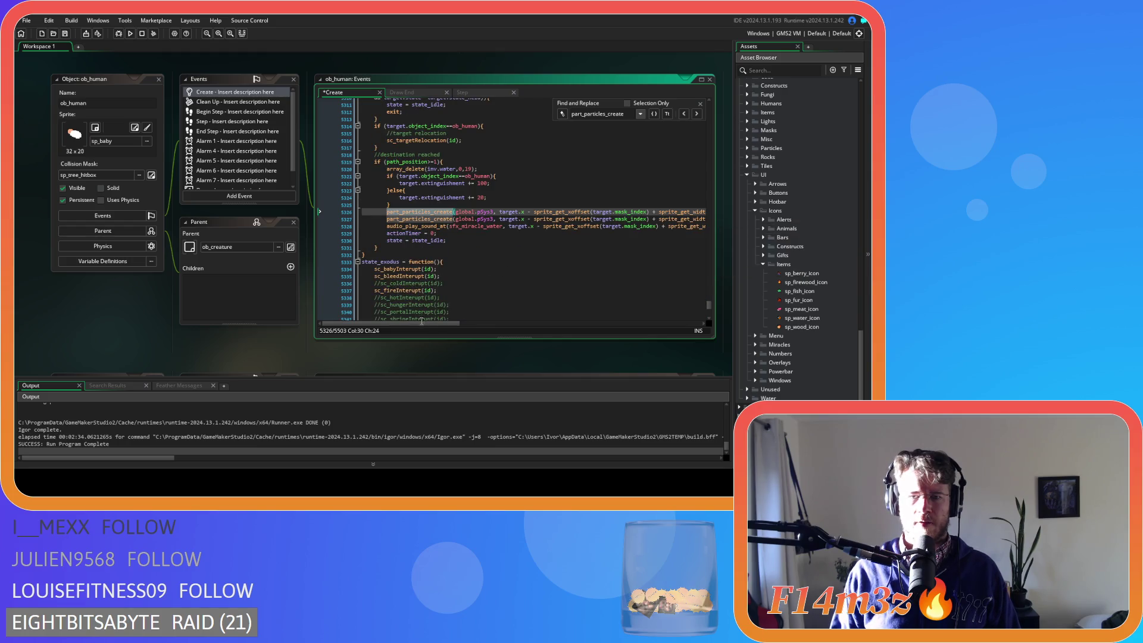
mouse_move(420, 323)
mouse_down()
mouse_move(641, 325)
mouse_move(662, 178)
mouse_up()
click(696, 114)
click(696, 114)
click(696, 115)
click(696, 115)
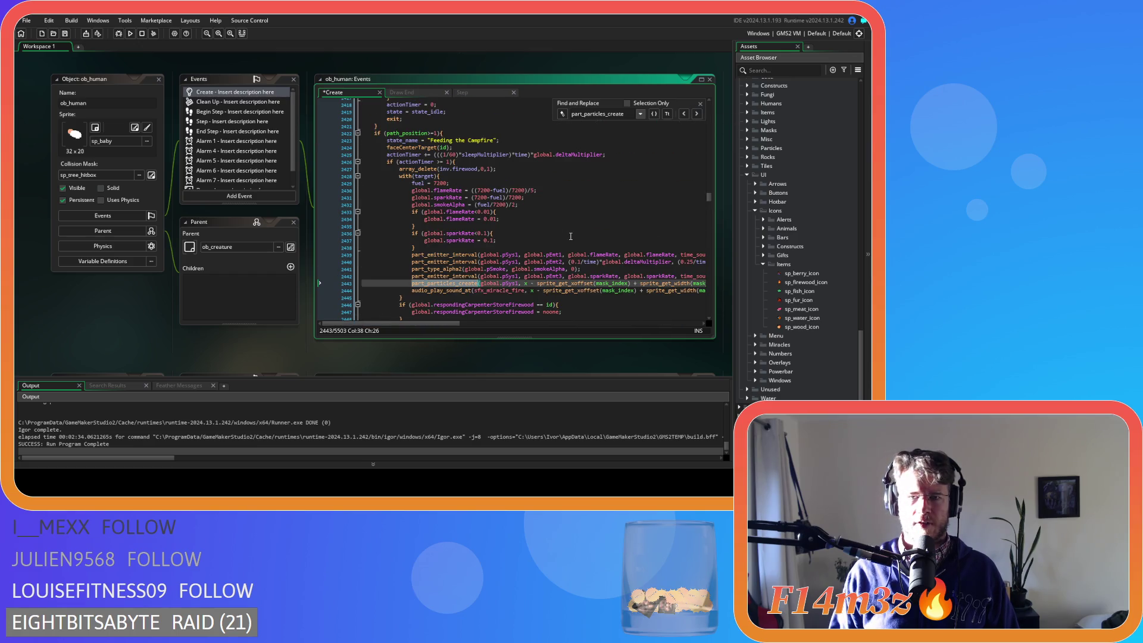
scroll(569, 240, up, 10)
scroll(567, 243, down, 12)
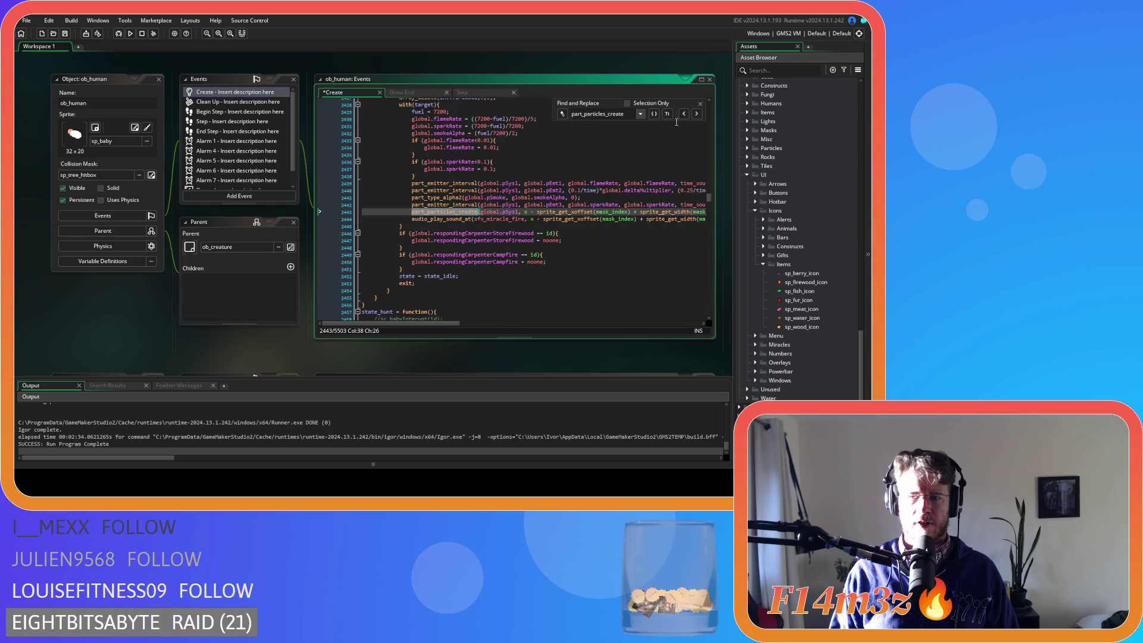
click(697, 114)
scroll(503, 247, up, 5)
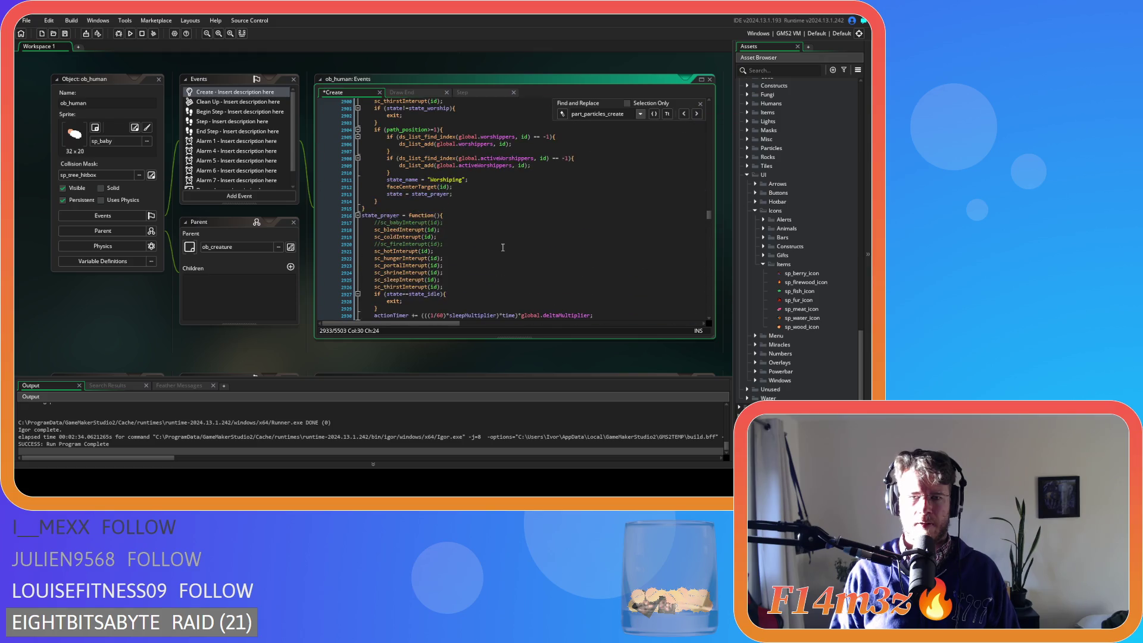
scroll(503, 247, down, 3)
Save the Create event code and close the Find and Replace panel.
key(Up)
key(Up)
key(Up)
key(ctrl+s)
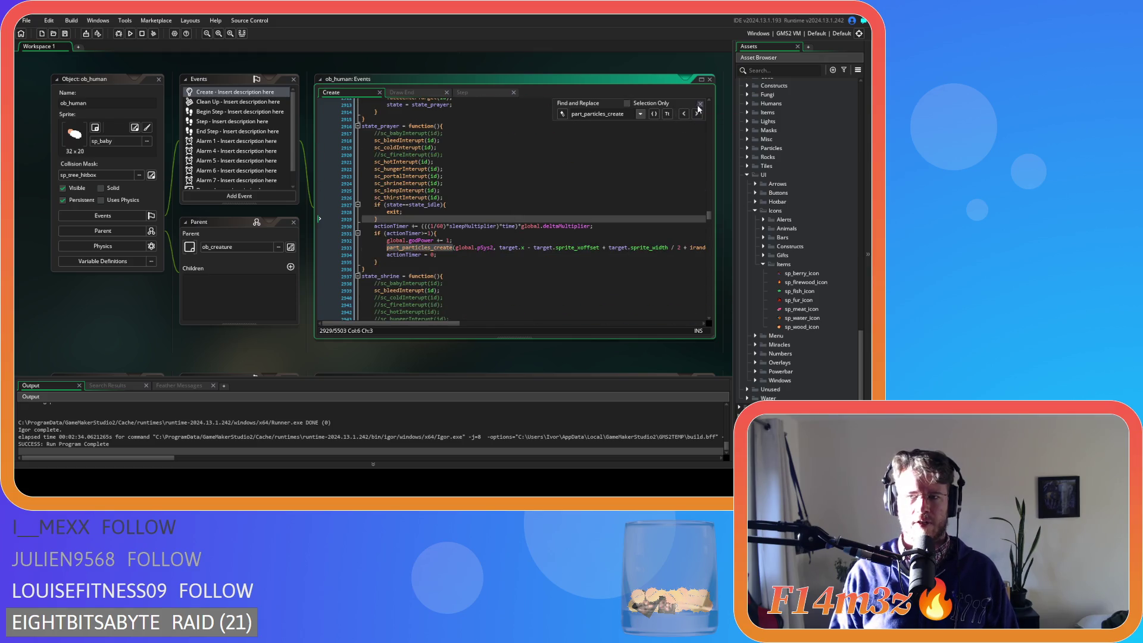
key(Escape)
right_click(255, 66)
Close all open object and event editors, and collapse the Items icons, Inventory and Conditions folders.
mouse_move(274, 82)
click(341, 112)
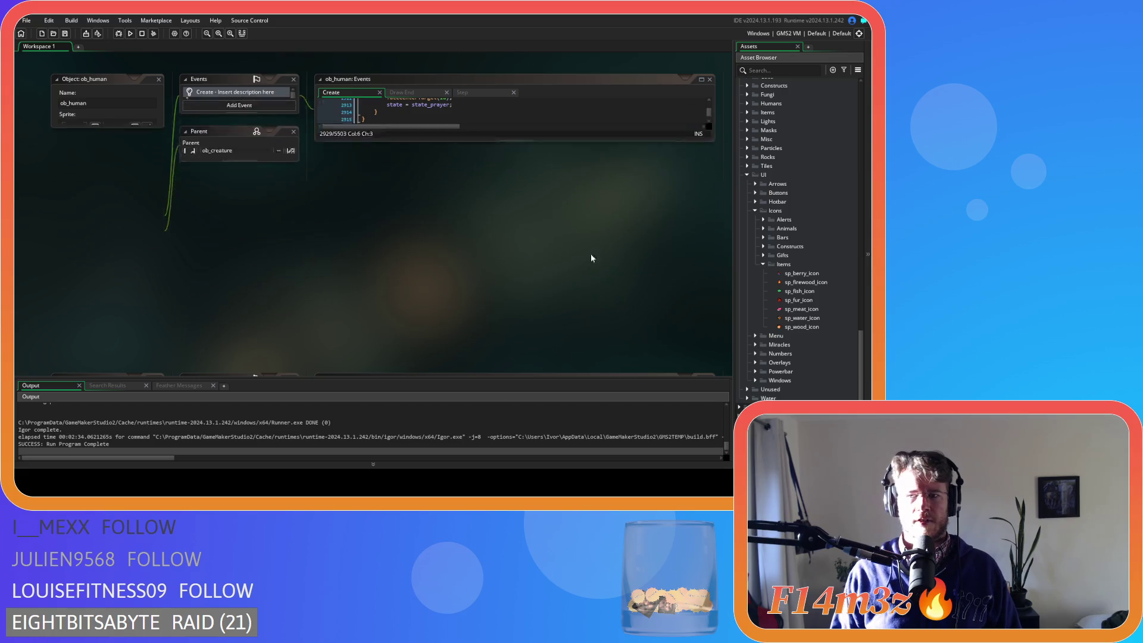
click(763, 265)
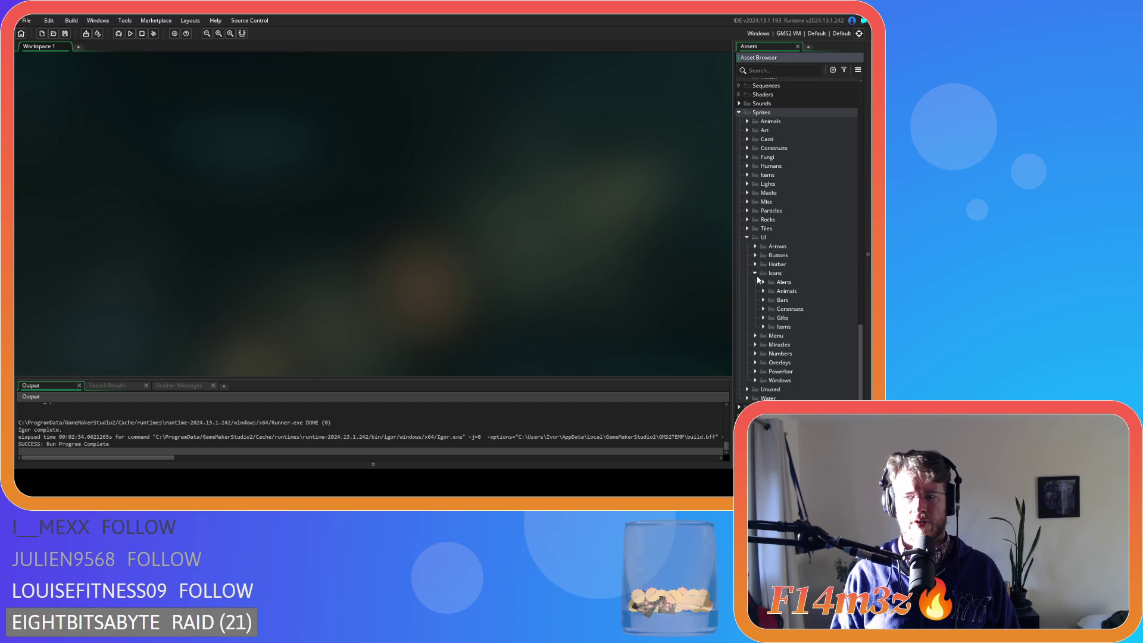
scroll(758, 278, up, 10)
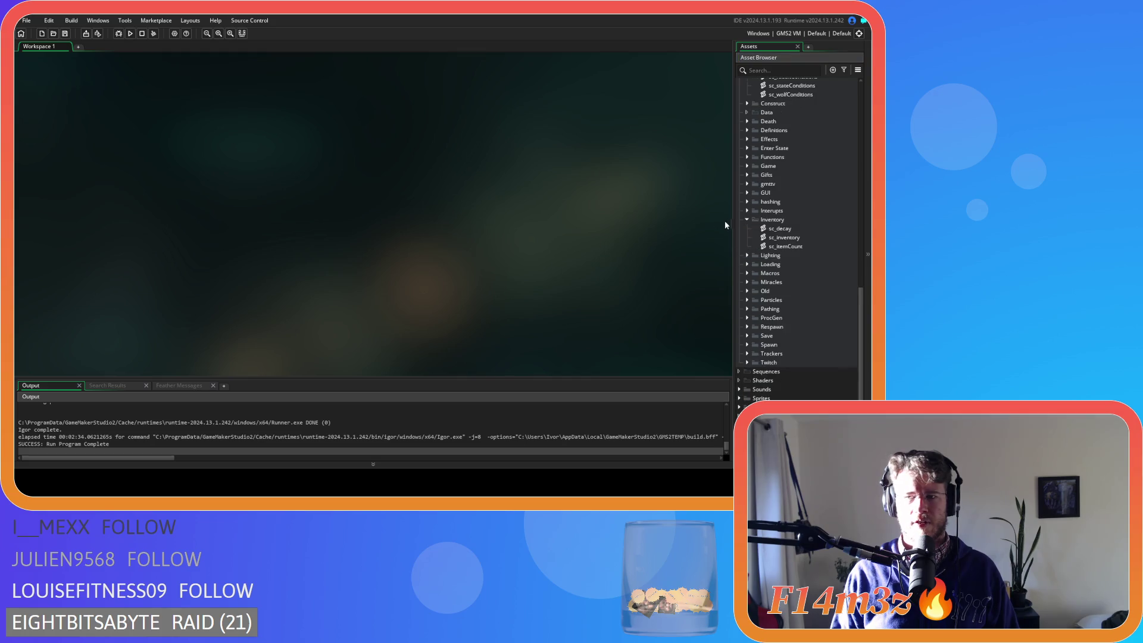
click(747, 220)
scroll(748, 222, up, 3)
click(748, 148)
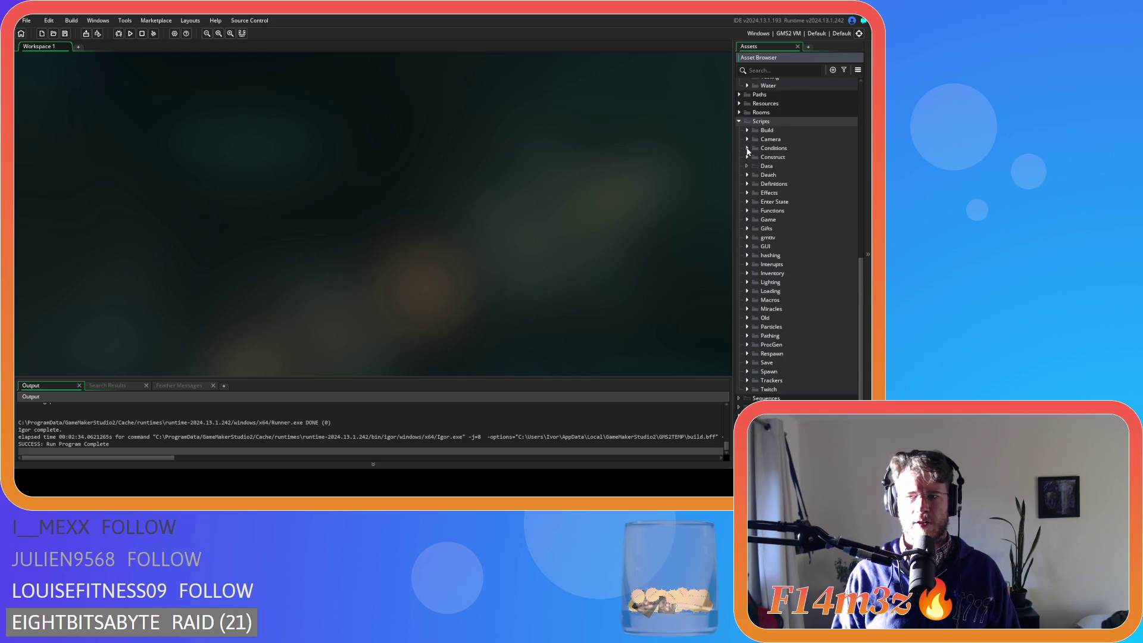
Collapse the Scripts, Game objects, Animal objects and Objects folders, then run the game with F5.
click(739, 122)
click(744, 139)
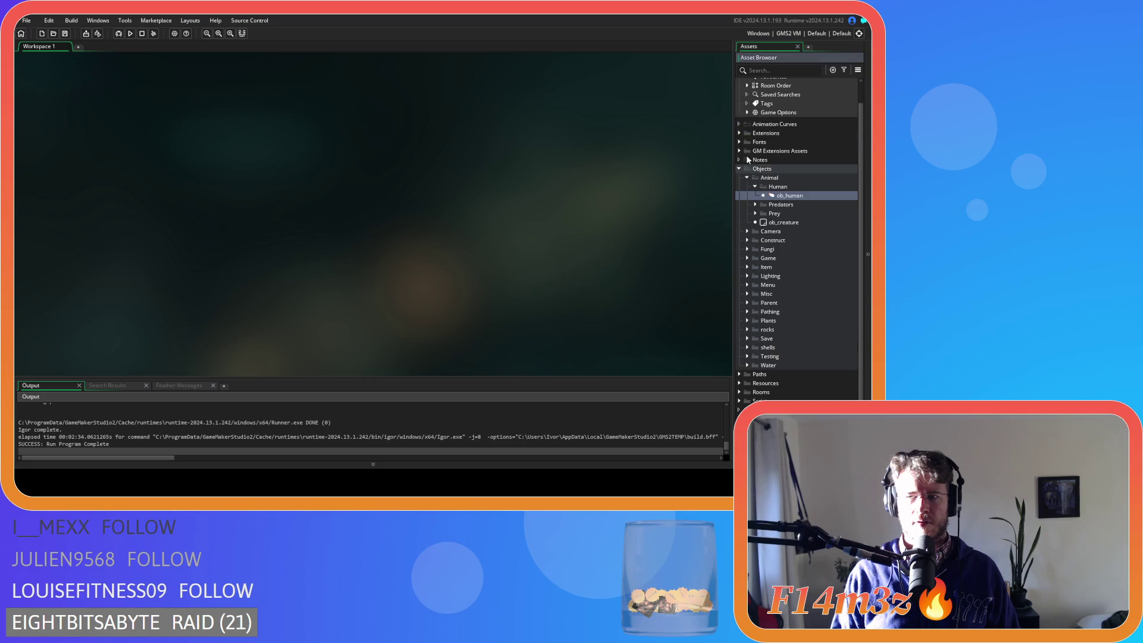
click(746, 190)
click(744, 178)
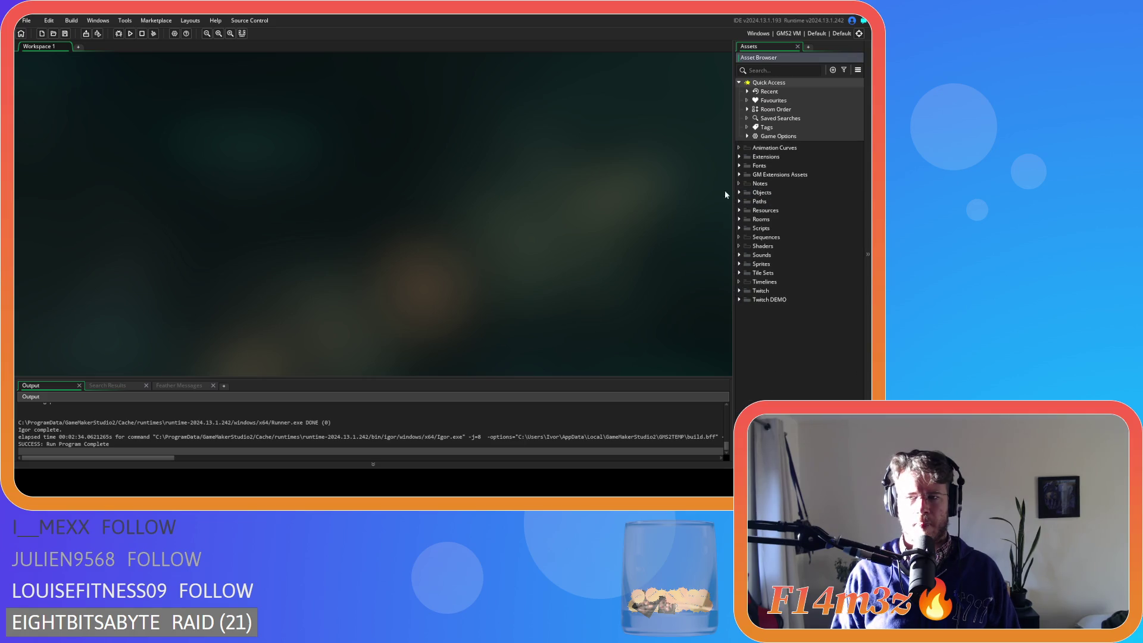
key(F5)
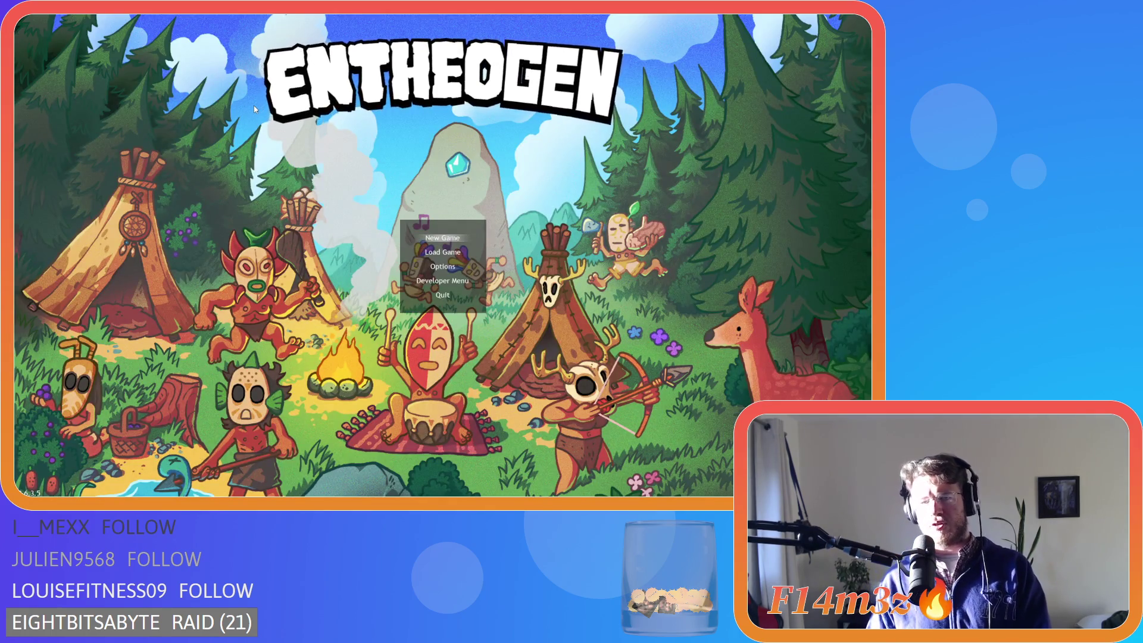
key(Down)
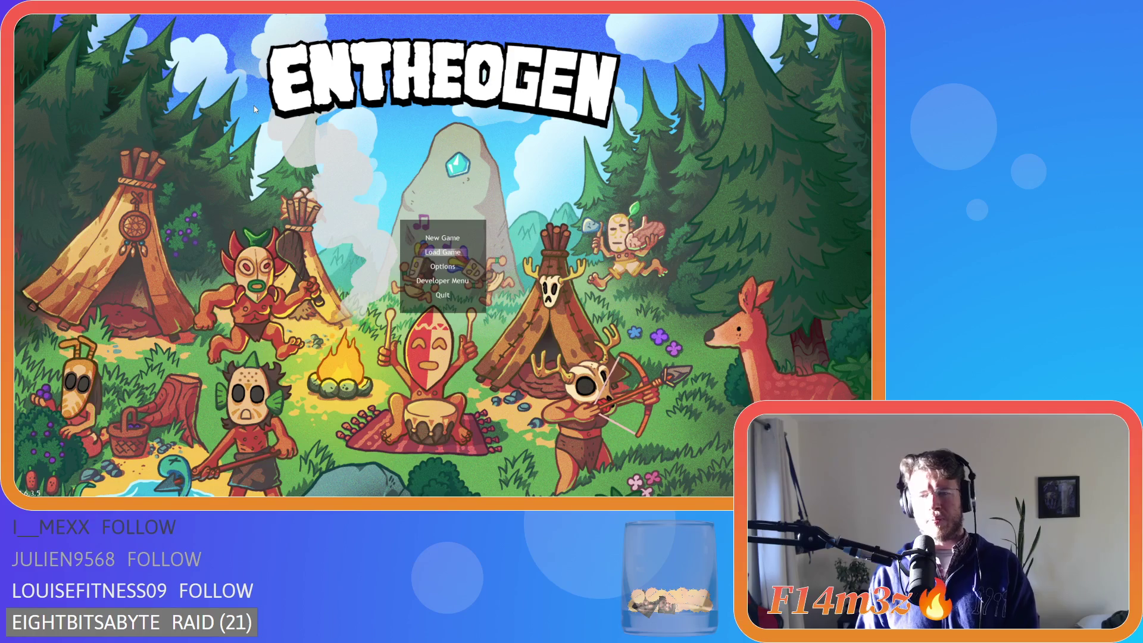
key(Return)
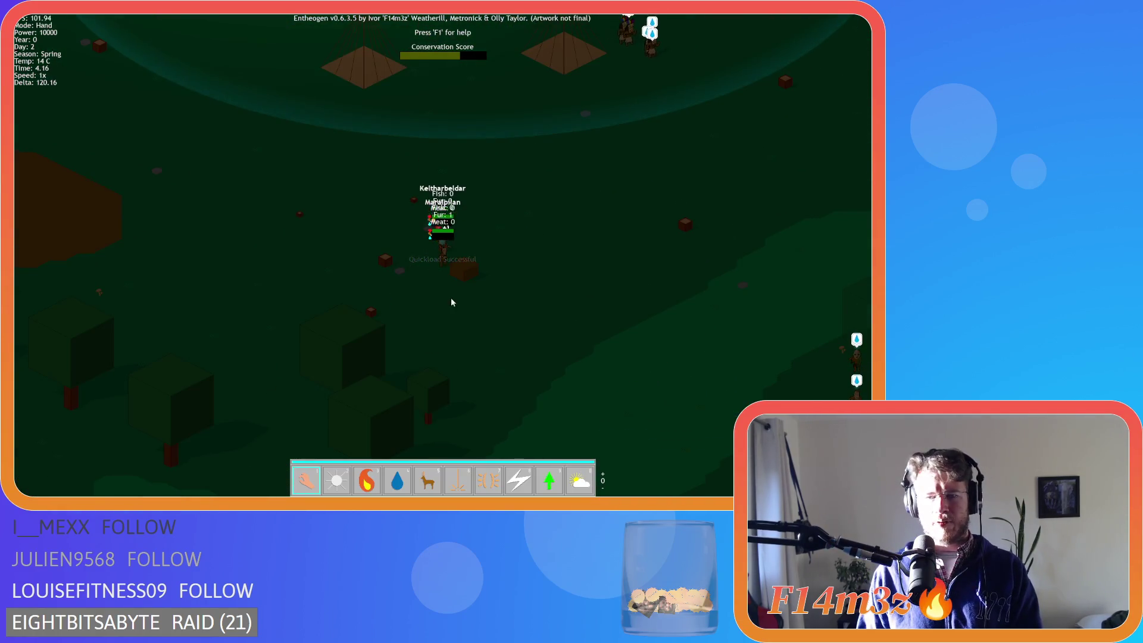
scroll(499, 285, up, 3)
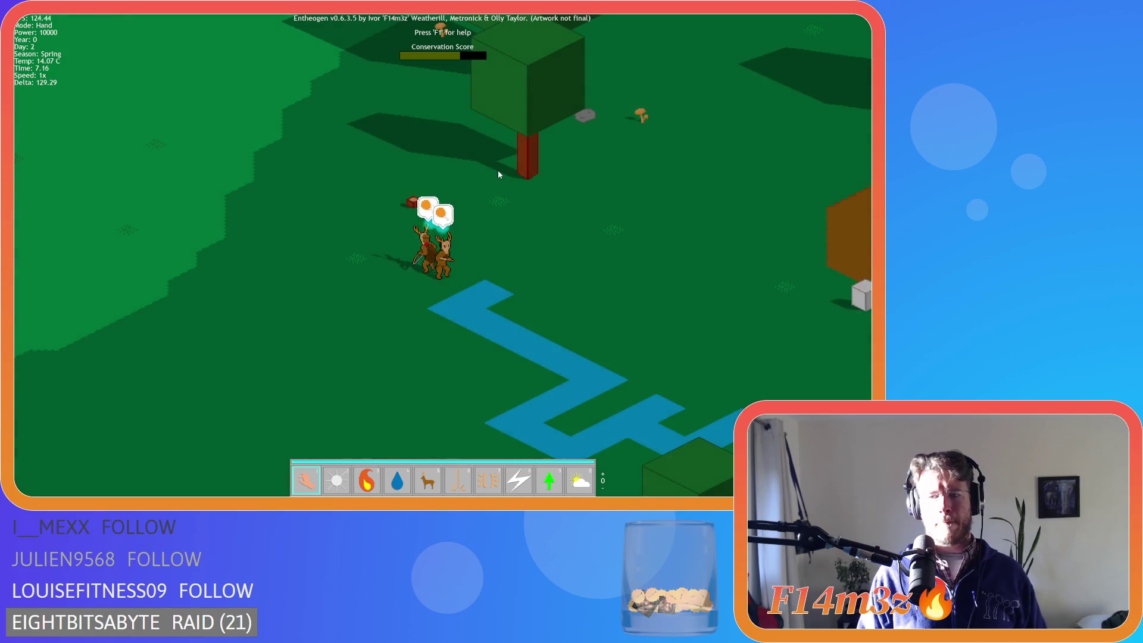
key(plus)
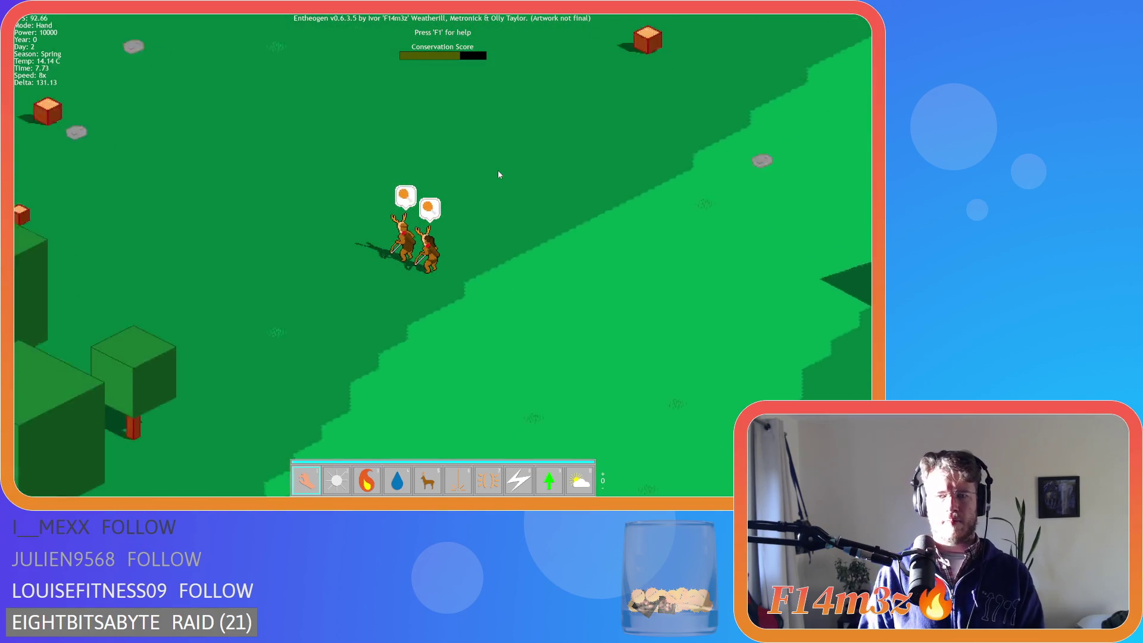
key(minus)
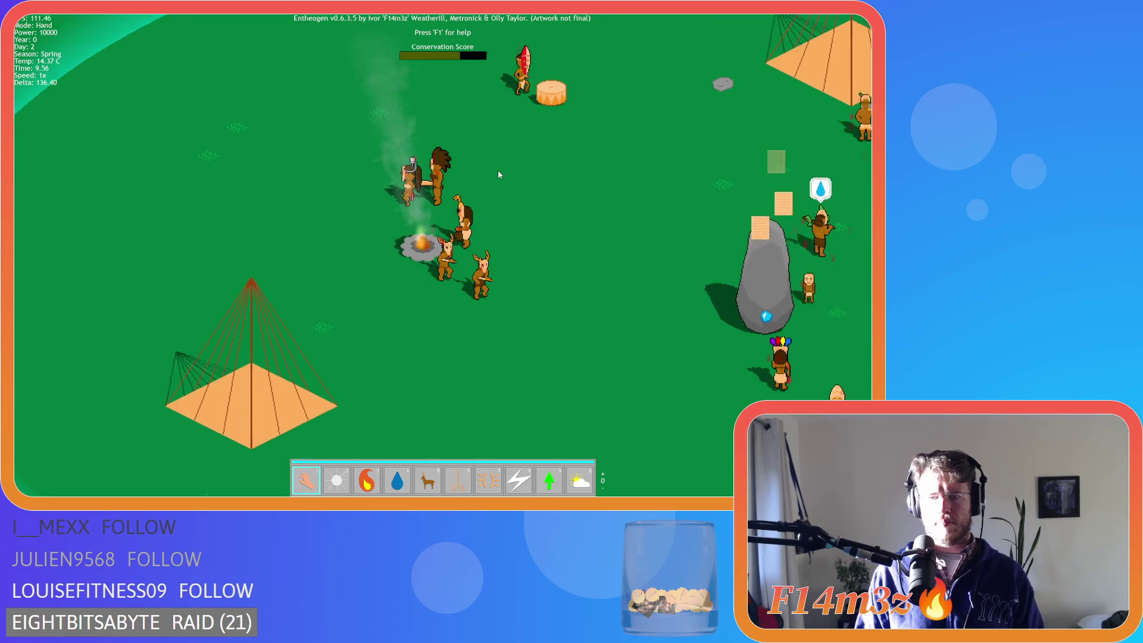
key(Right)
key(Down)
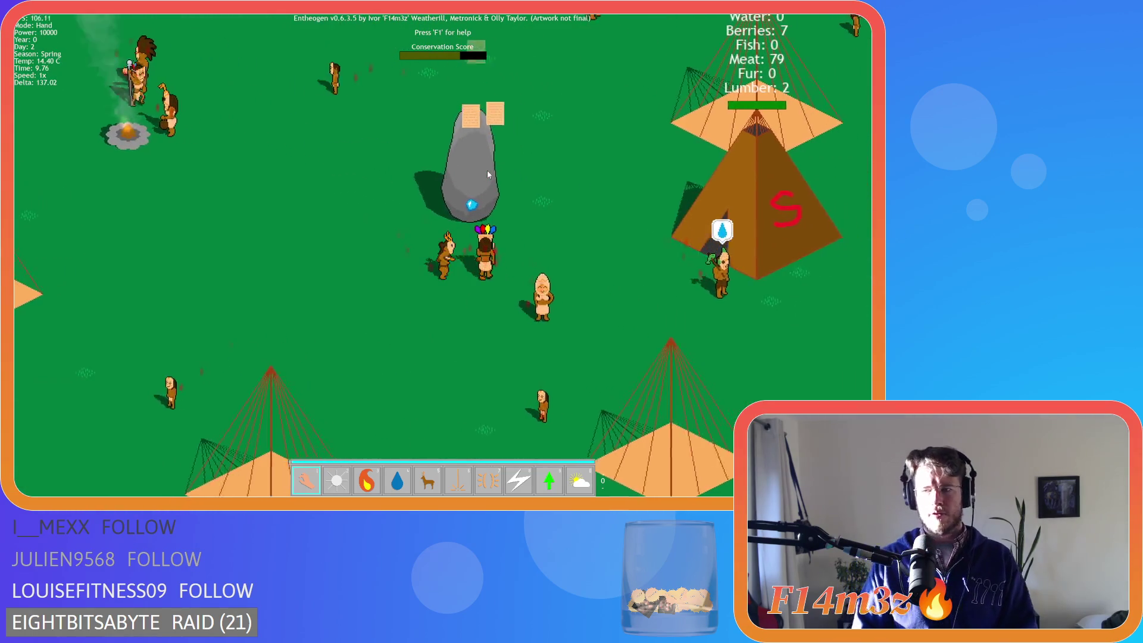
key(Right)
key(Up)
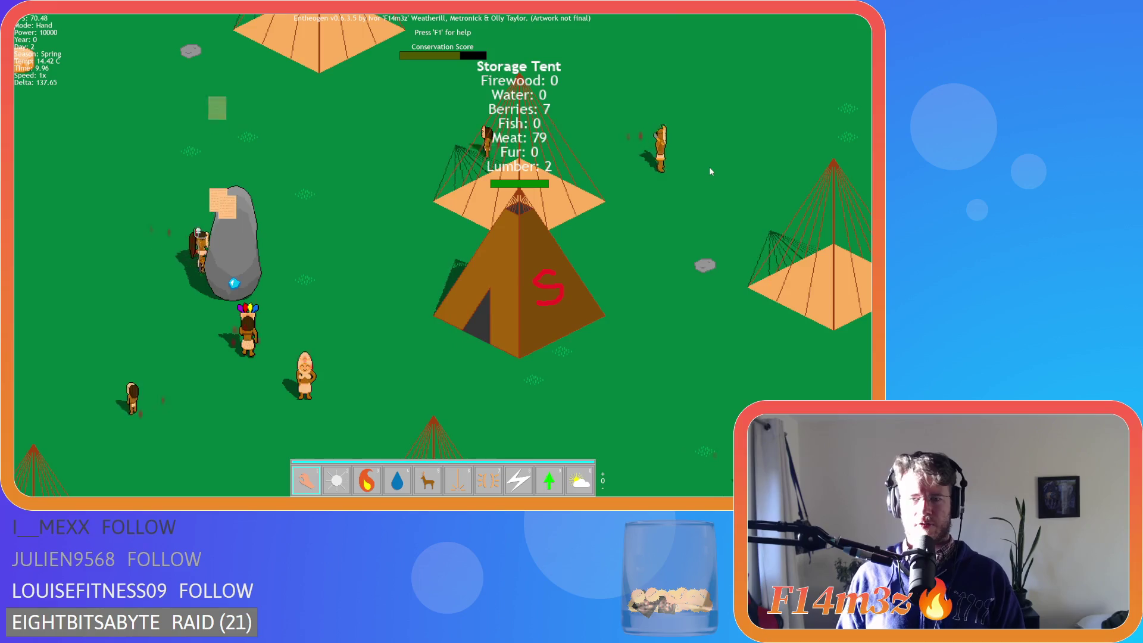
key(Up)
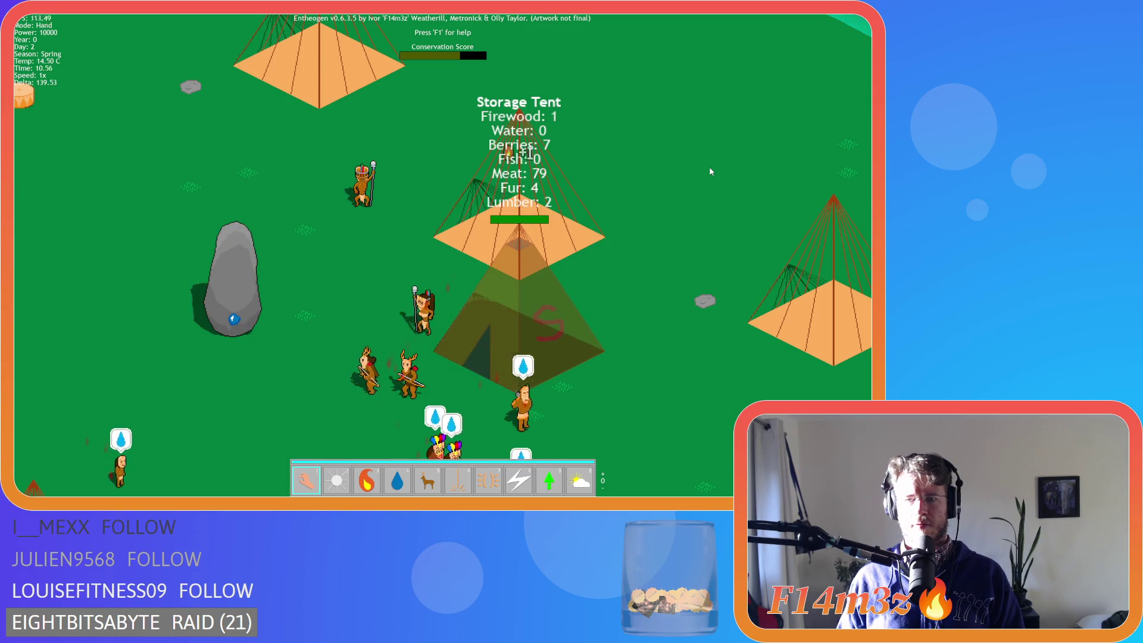
click(582, 337)
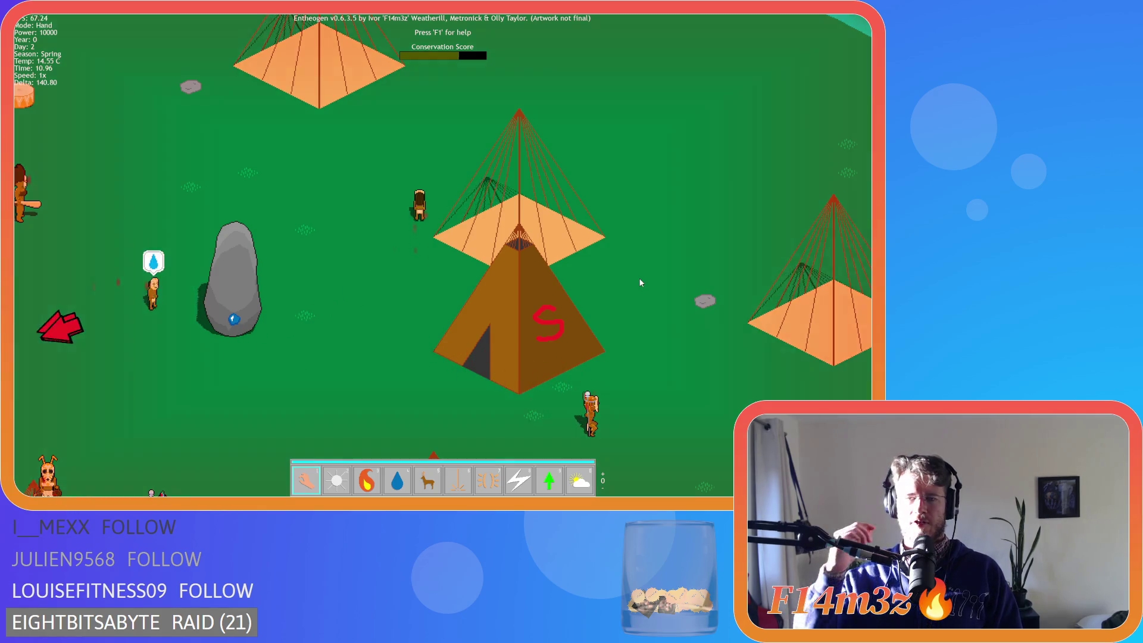
key(a)
key(s)
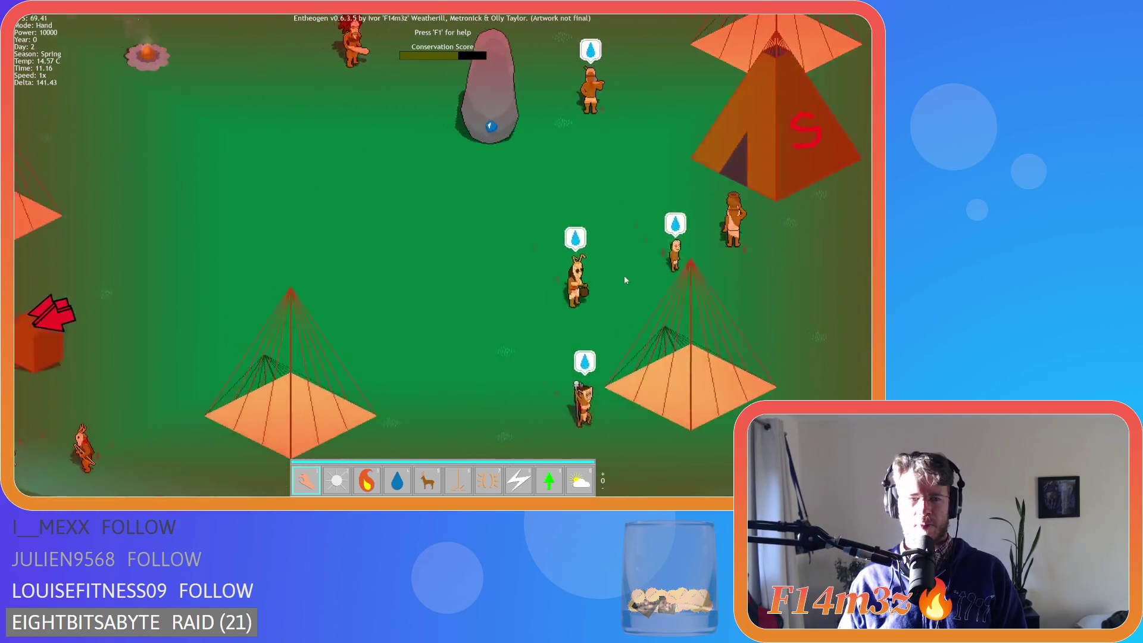
scroll(626, 280, down, 5)
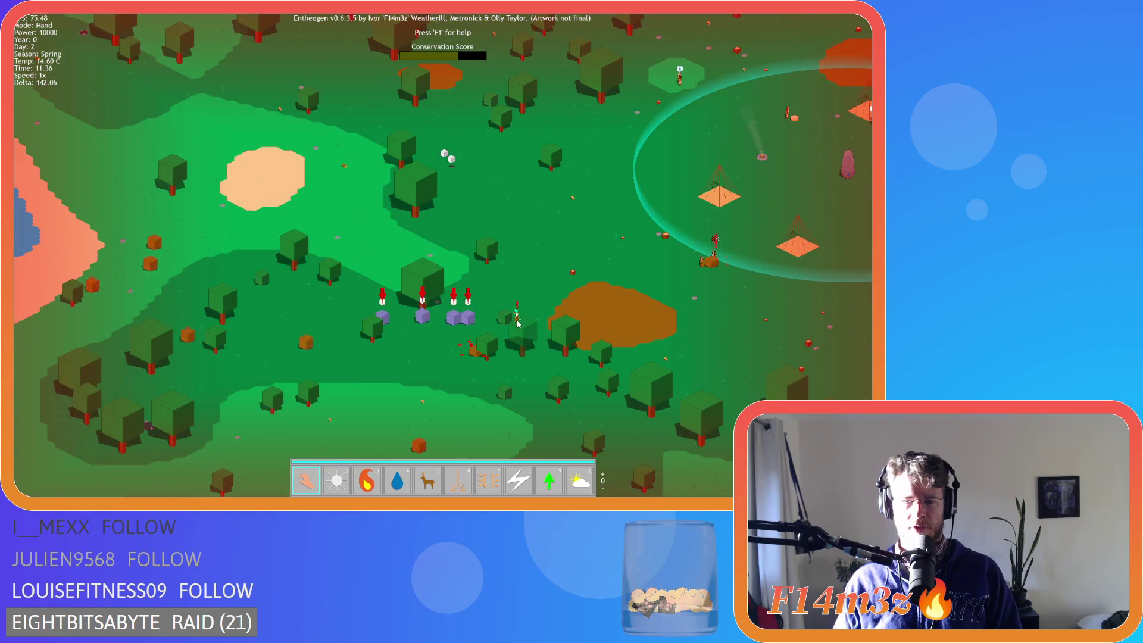
key(w)
key(d)
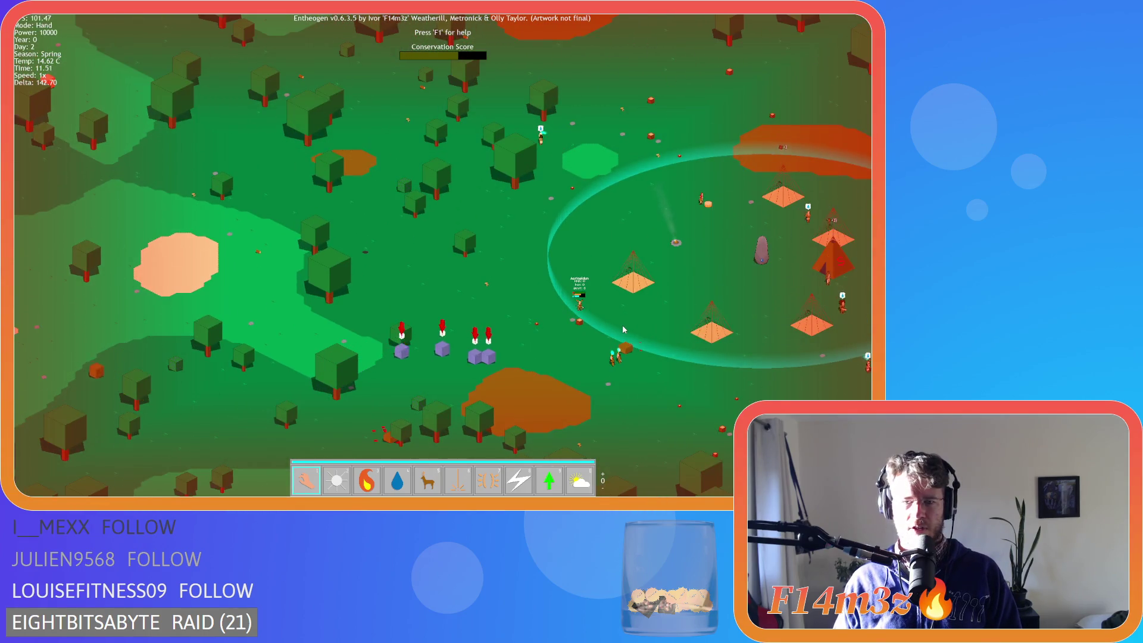
scroll(622, 329, up, 3)
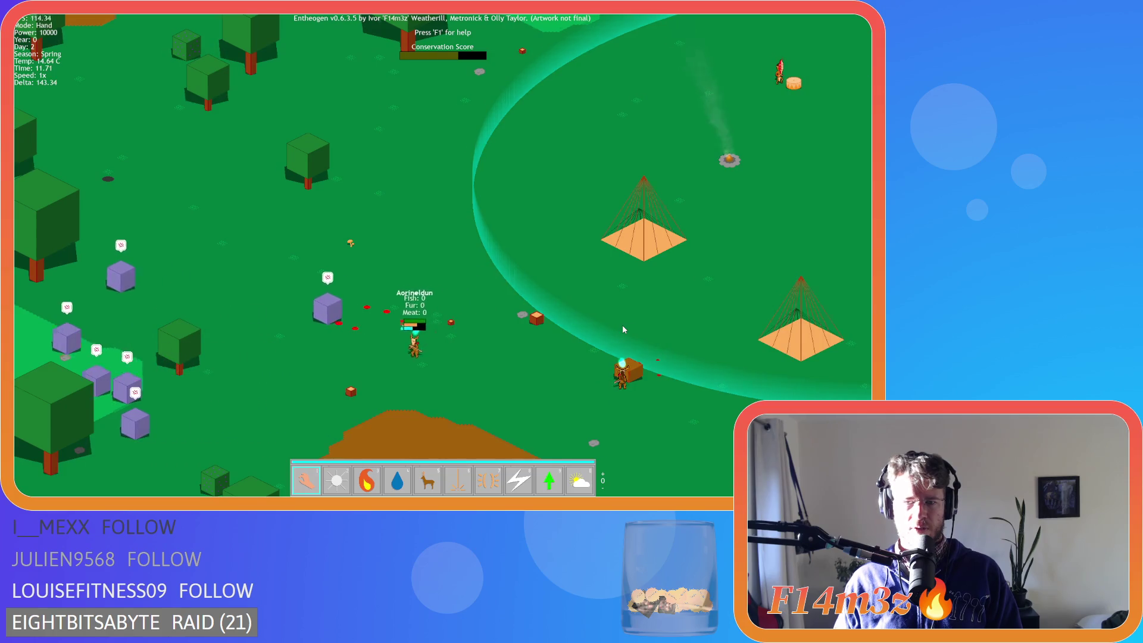
scroll(631, 324, down, 5)
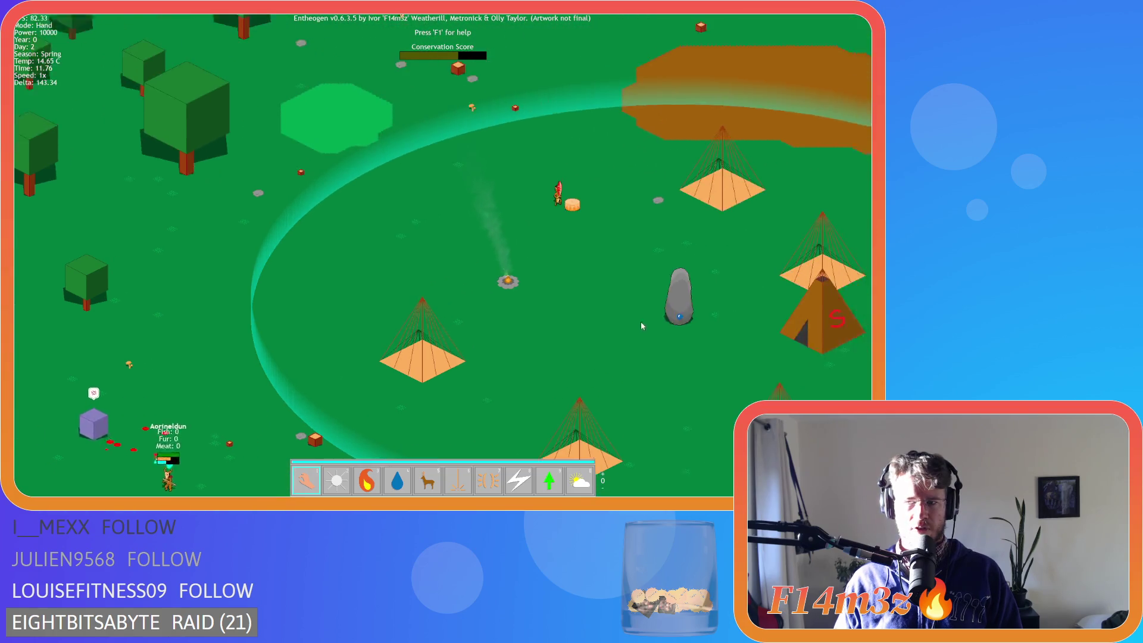
scroll(519, 332, up, 5)
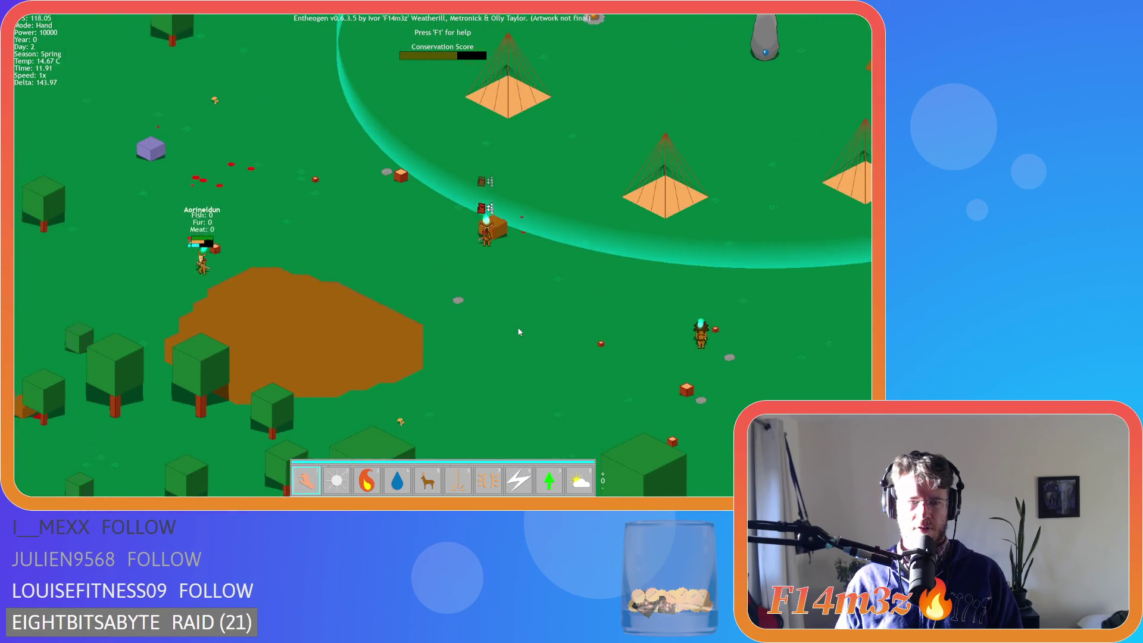
scroll(520, 332, down, 3)
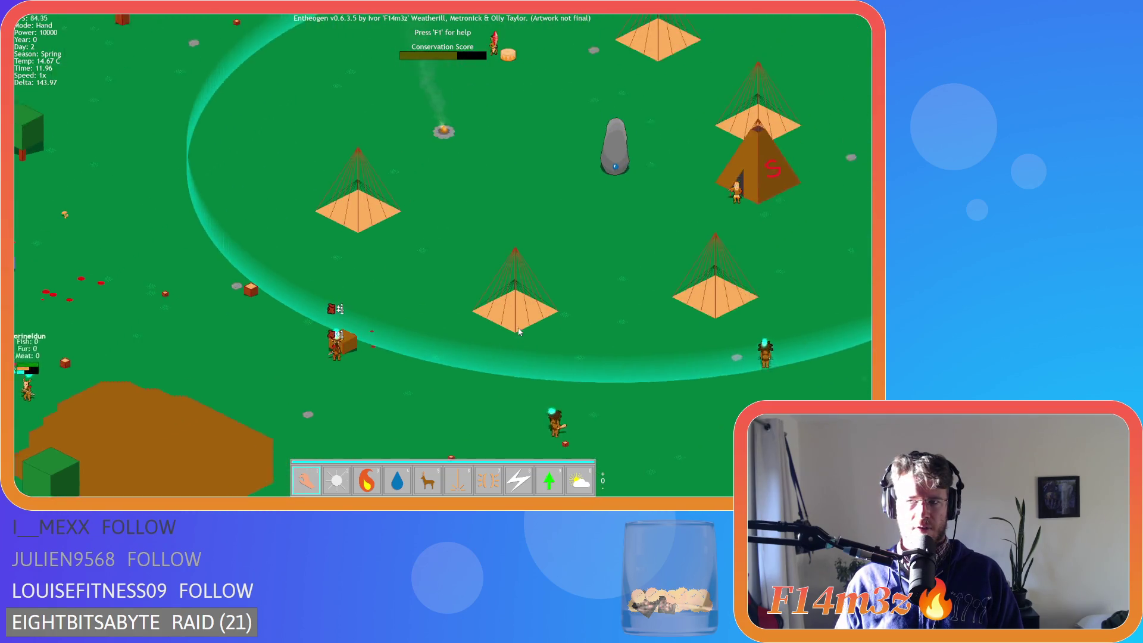
scroll(519, 331, up, 3)
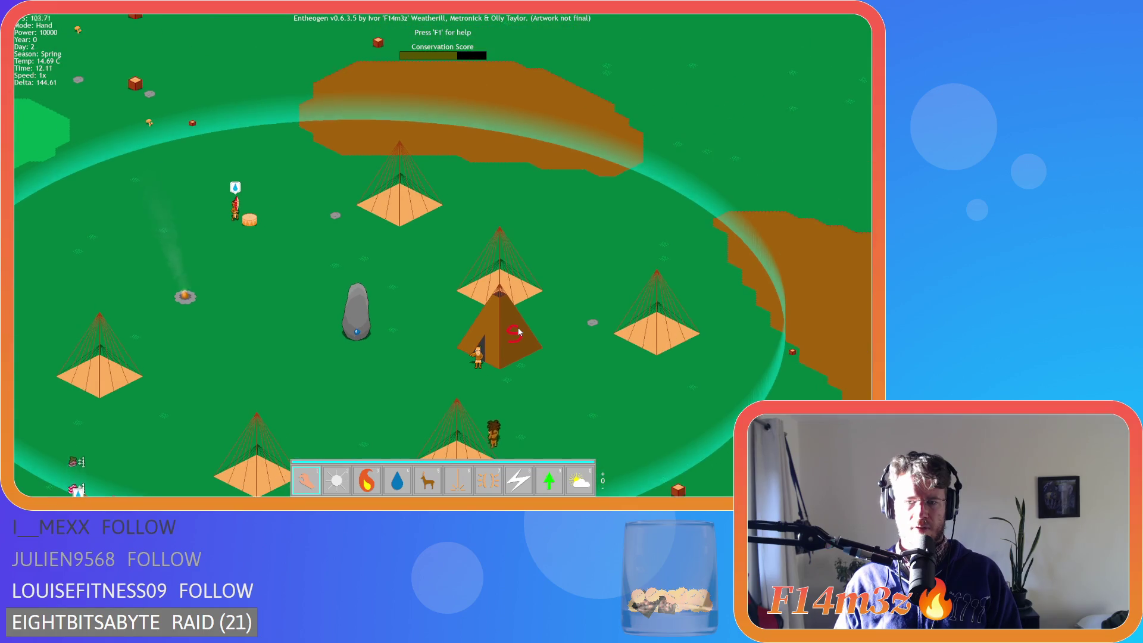
scroll(513, 327, down, 3)
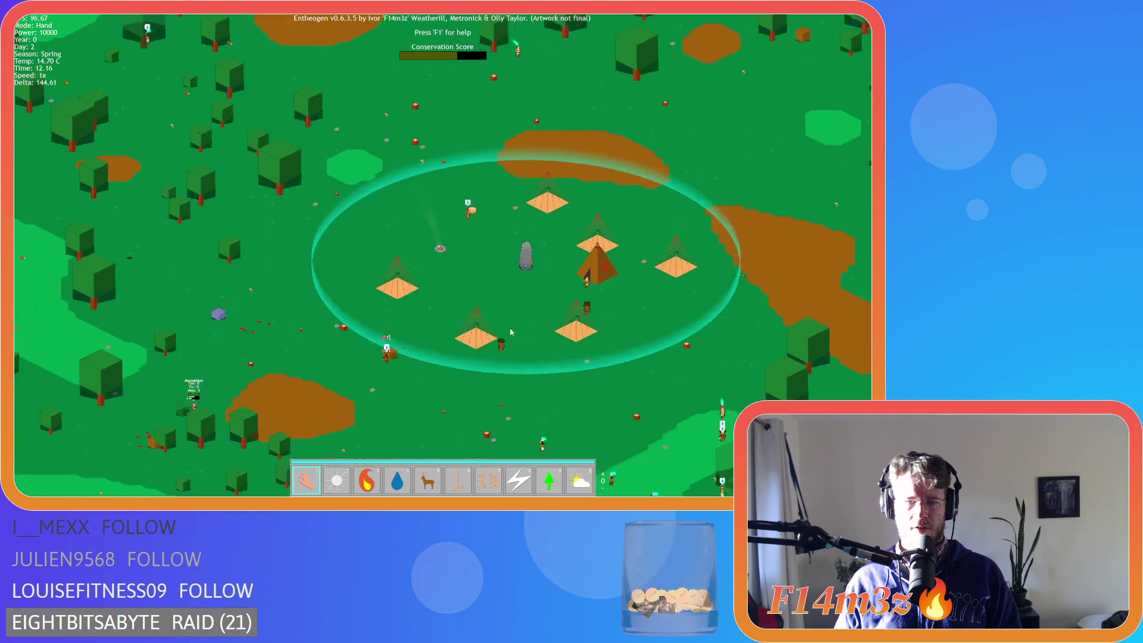
scroll(398, 343, up, 5)
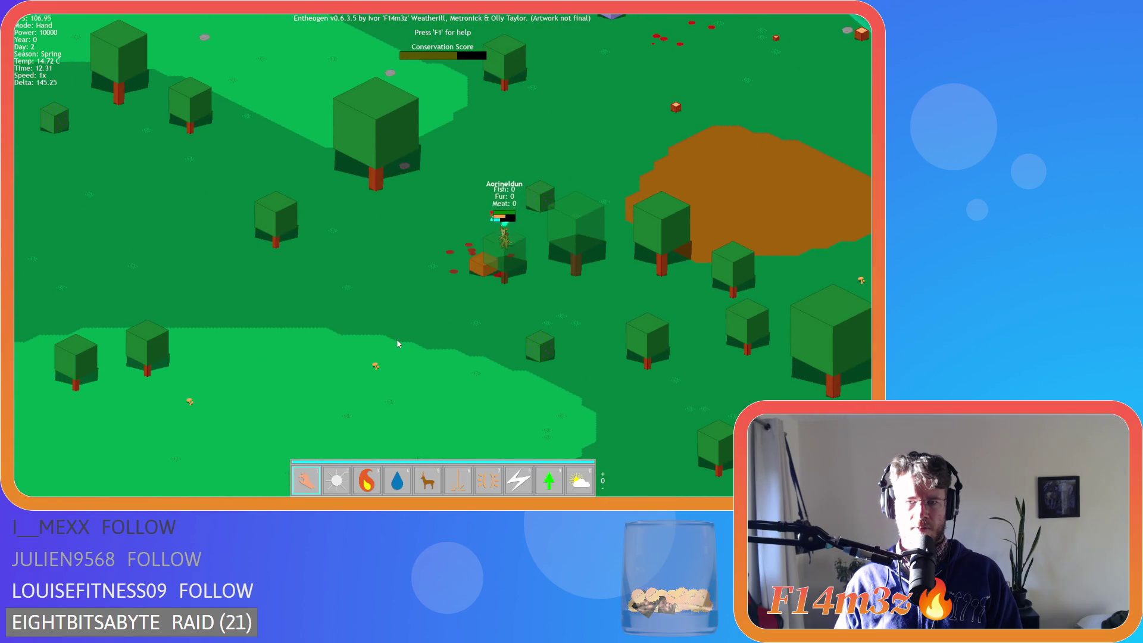
scroll(398, 343, up, 3)
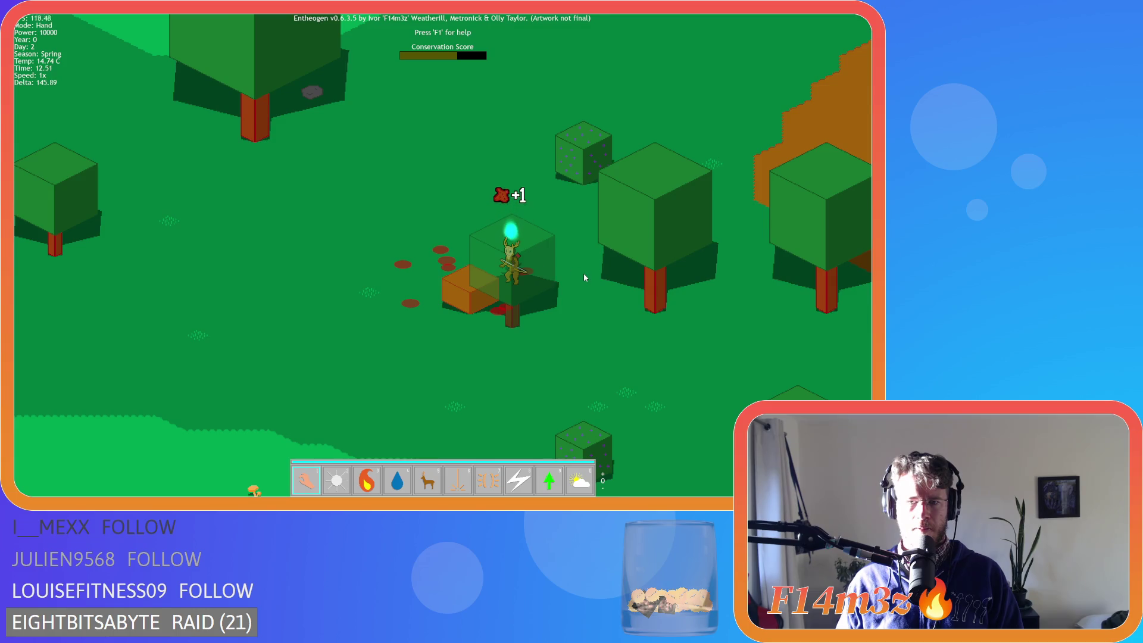
scroll(584, 278, down, 5)
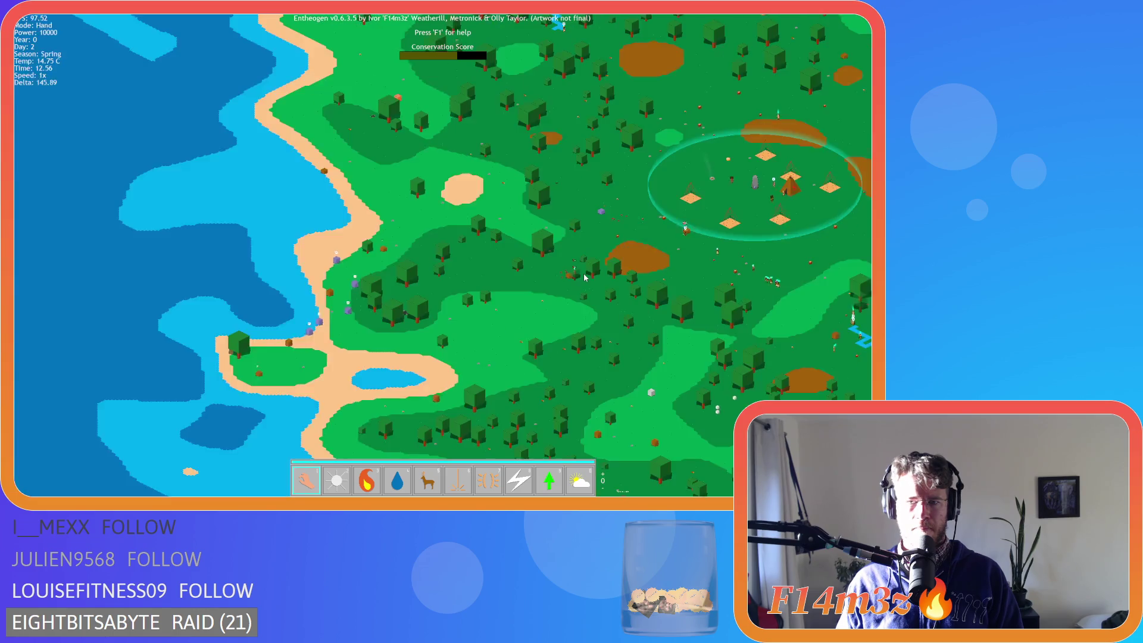
scroll(563, 303, up, 2)
scroll(564, 302, up, 3)
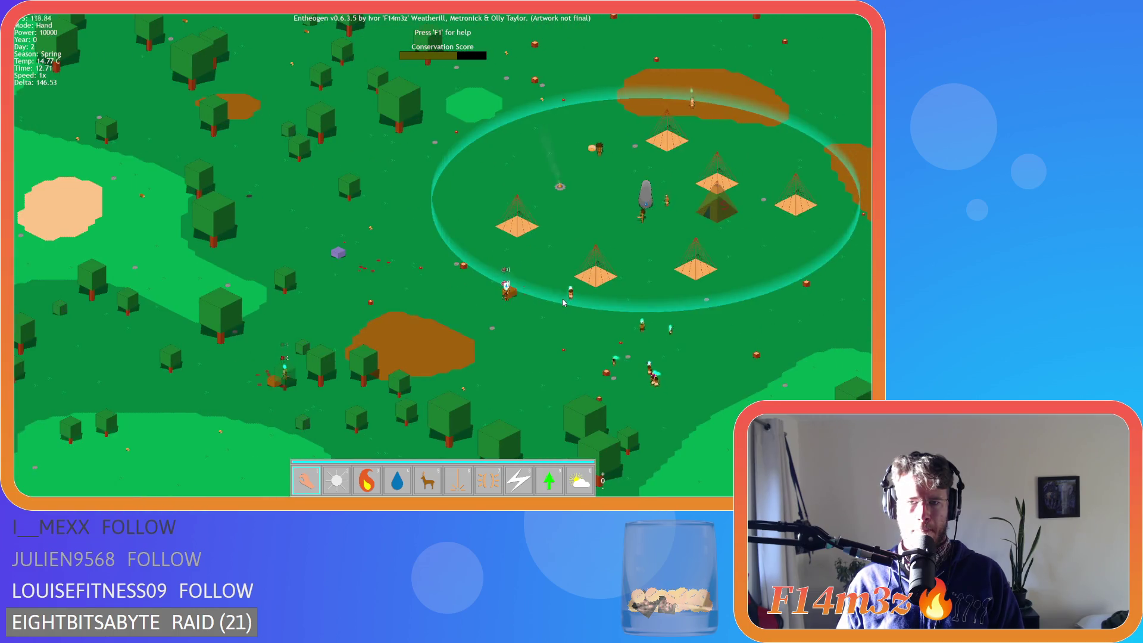
scroll(563, 302, up, 3)
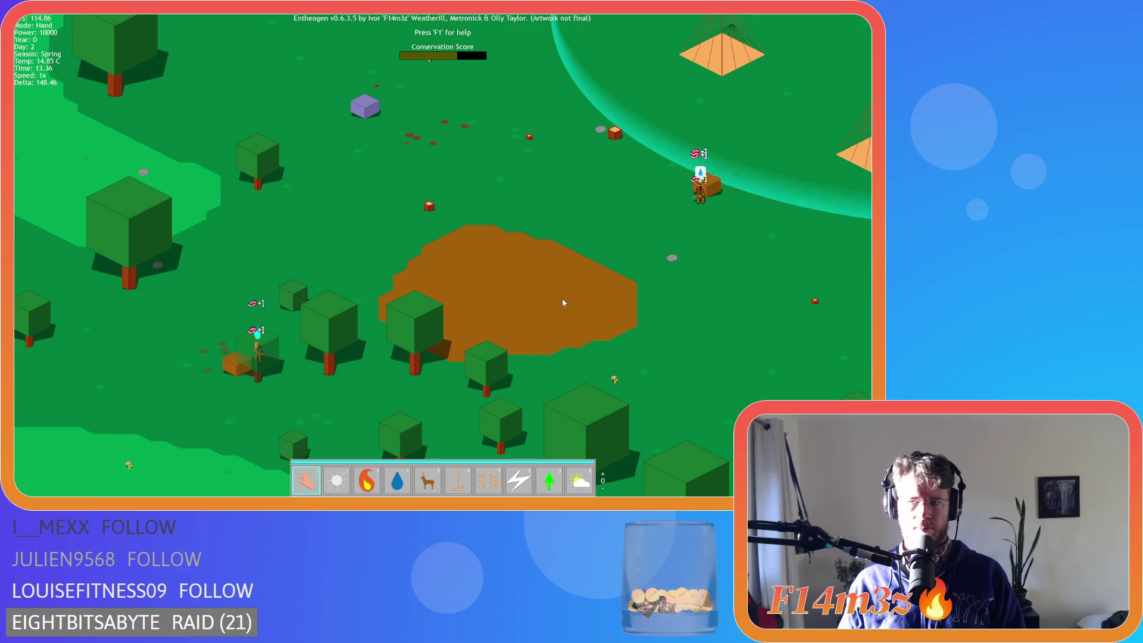
key(a)
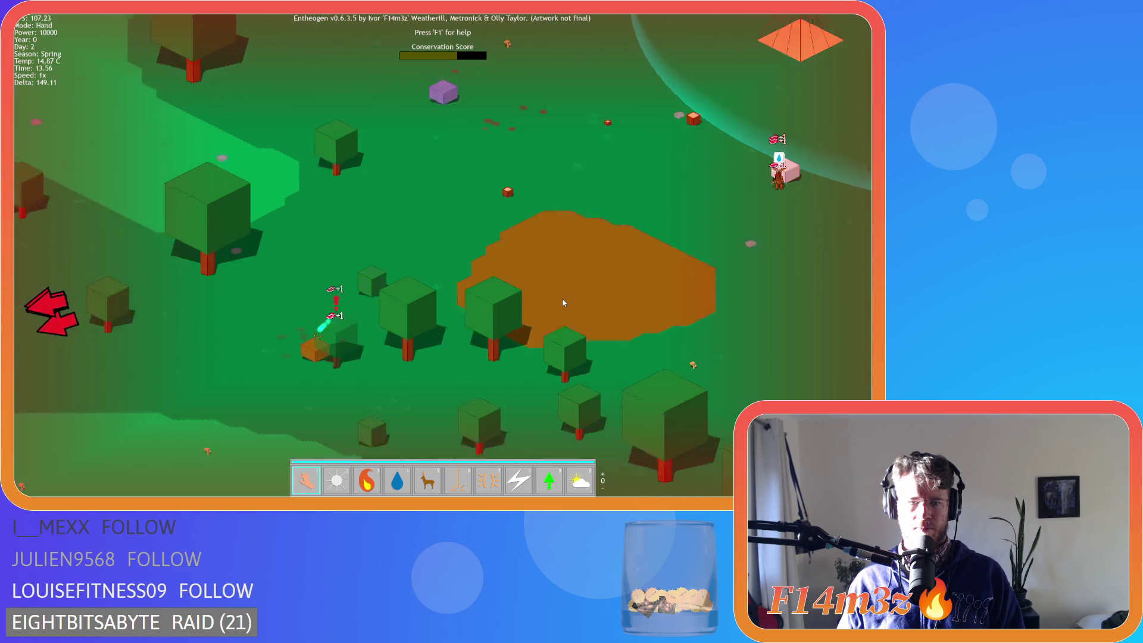
scroll(562, 298, down, 3)
scroll(559, 287, up, 3)
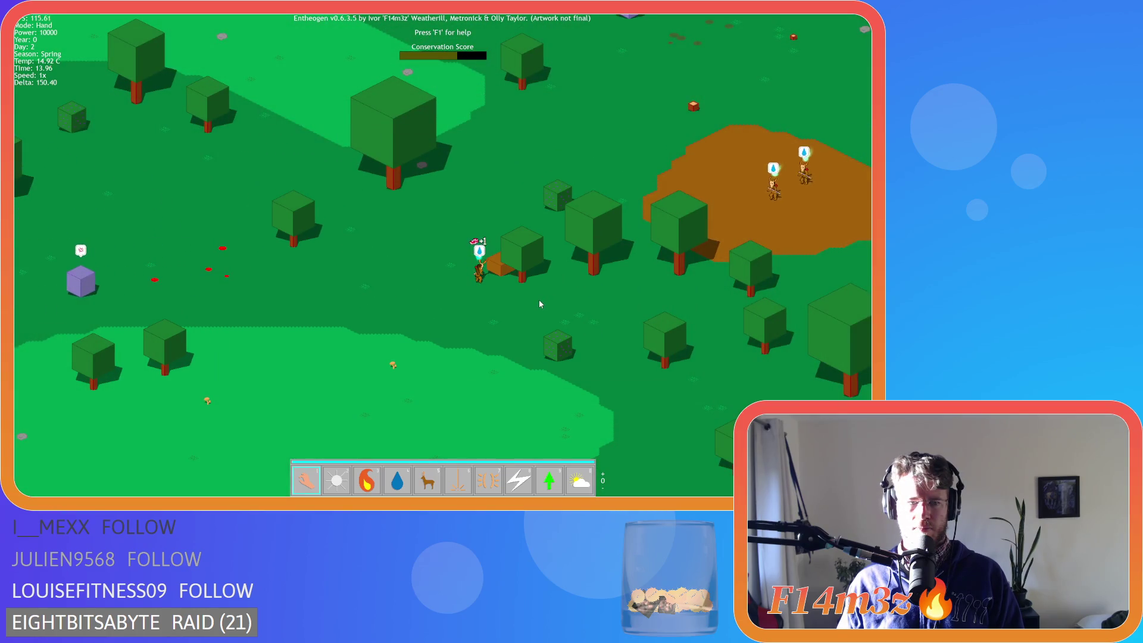
key(a)
key(s)
key(w)
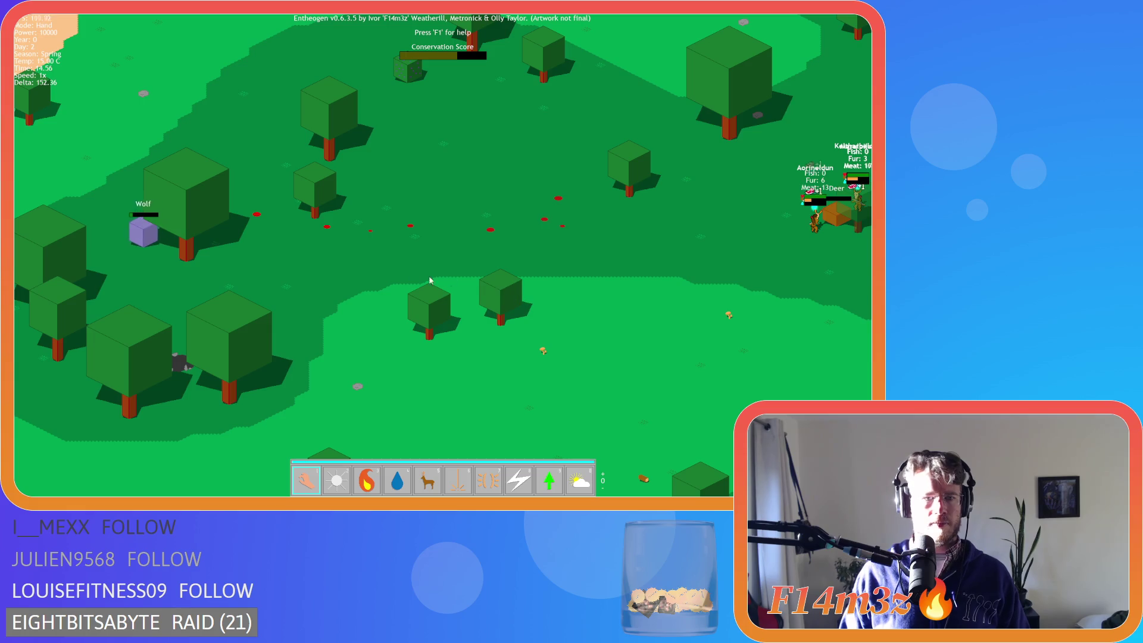
mouse_move(340, 281)
mouse_down()
mouse_move(568, 284)
mouse_move(386, 299)
mouse_move(287, 324)
mouse_up()
mouse_move(406, 315)
mouse_down()
mouse_move(559, 247)
mouse_move(398, 257)
mouse_up()
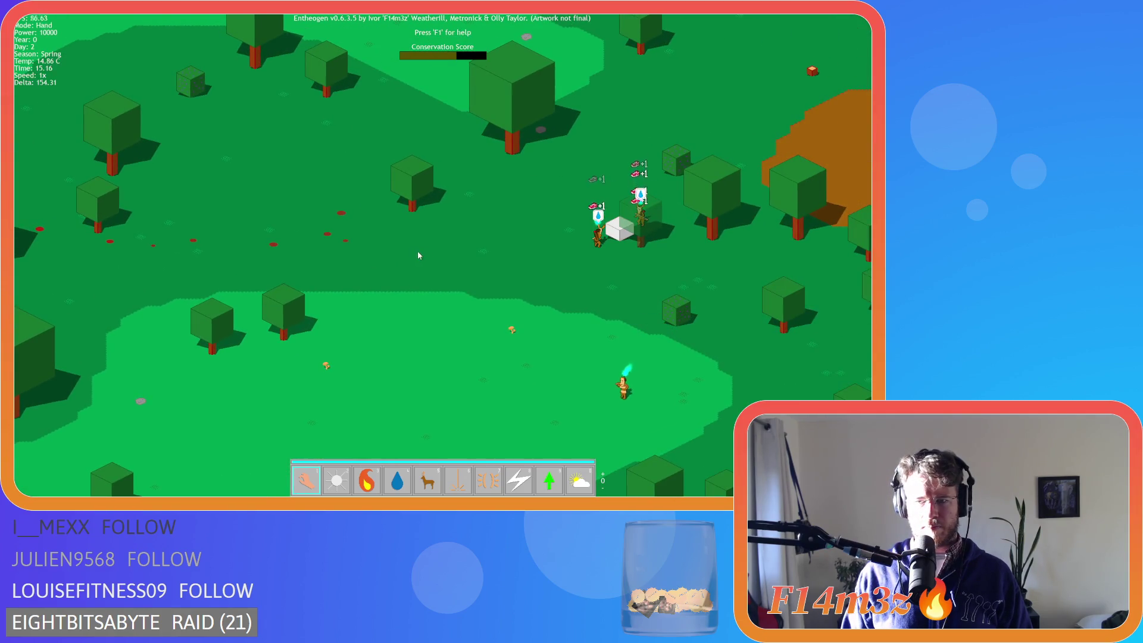
mouse_move(453, 329)
mouse_down()
mouse_move(445, 156)
mouse_move(422, 126)
mouse_move(351, 113)
mouse_up()
scroll(476, 232, up, 5)
drag(523, 238, 304, 180)
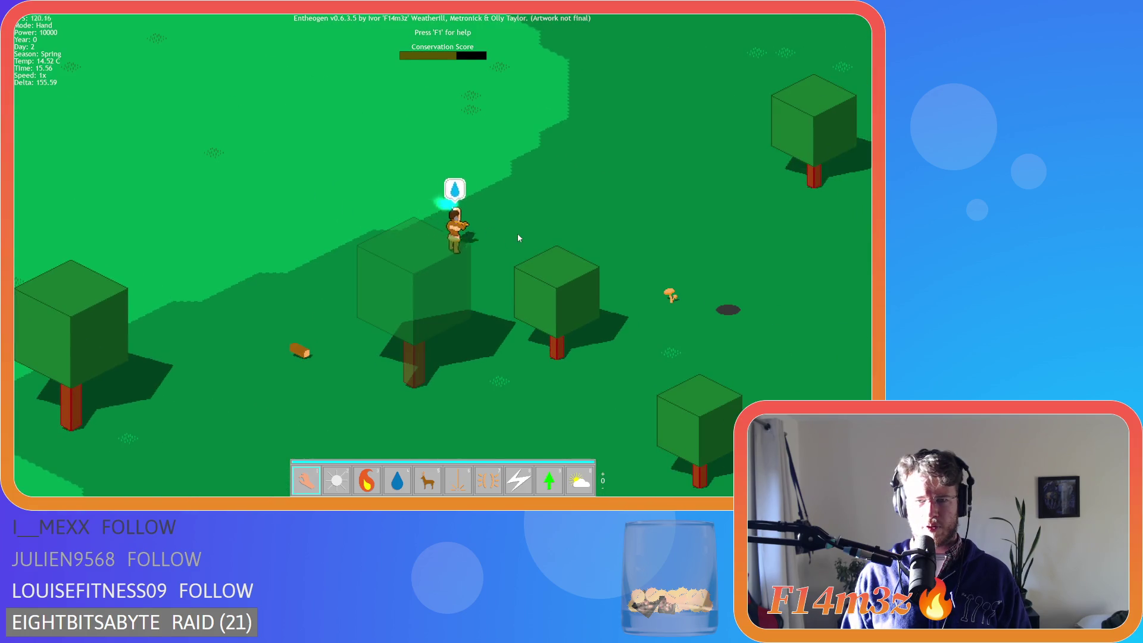
key(space)
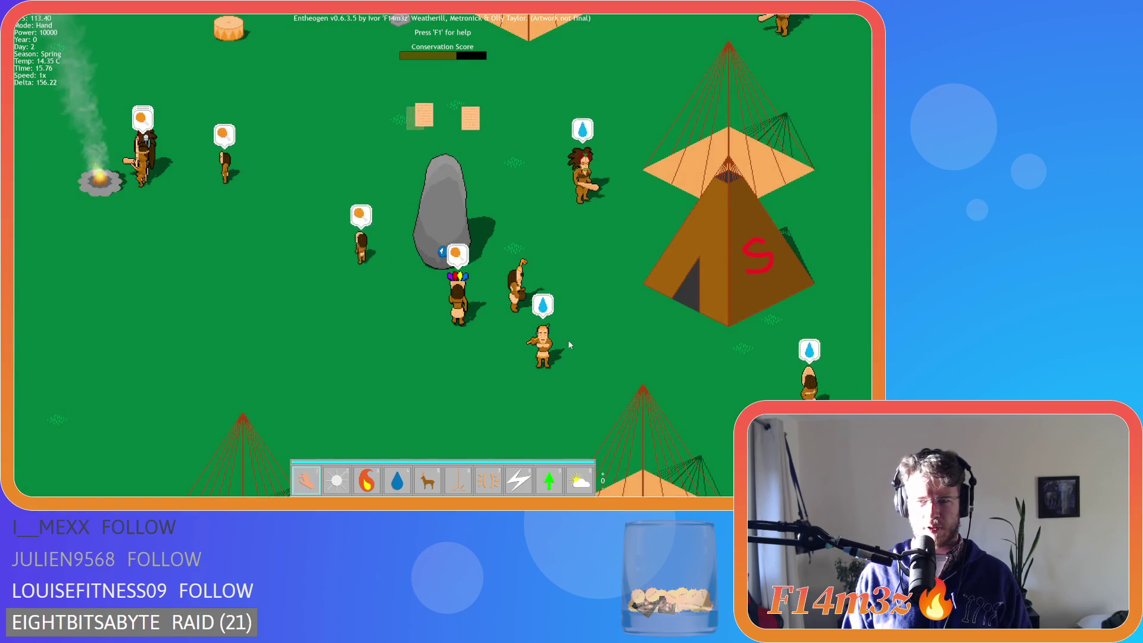
Zoom and pan around the village to watch villagers deliver meat to the Storage Tent.
scroll(545, 270, down, 5)
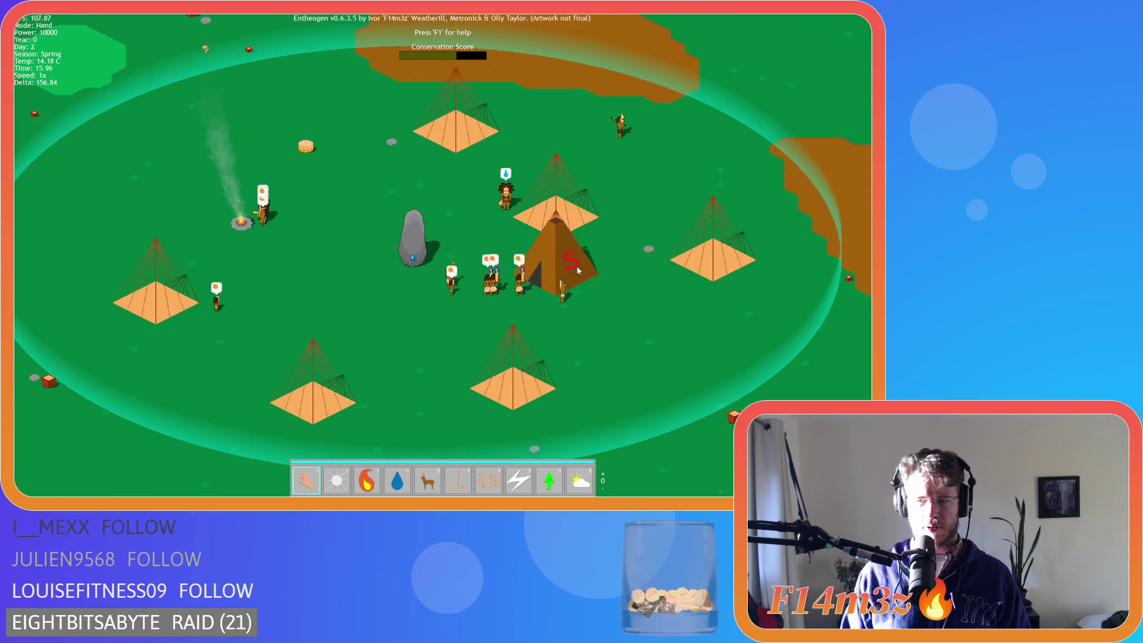
scroll(570, 269, up, 5)
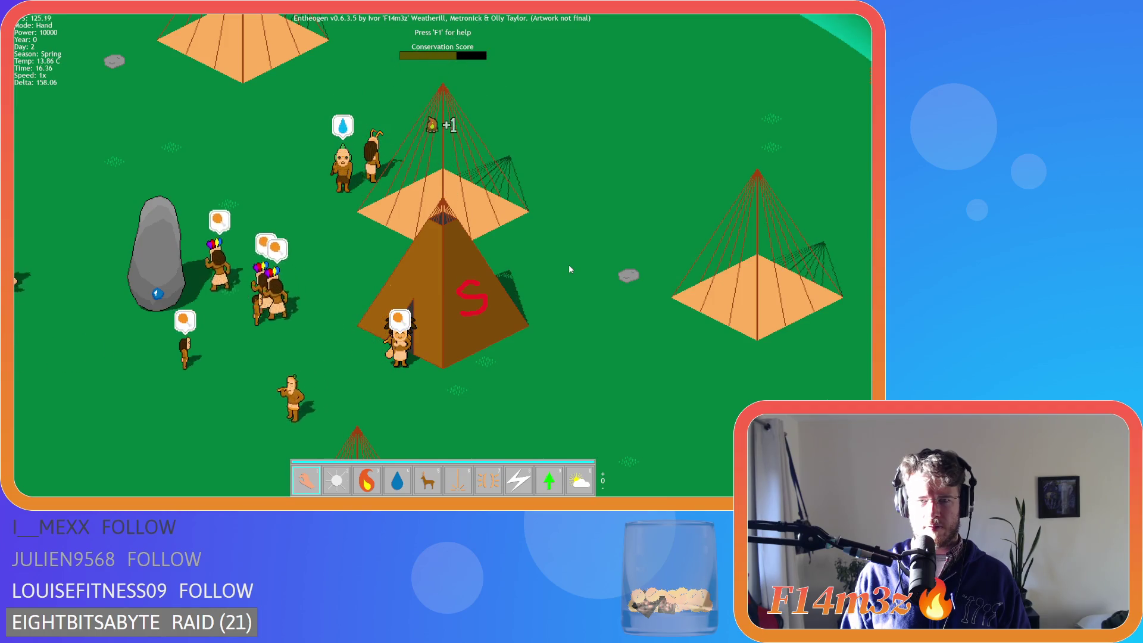
scroll(569, 269, down, 5)
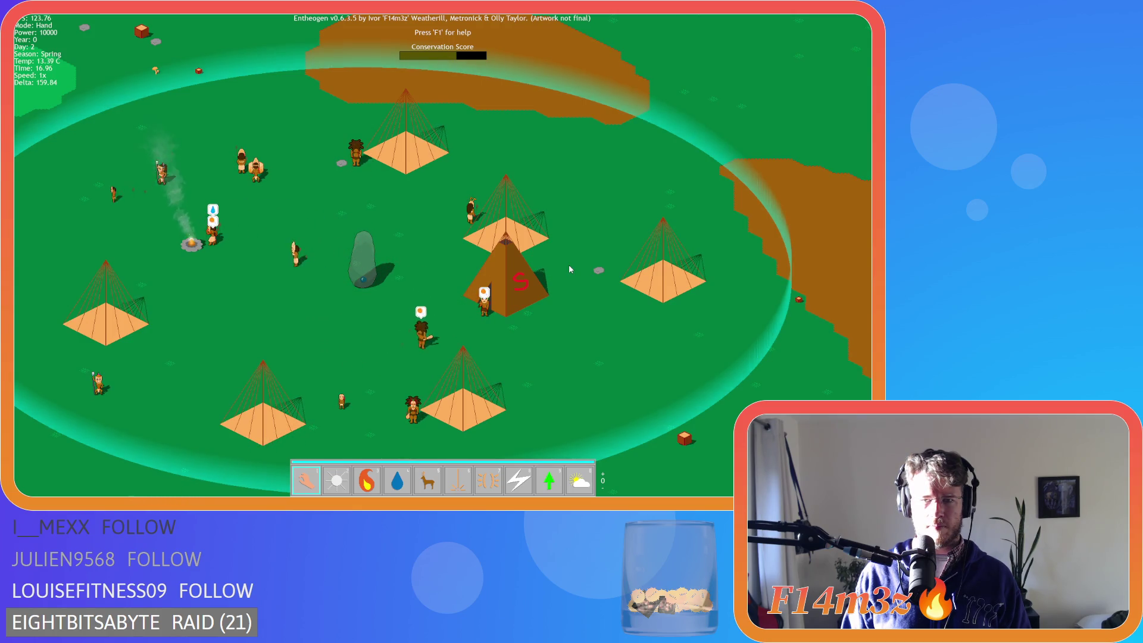
key(Left)
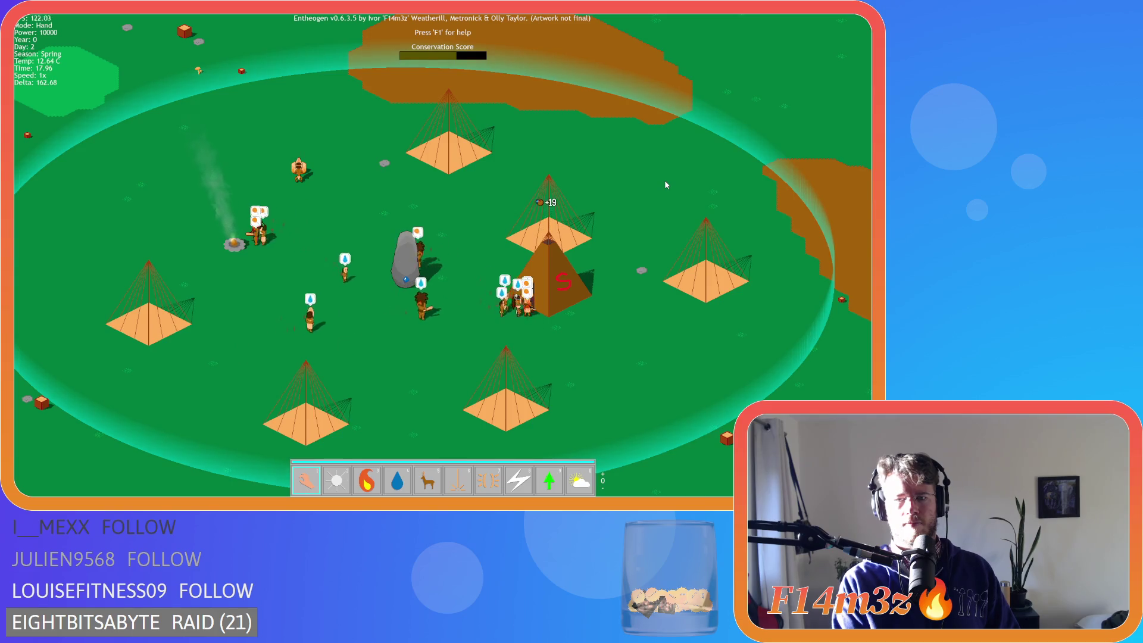
key(Right)
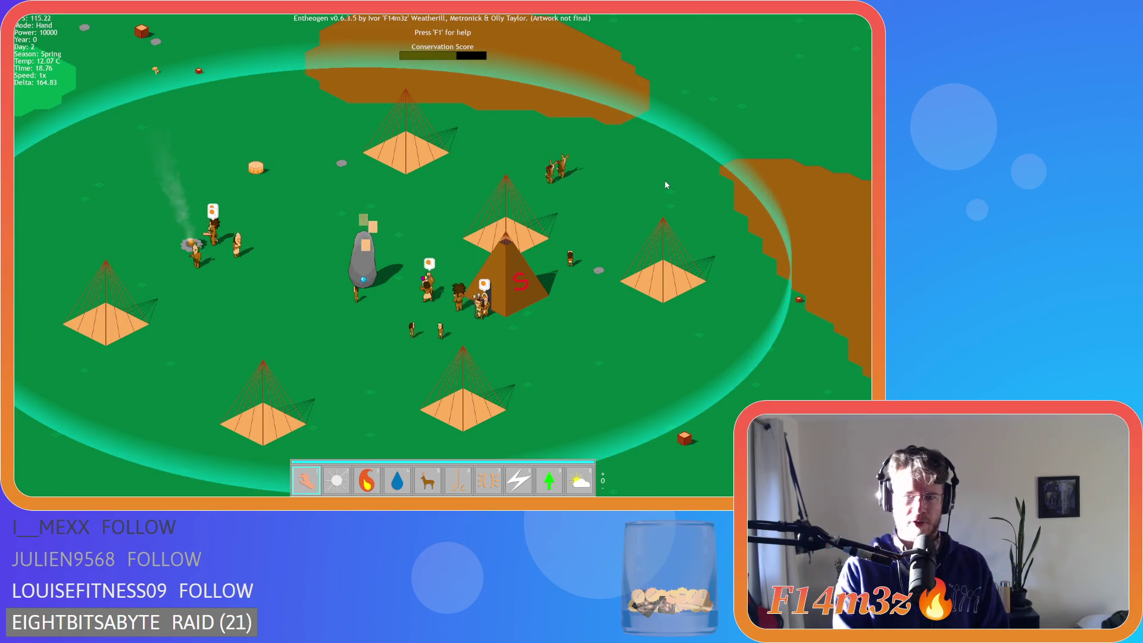
key(w)
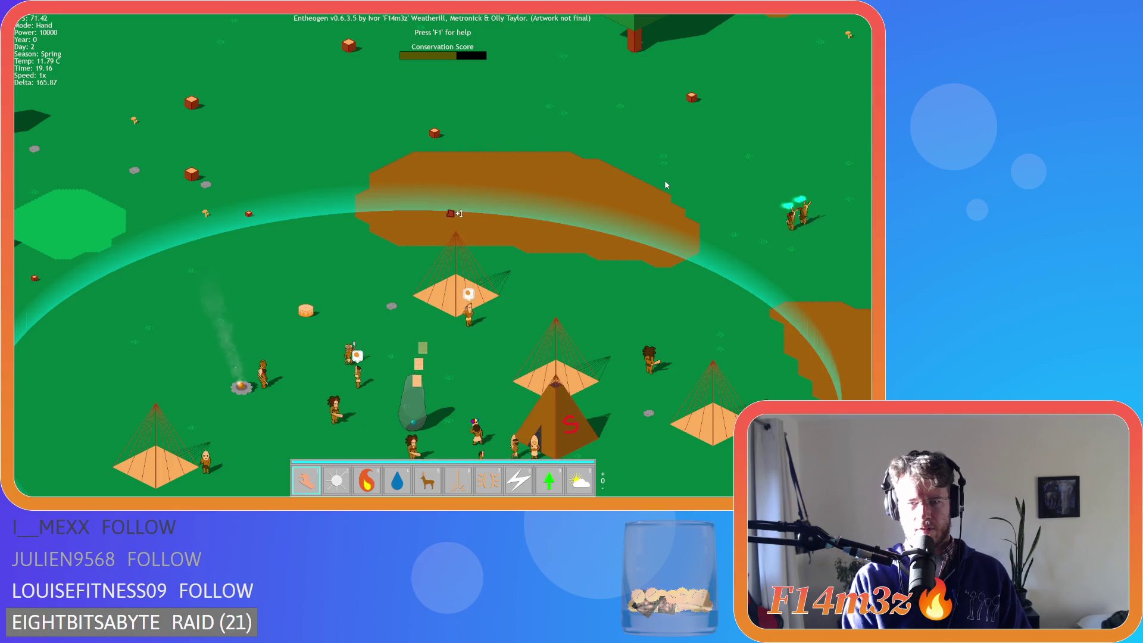
key(s)
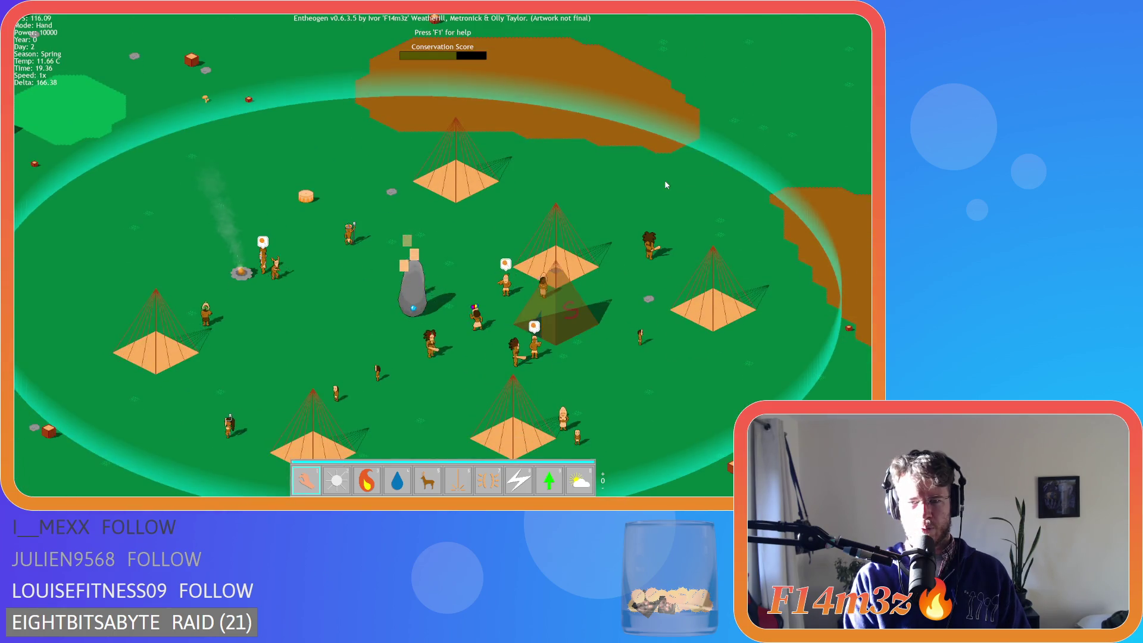
key(s)
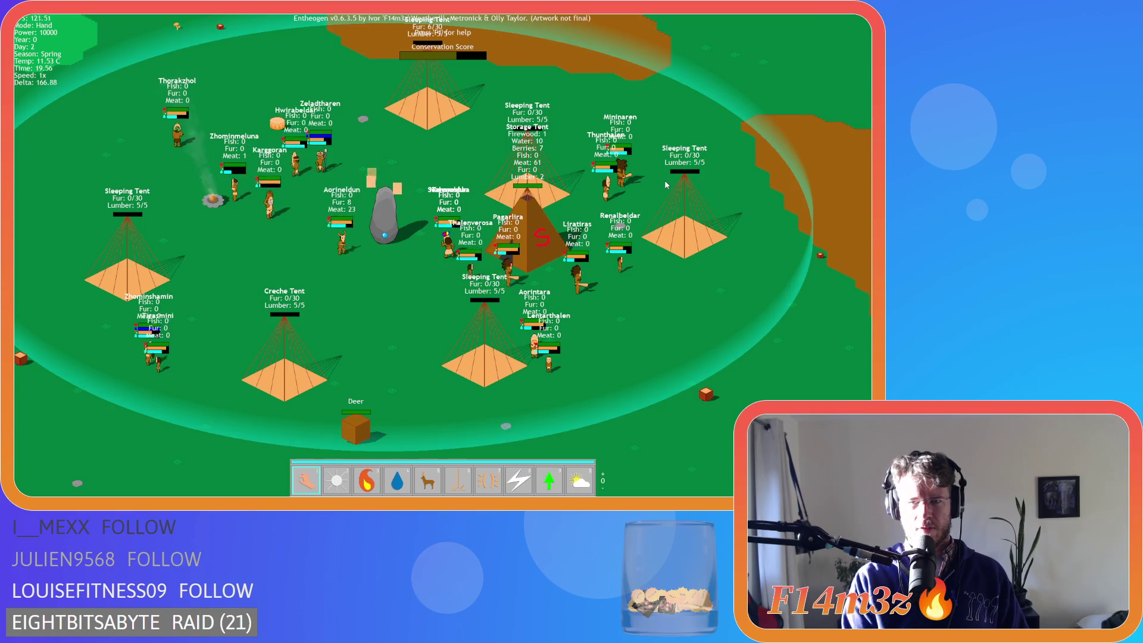
Recentre the view on the village and read the Storage Tent's contents.
key(w)
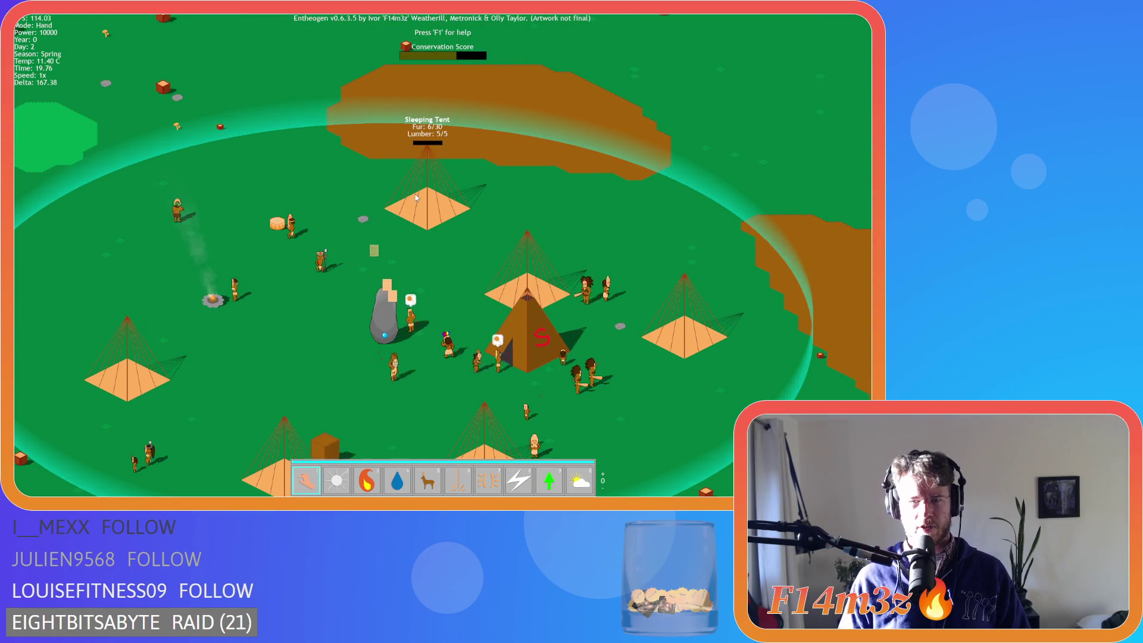
key(s)
key(d)
key(s)
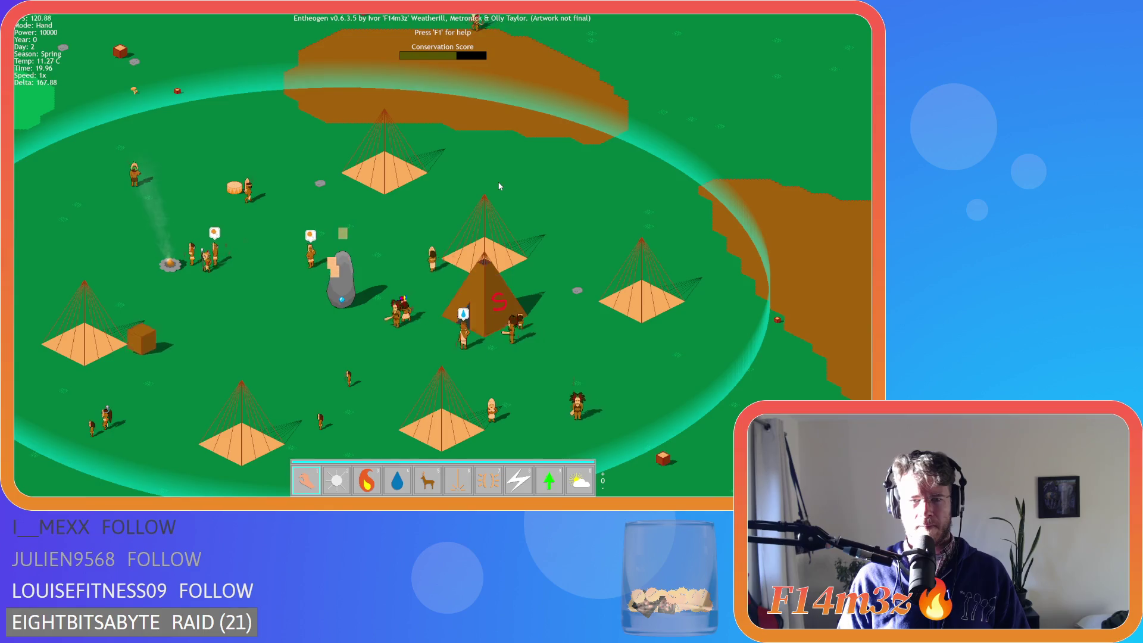
mouse_move(486, 307)
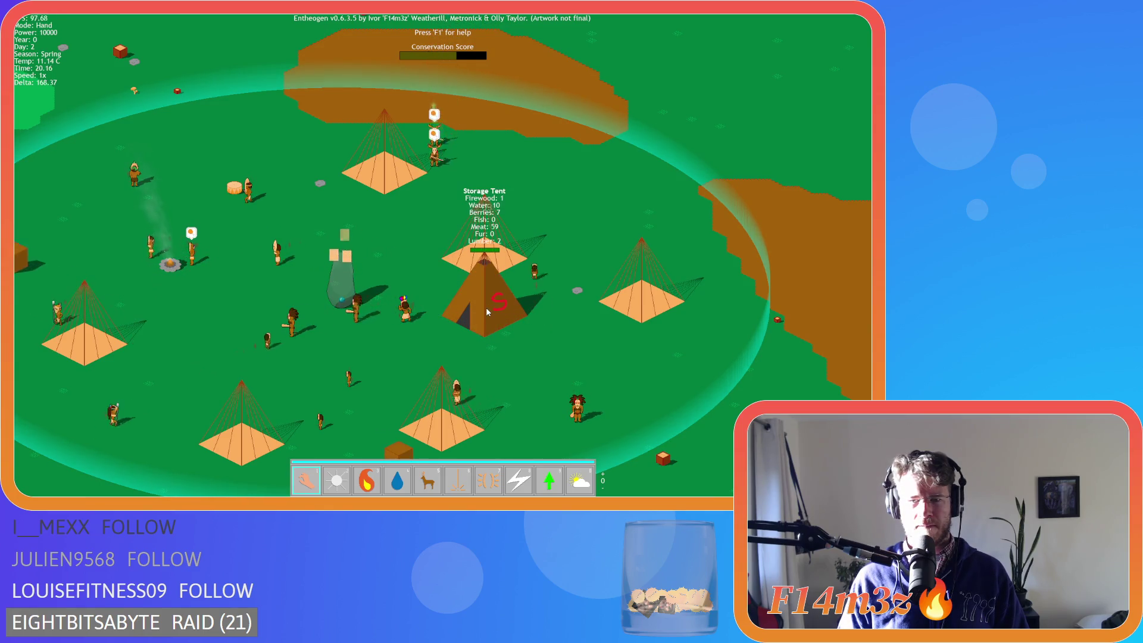
key(a)
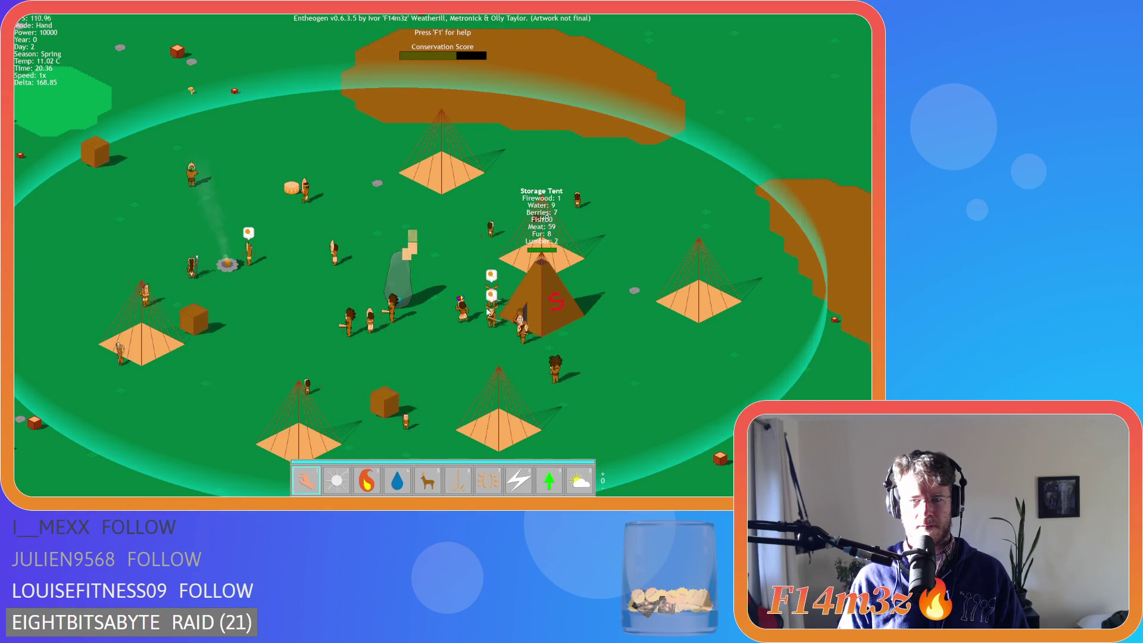
key(s)
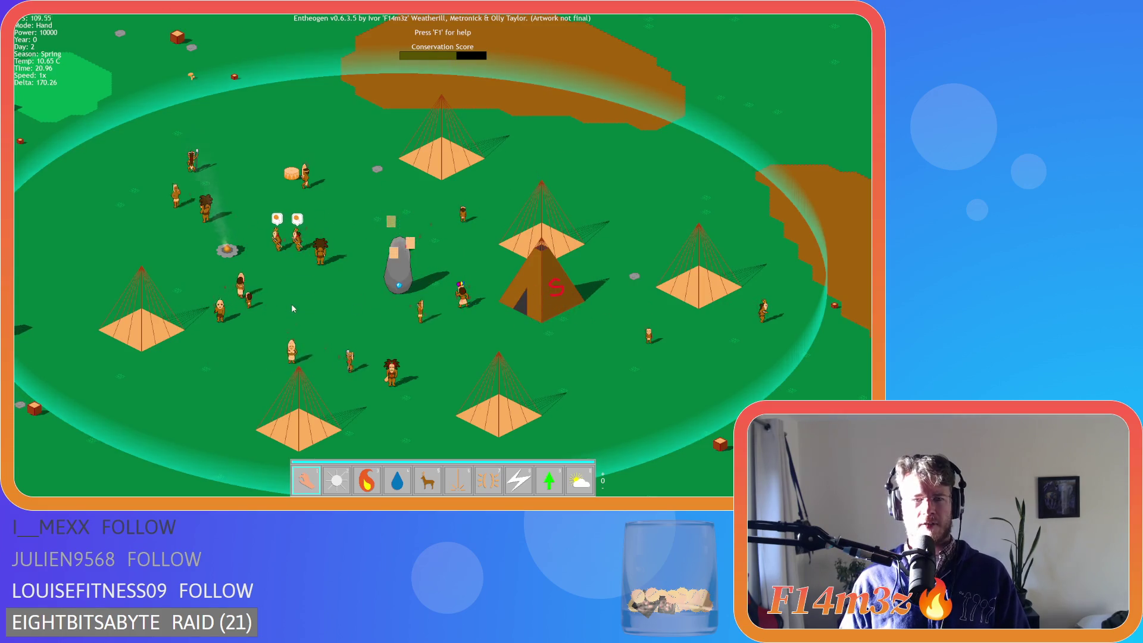
scroll(291, 304, down, 3)
scroll(280, 297, up, 3)
Quit the game with Escape and Y, then expand the project's Objects folder.
key(Escape)
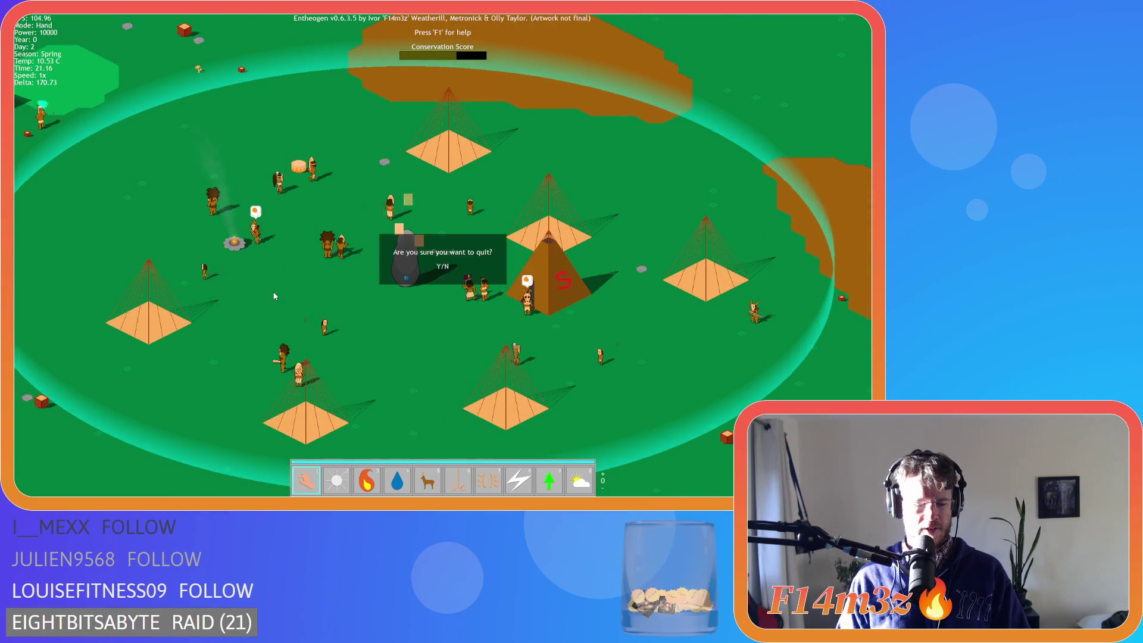
key(y)
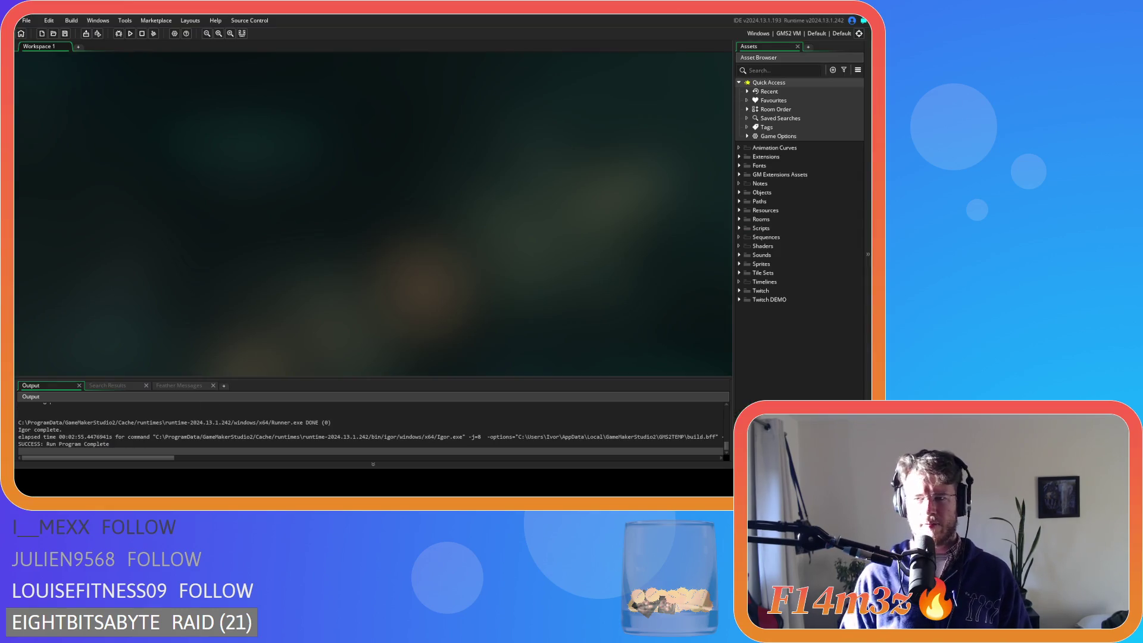
click(739, 192)
Open ob_human from the Animal objects folder and search its code for state_su.
click(747, 201)
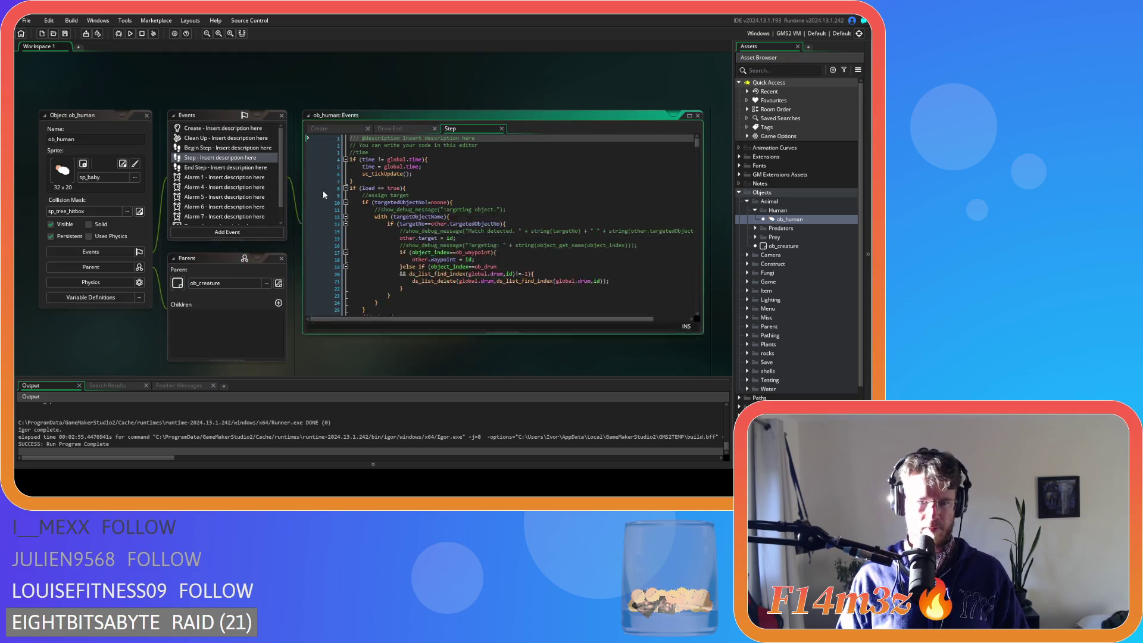
click(433, 230)
key(ctrl+f)
text(state_)
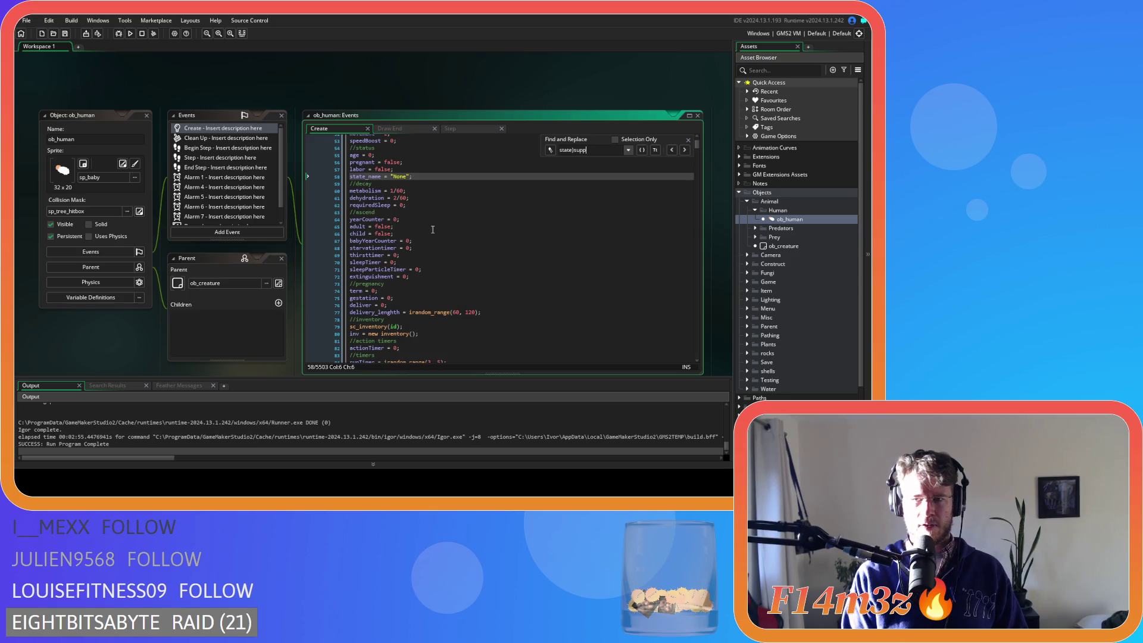
text(su)
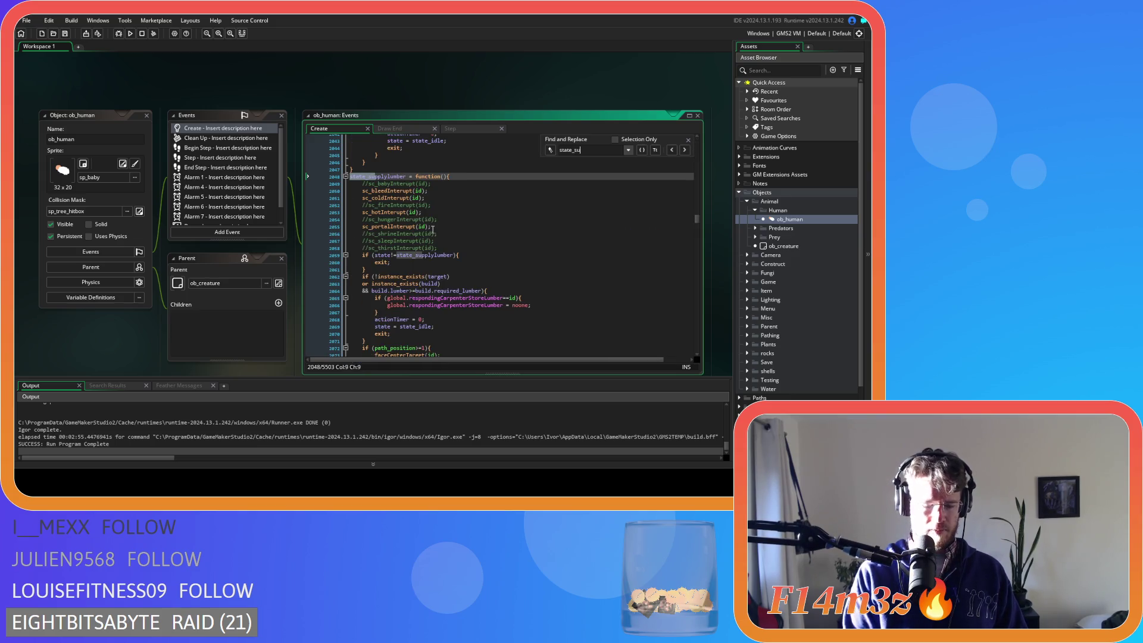
Review the supply code's _amount = _req and _amount = _total lines, then search for state_withdrawfur.
scroll(554, 234, down, 9)
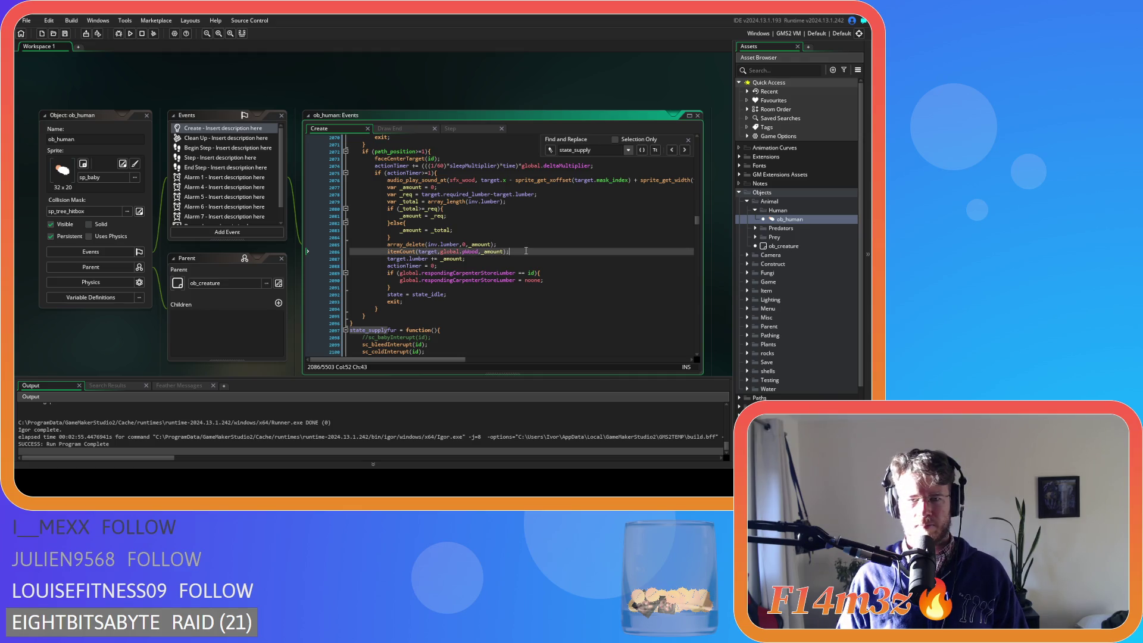
scroll(527, 250, down, 15)
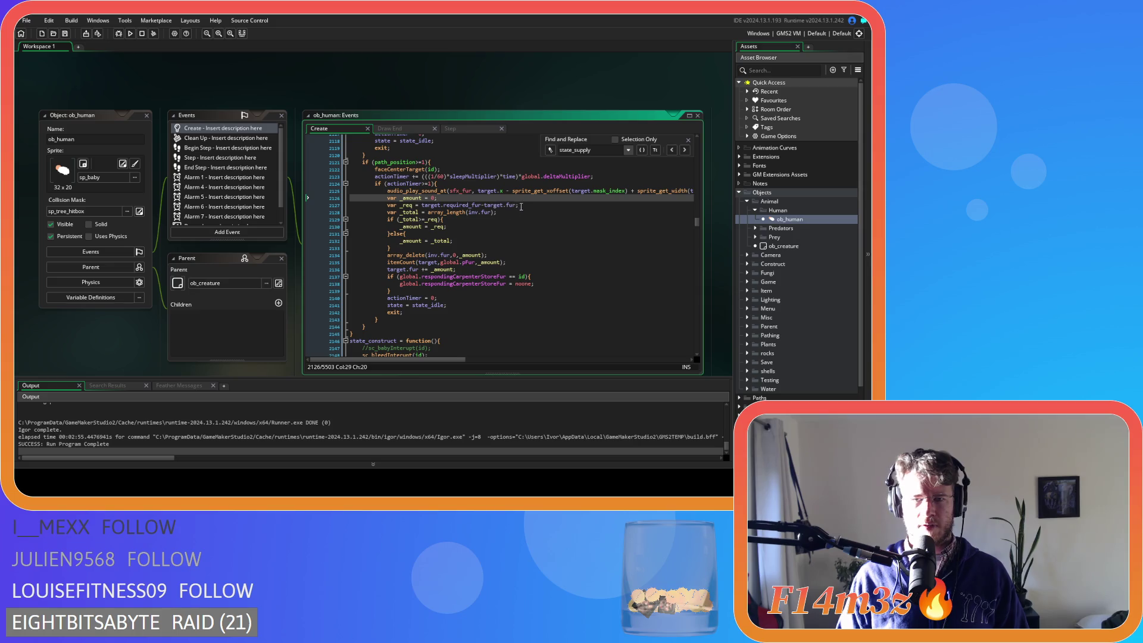
click(492, 225)
click(490, 241)
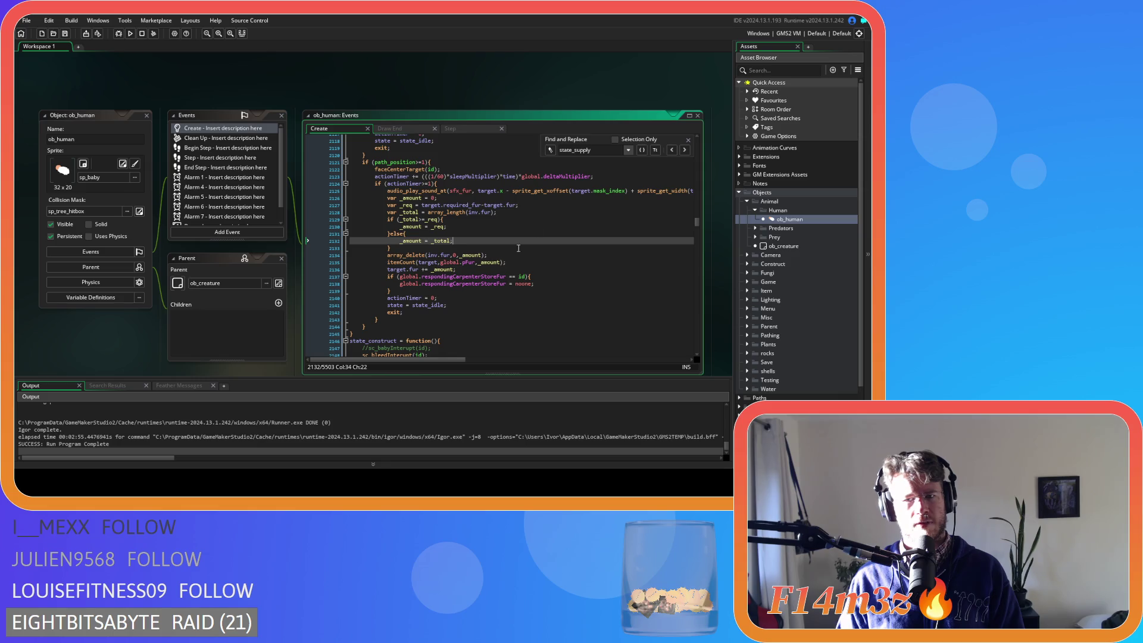
drag(593, 149, 574, 153)
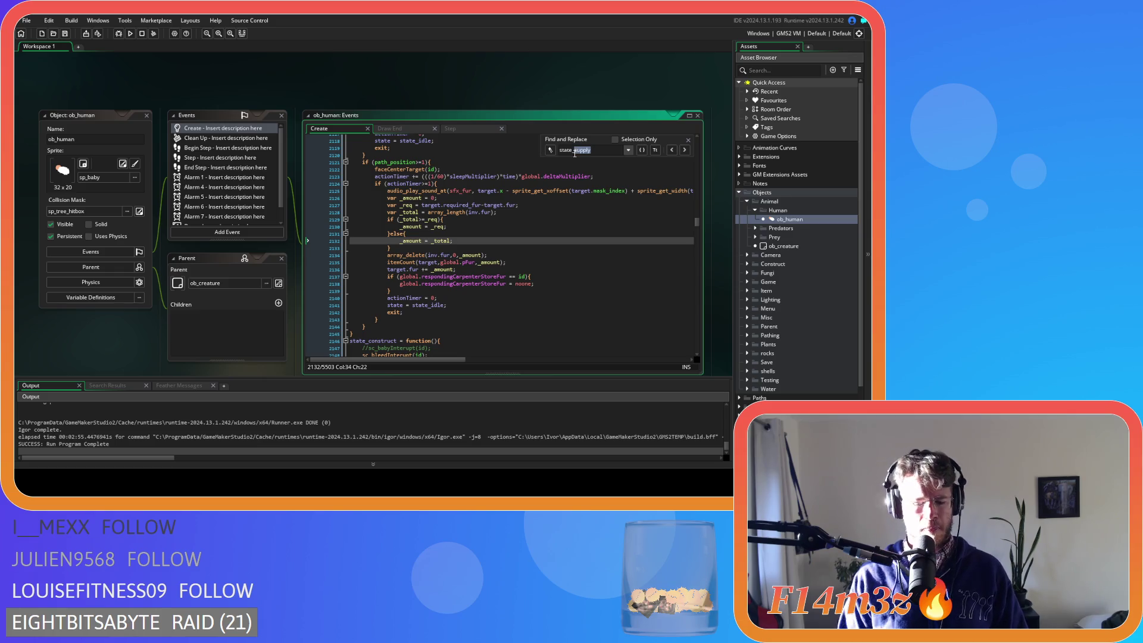
text(withdraw)
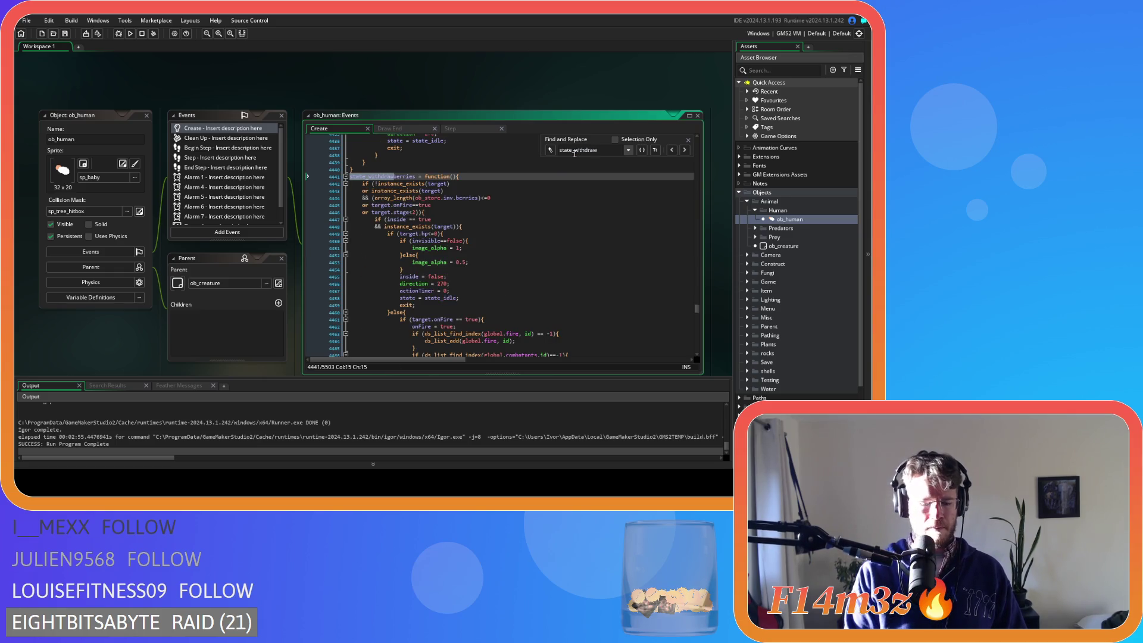
text(fur)
Inspect the fur withdrawal loop and its array_copy and array_delete calls.
scroll(504, 260, down, 18)
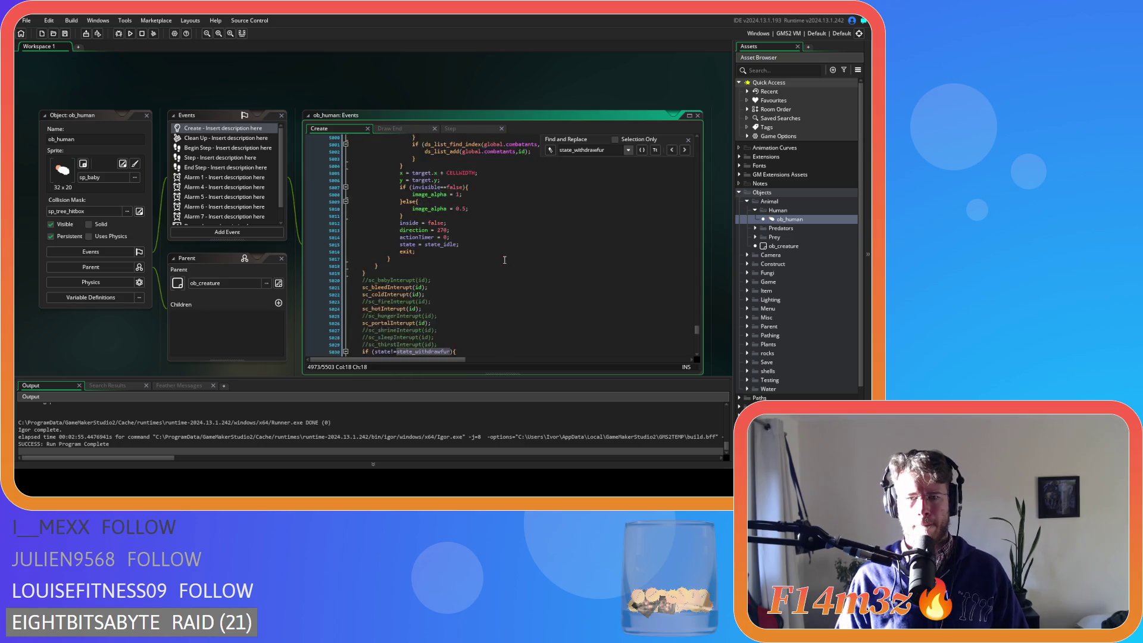
scroll(505, 260, down, 3)
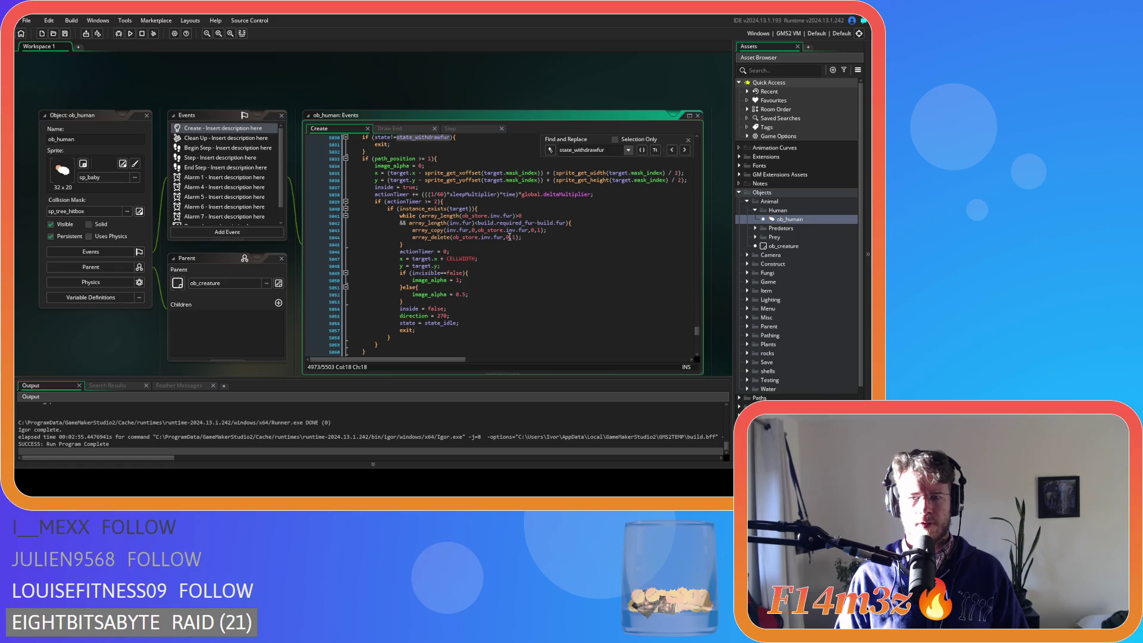
click(504, 244)
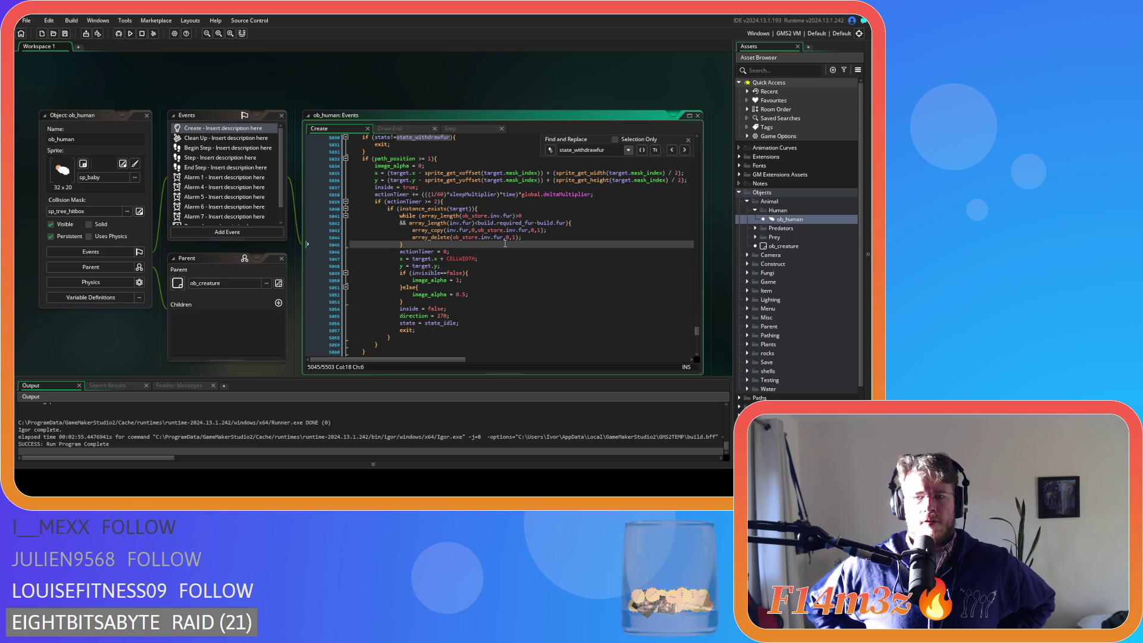
click(533, 231)
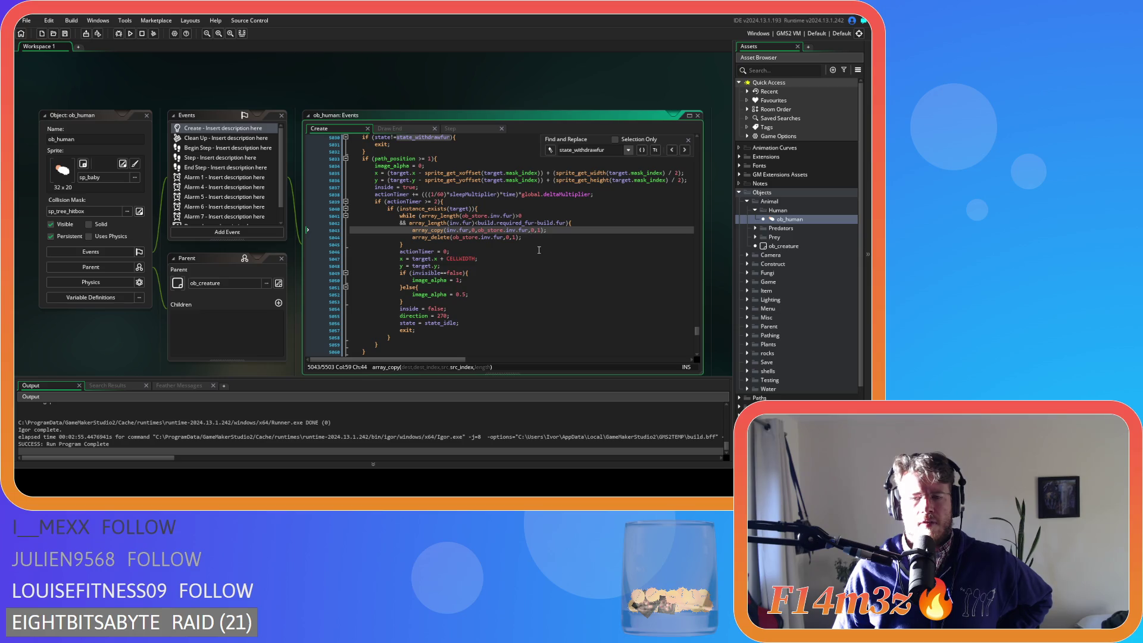
click(505, 238)
Close the search panel and start building and running the game.
scroll(543, 246, down, 3)
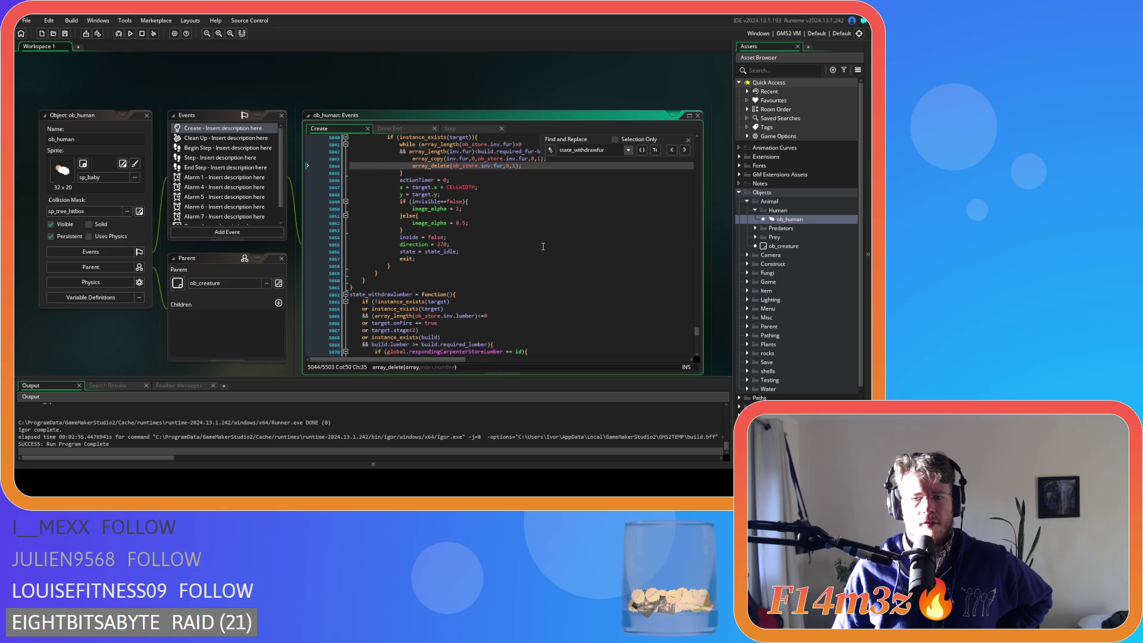
scroll(543, 246, up, 1)
click(688, 140)
click(535, 198)
Launch Entheogen with F5, load the saved game, and pan toward the camp.
key(F5)
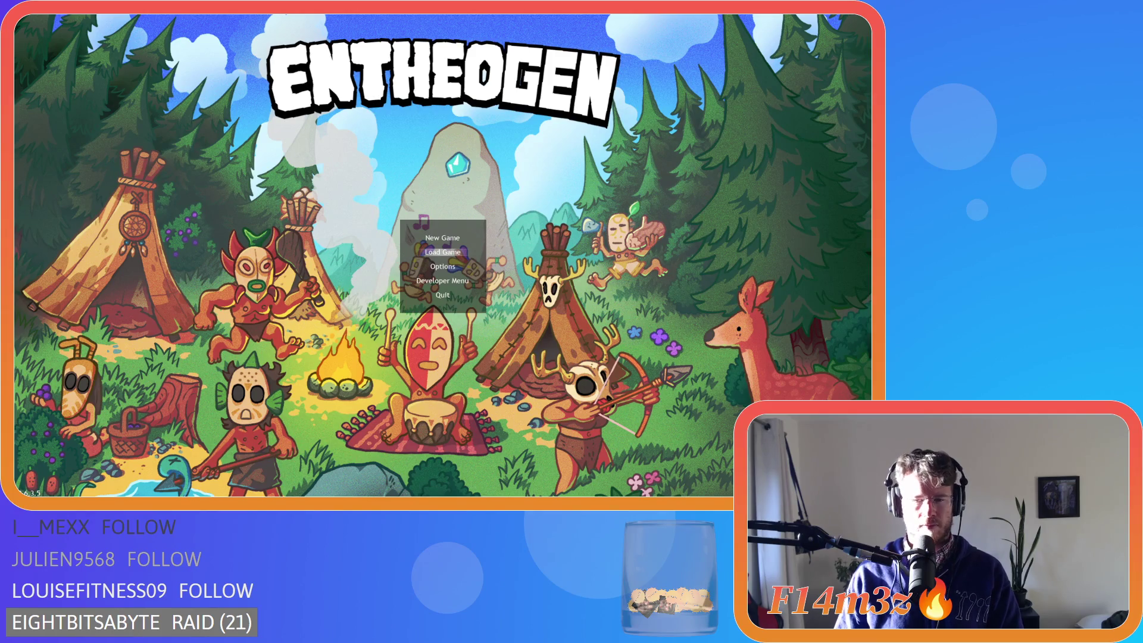
key(Return)
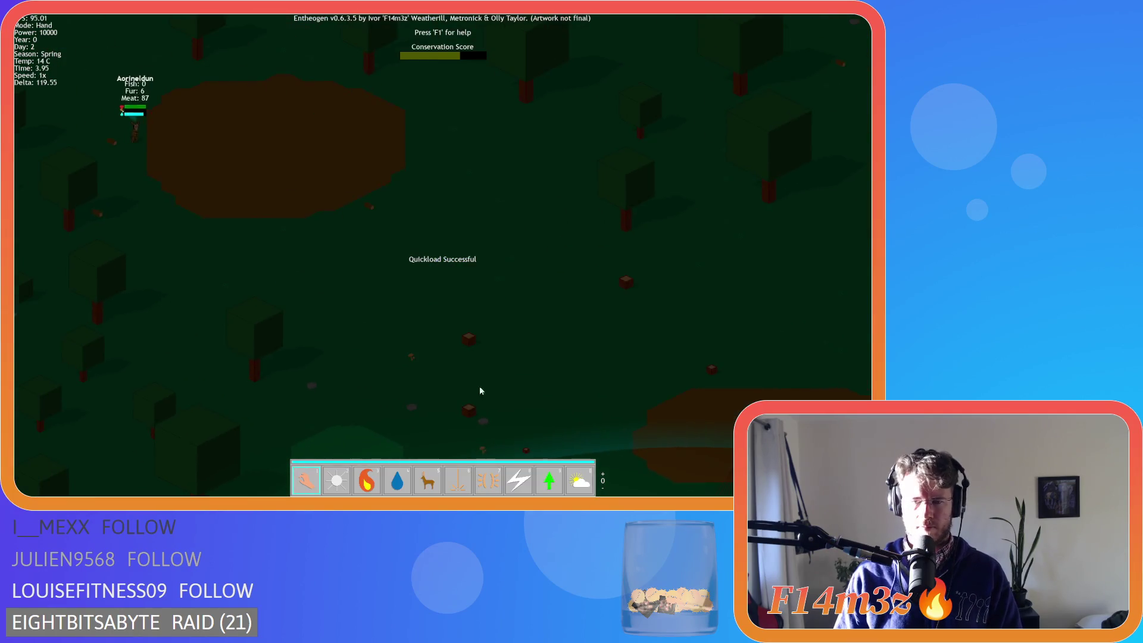
scroll(477, 303, down, 5)
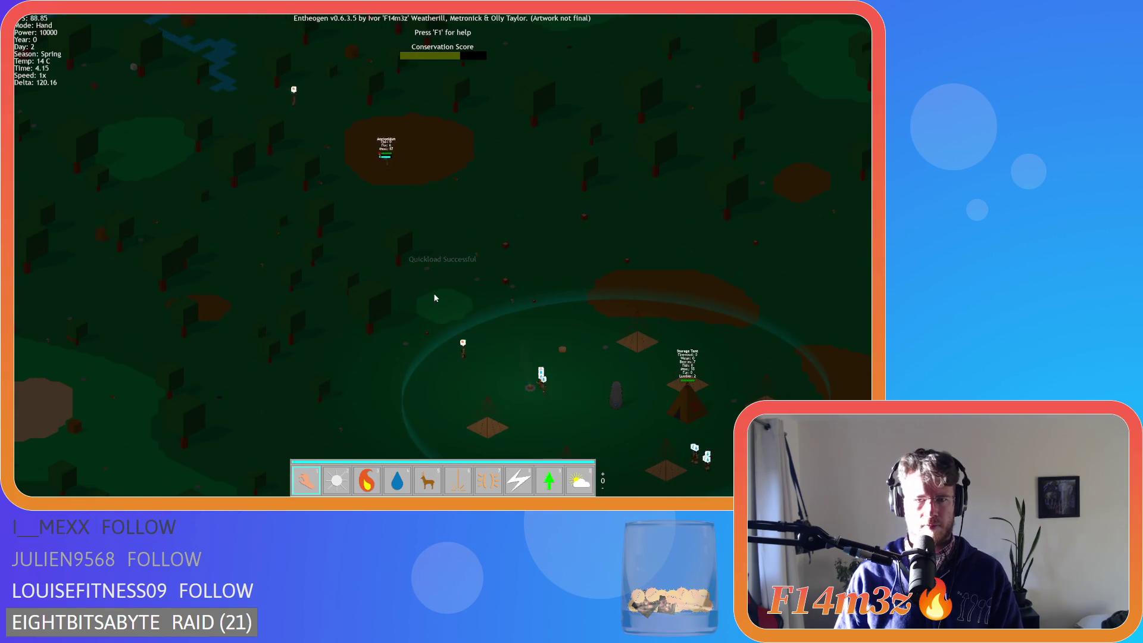
key(Down)
key(Right)
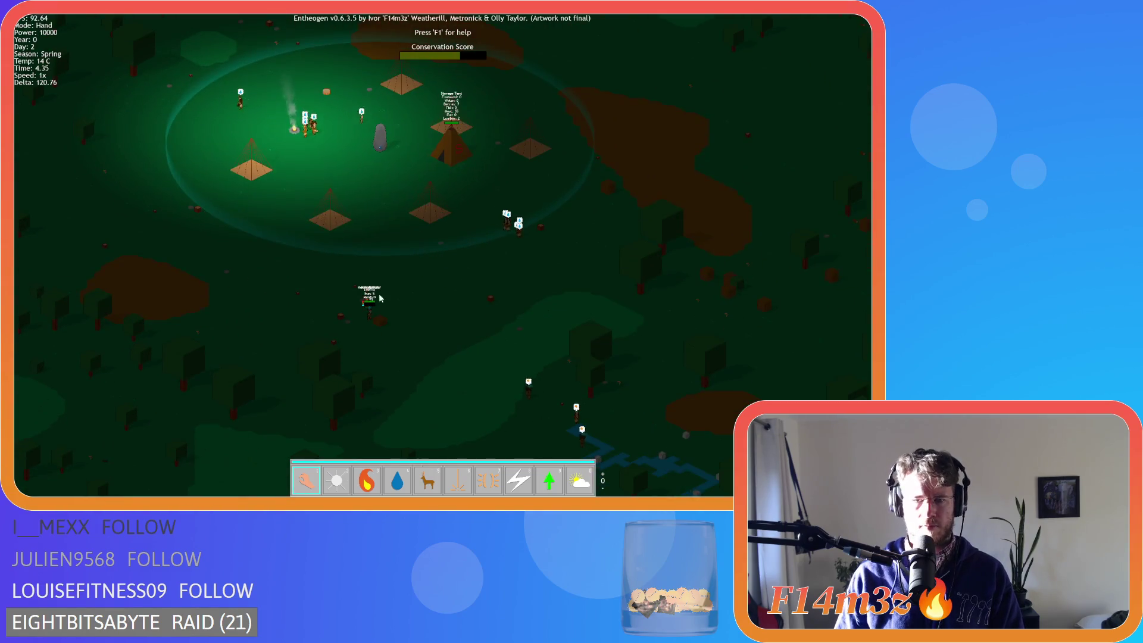
scroll(410, 305, up, 2)
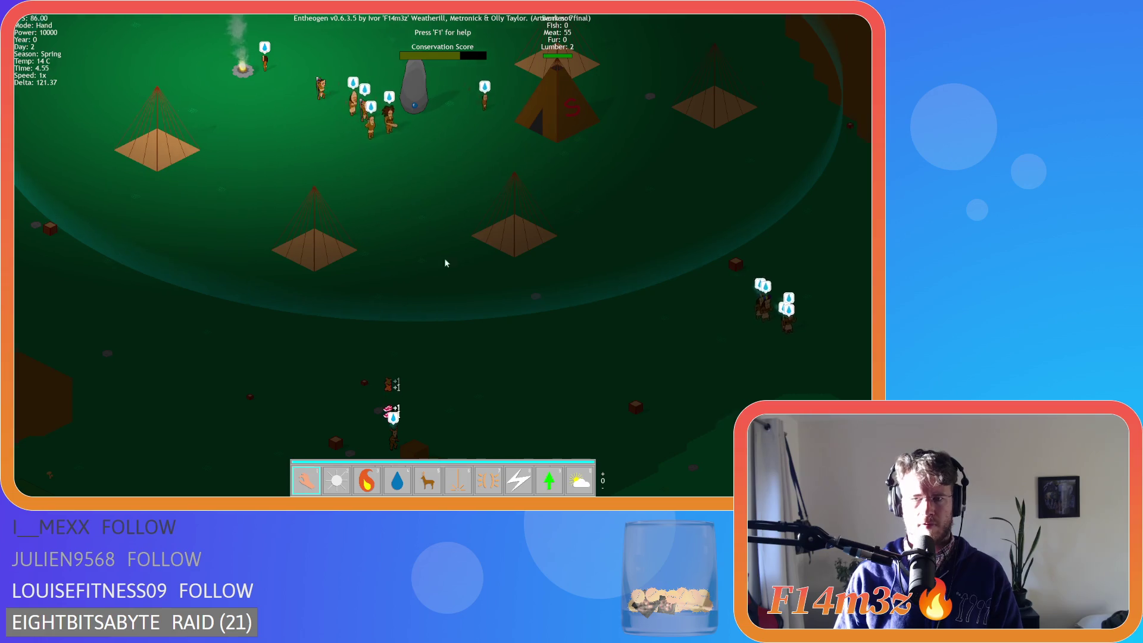
scroll(487, 220, up, 2)
Pan around the camp, showing the Alt name and stat labels over tents and villagers.
key(Down)
key(Left)
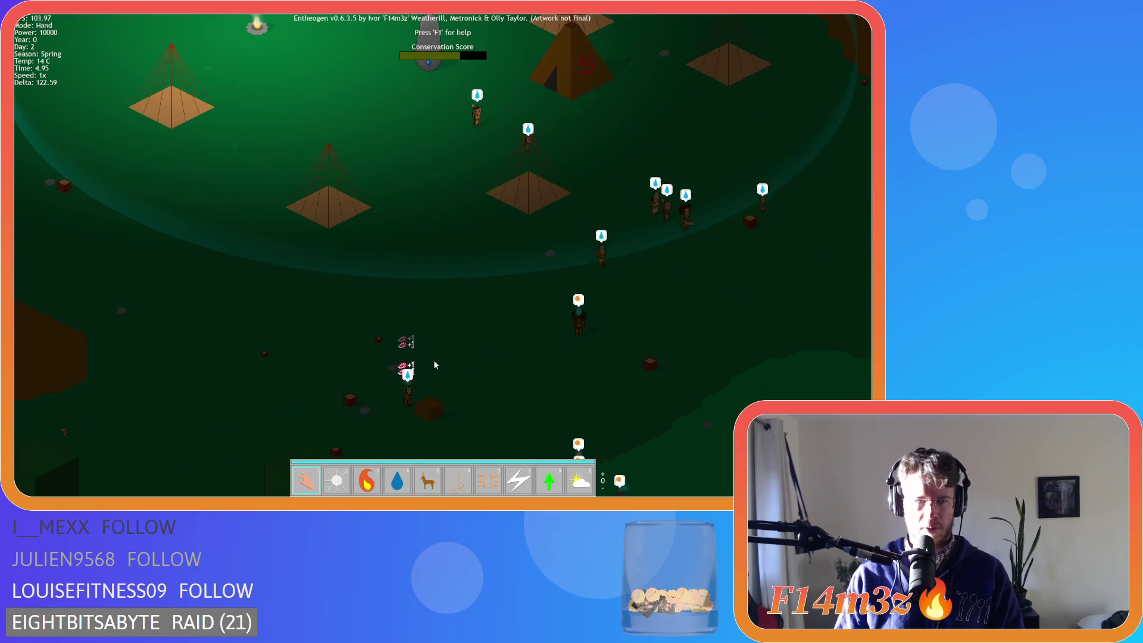
key(Up)
key(Right)
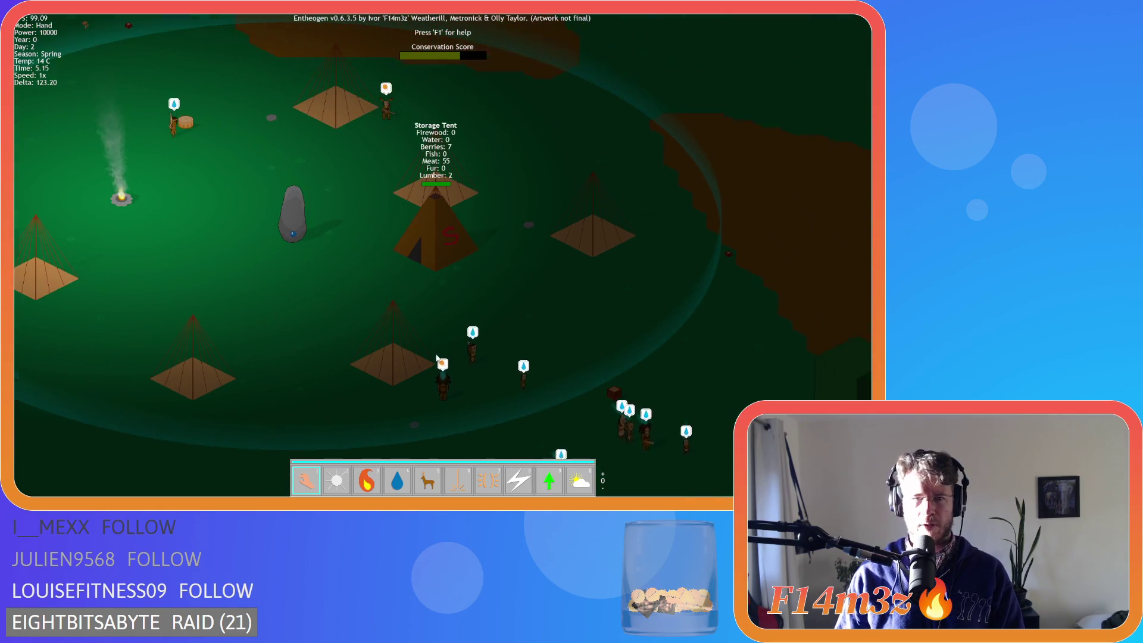
key(Down)
key(Left)
key(Up)
key(Right)
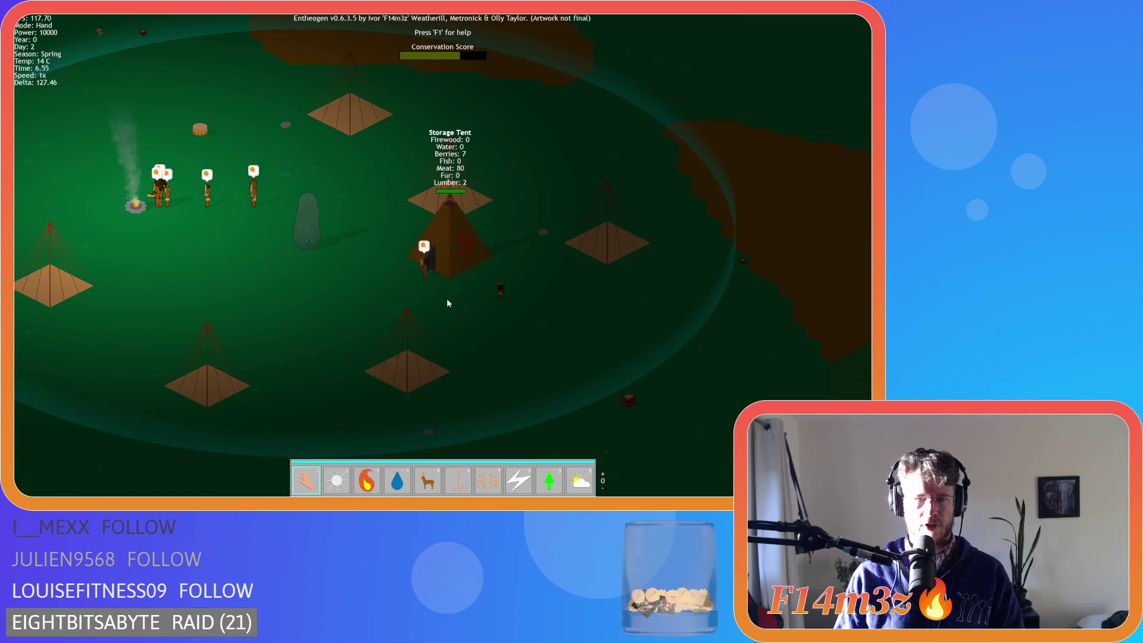
key(alt)
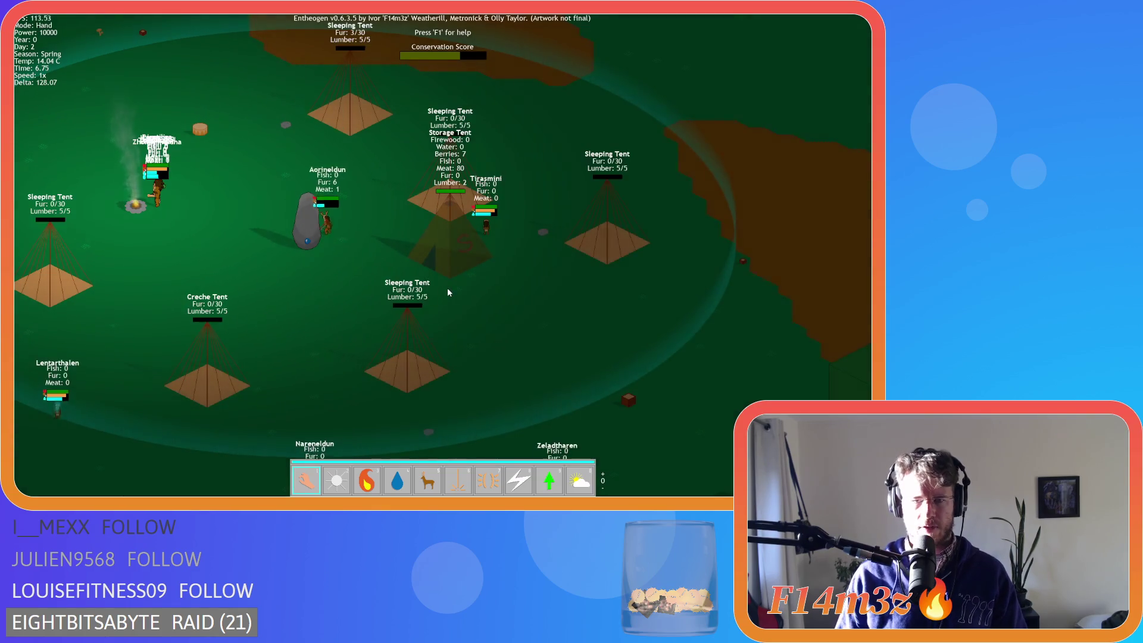
key(w)
key(a)
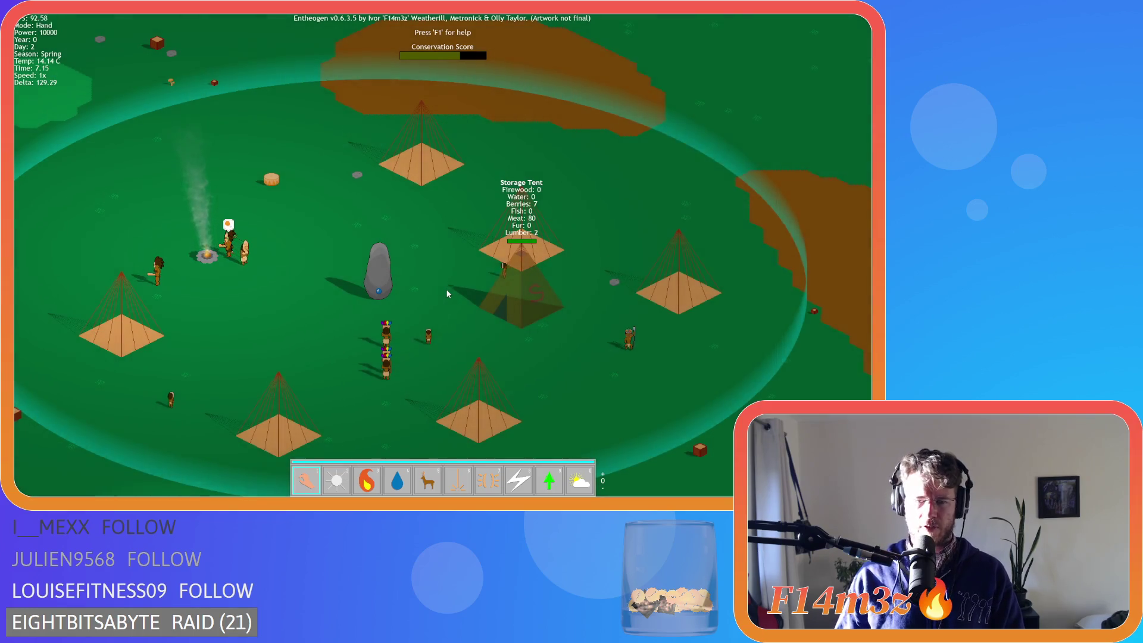
key(alt)
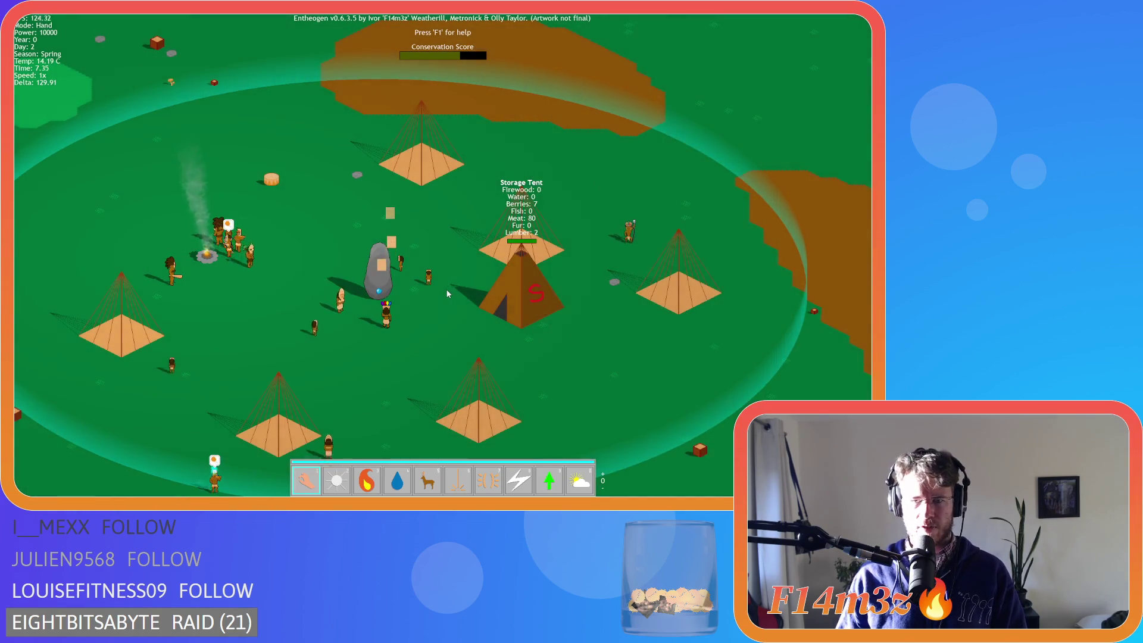
key(s)
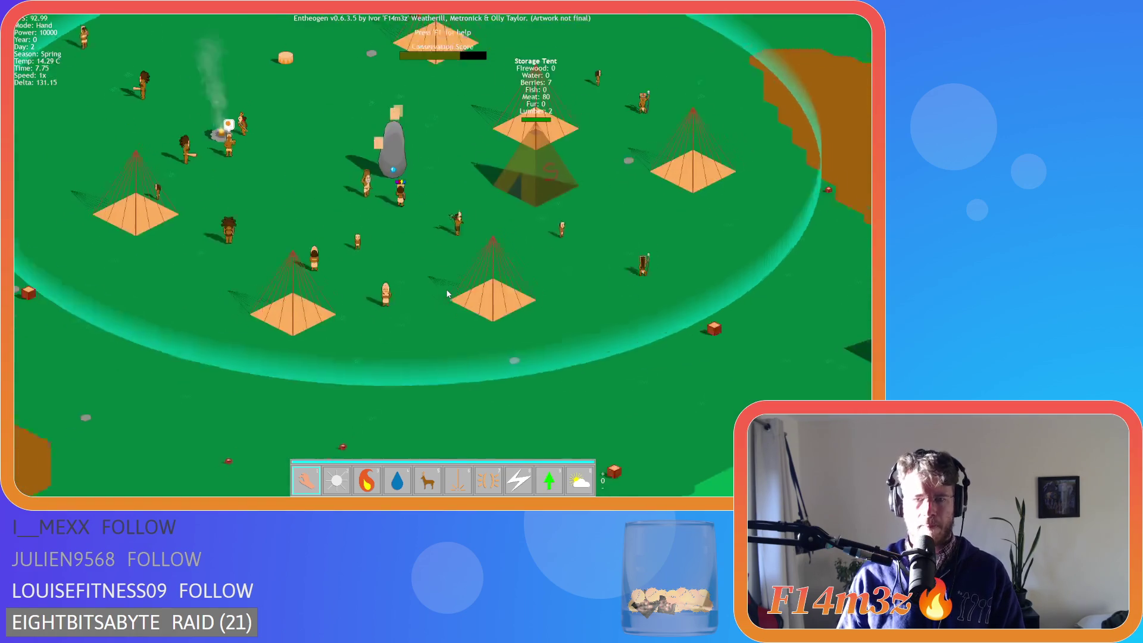
key(s)
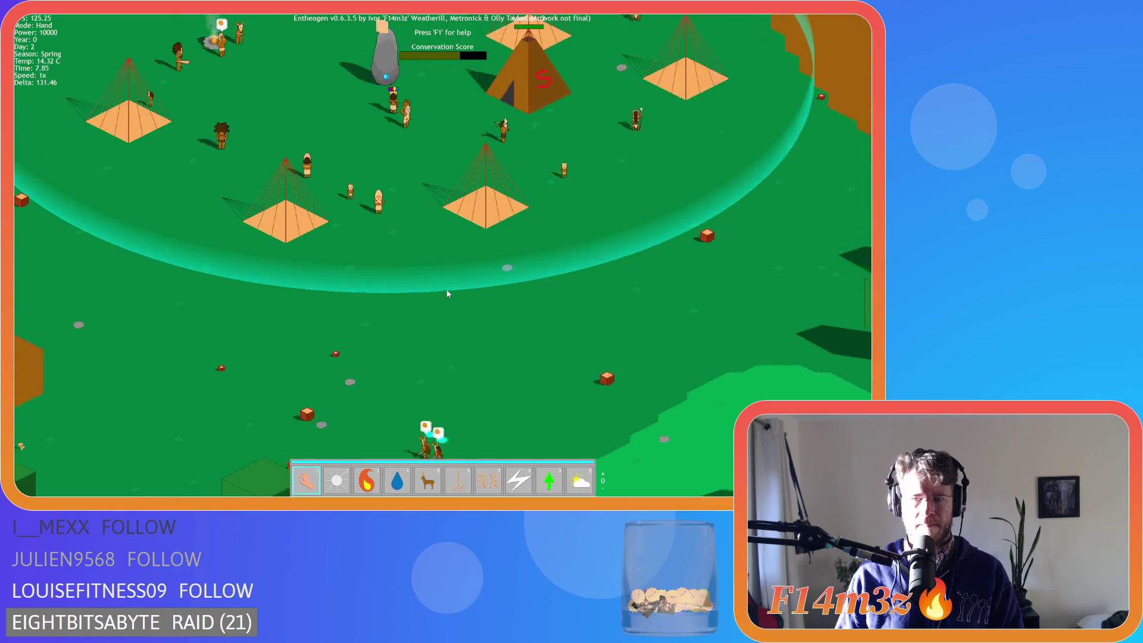
key(w)
key(s)
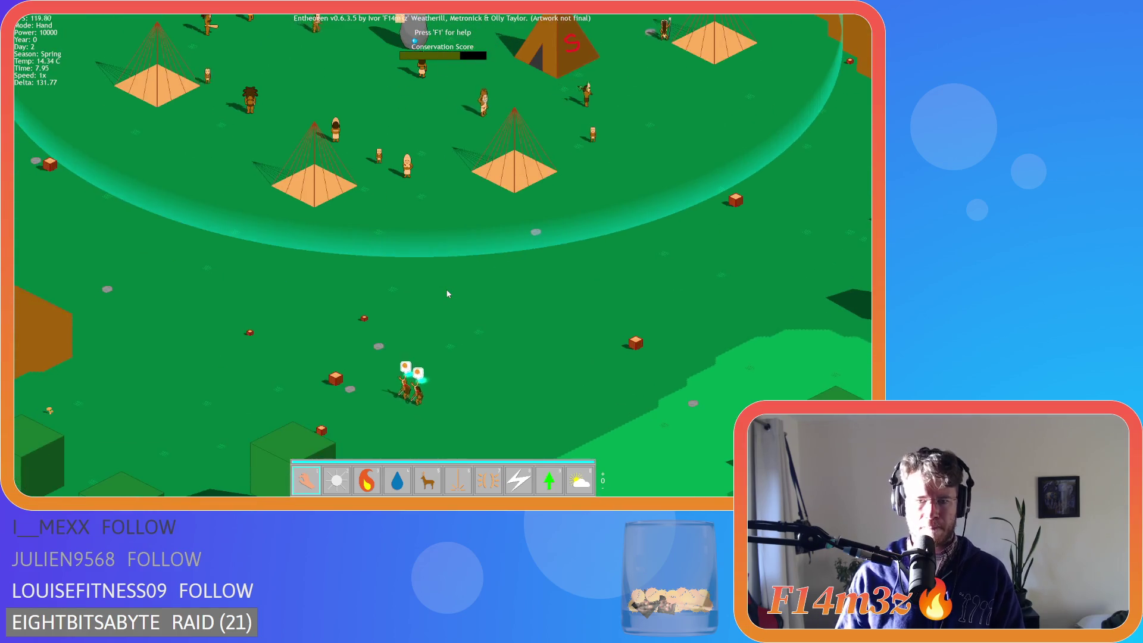
key(w)
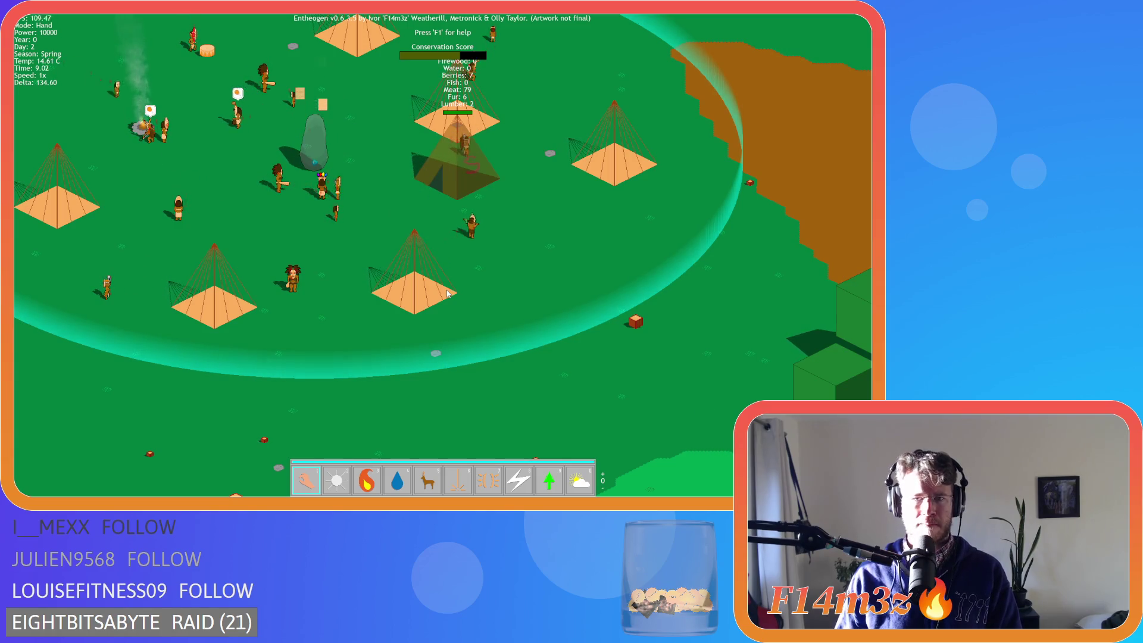
Centre the view on the Storage Tent to check its resources, then quit the game.
key(w)
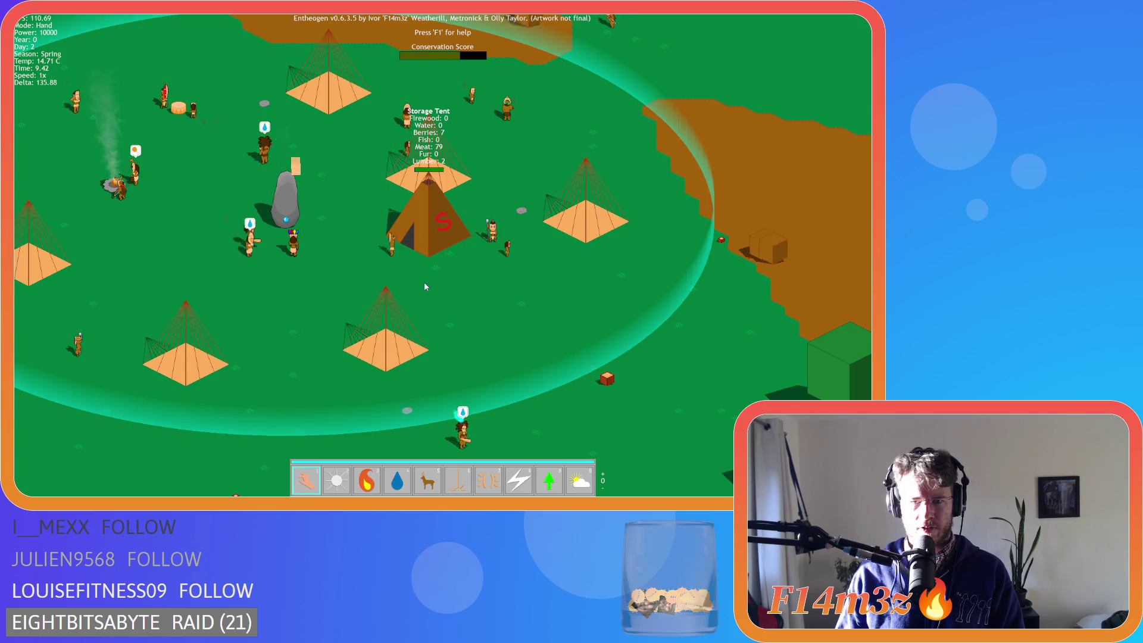
key(a)
key(w)
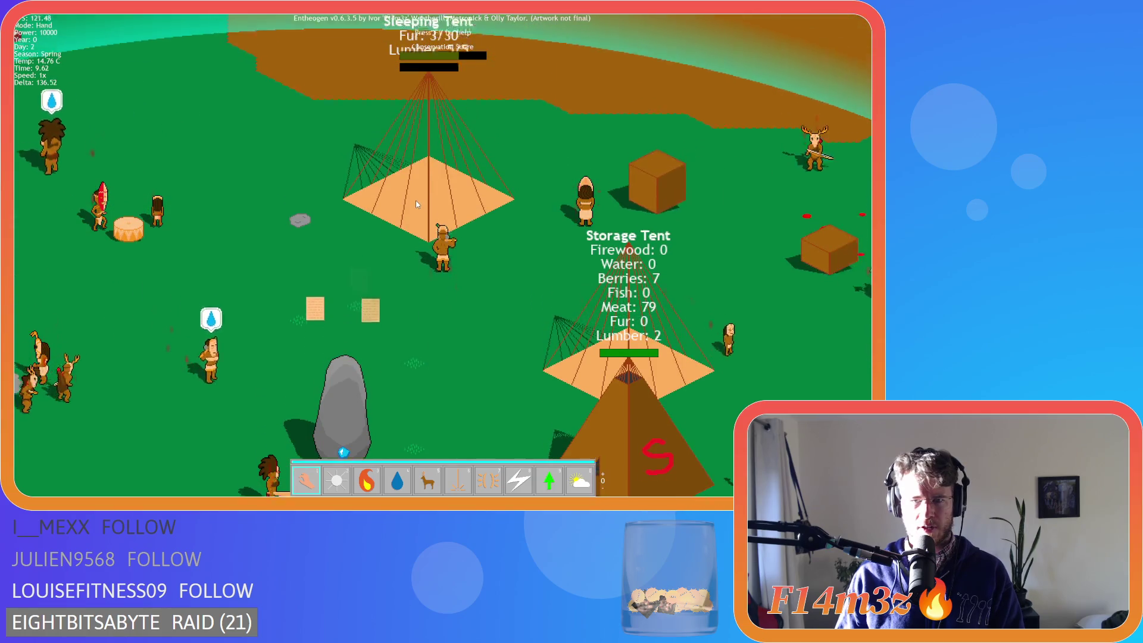
scroll(415, 200, up, 3)
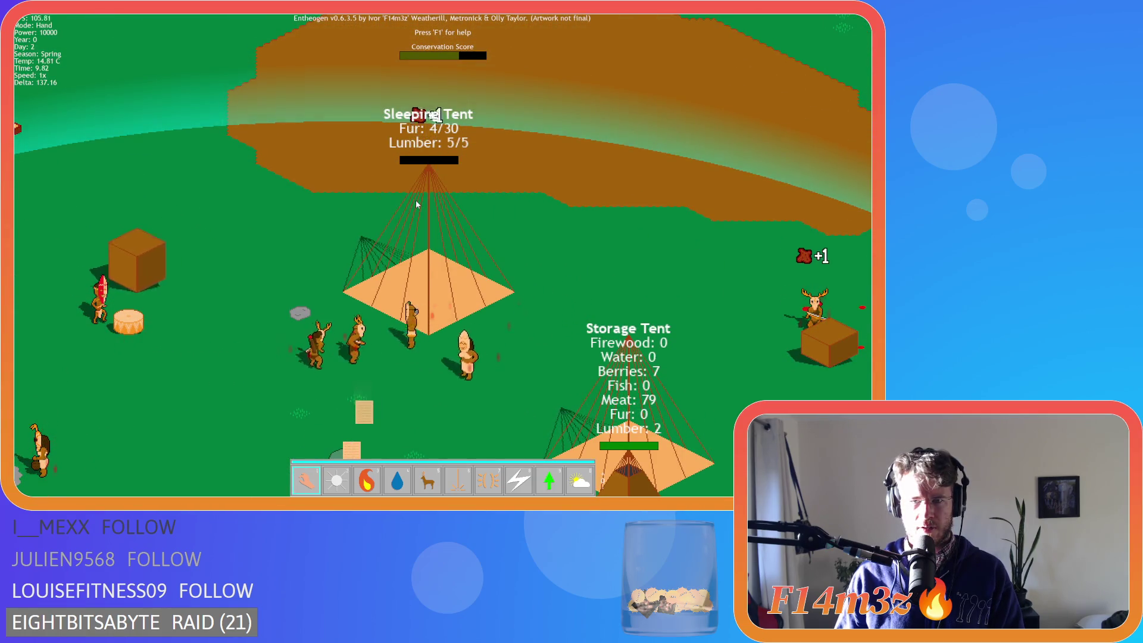
key(s)
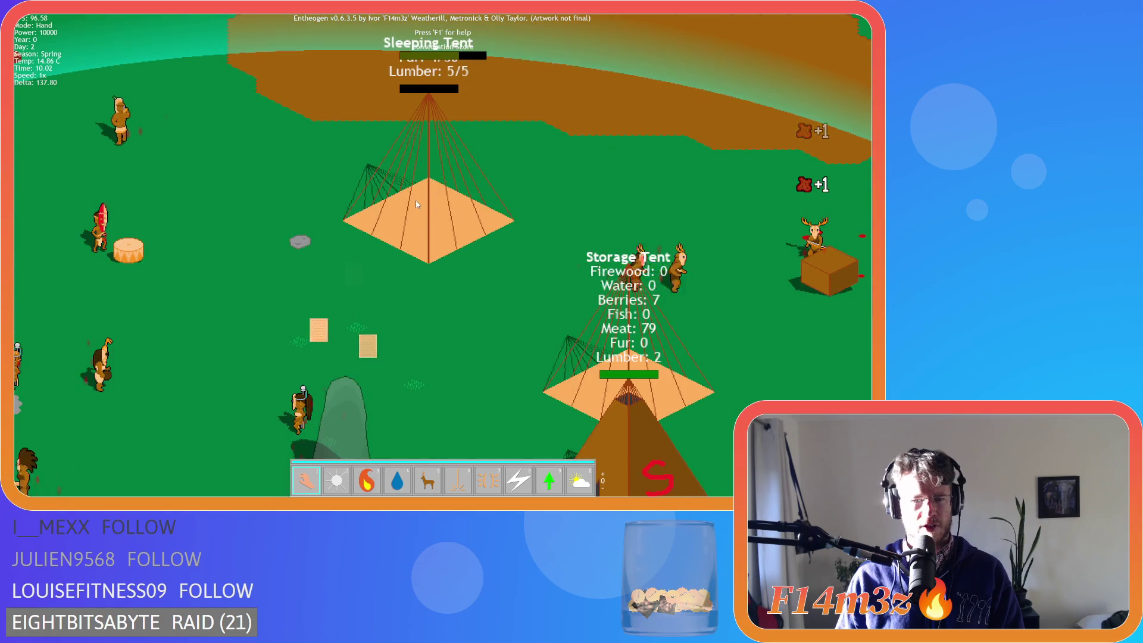
key(a)
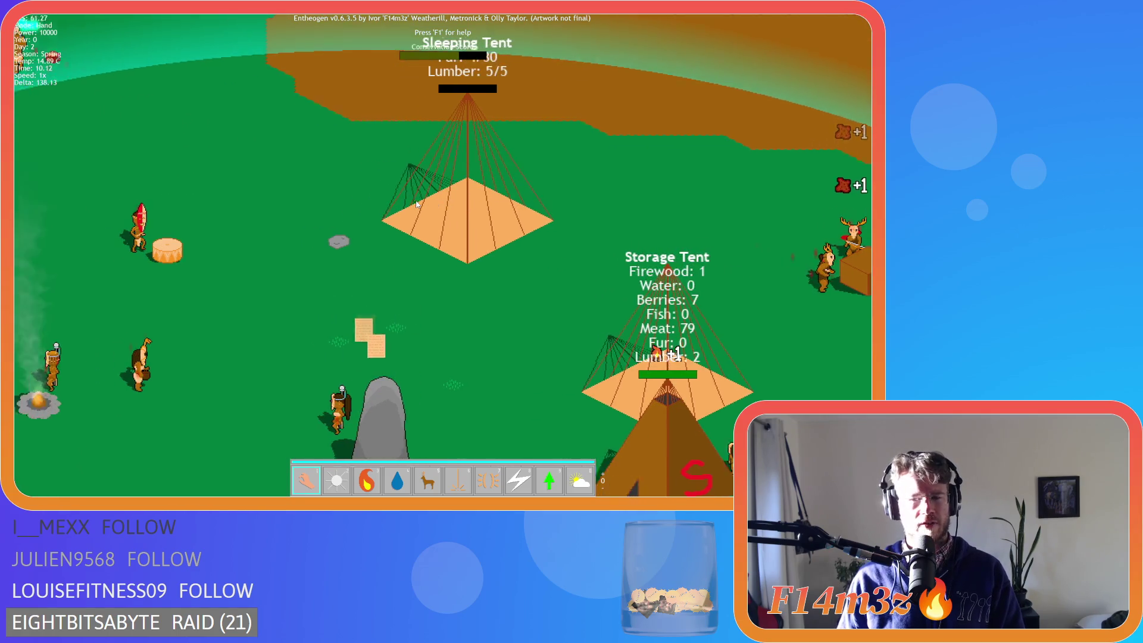
key(s)
key(a)
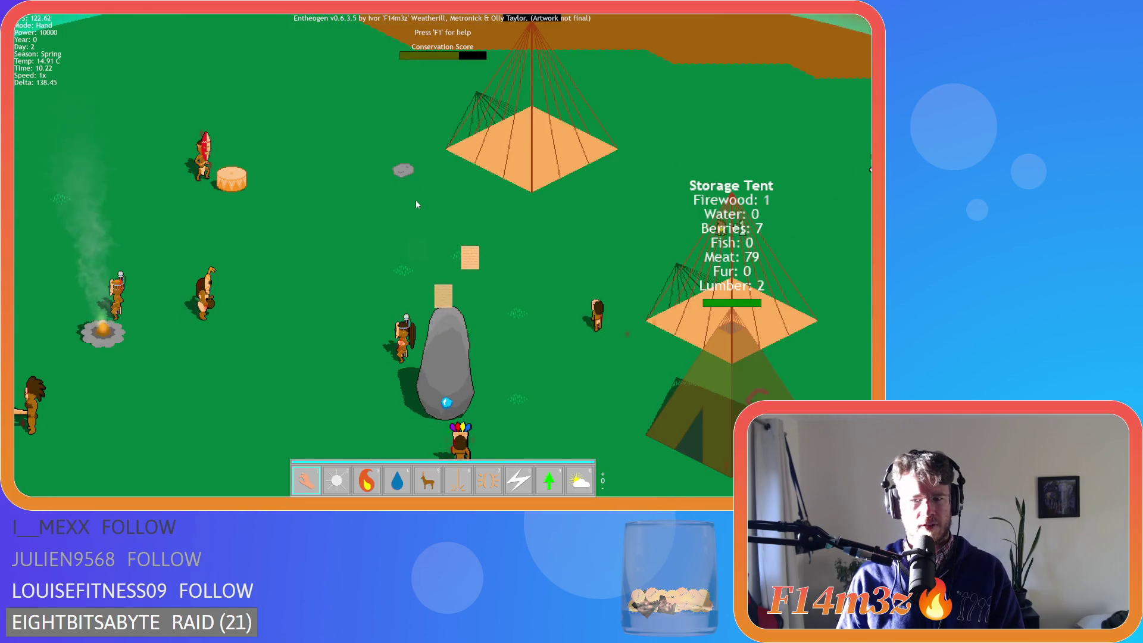
key(Escape)
key(y)
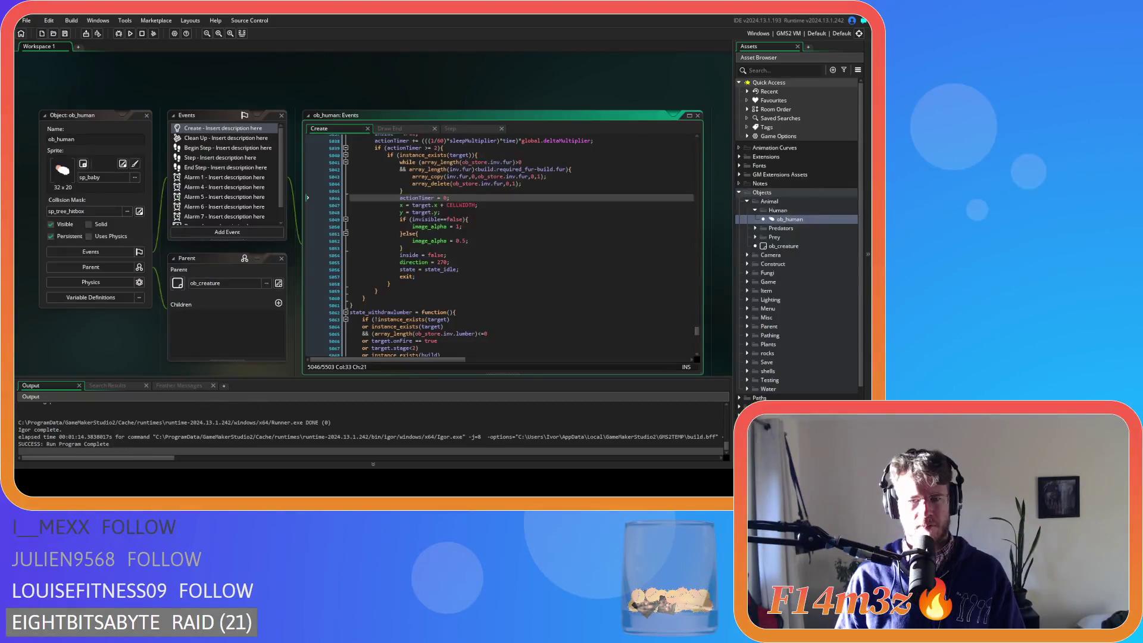
Inspect the arguments of the fur array_copy call.
scroll(512, 246, up, 1)
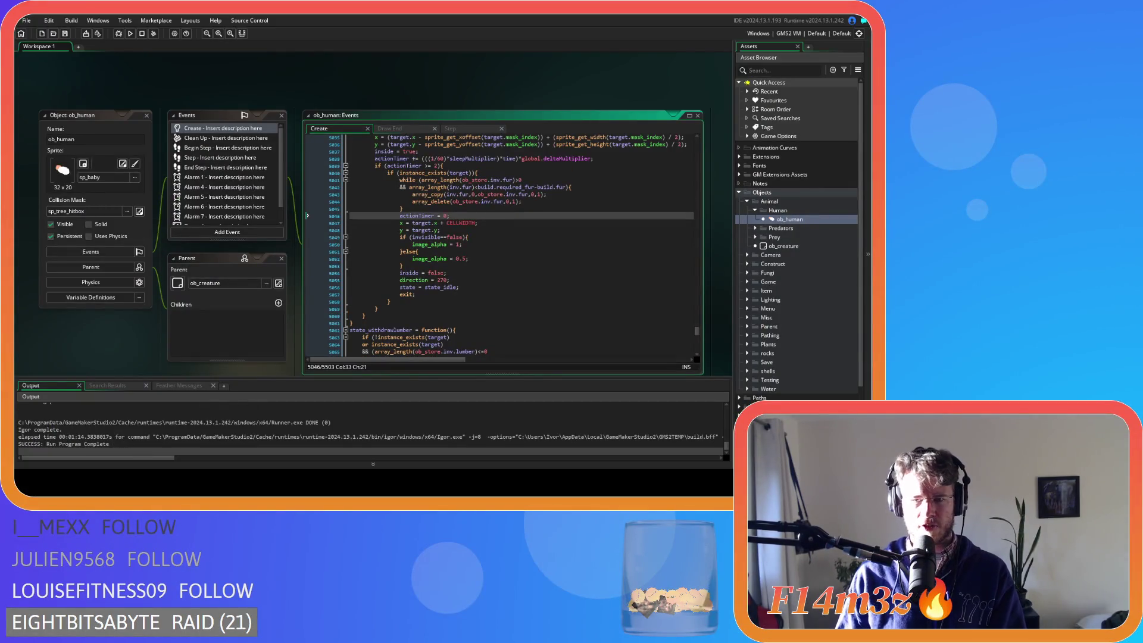
click(486, 194)
key(Left)
key(Left)
key(Left)
key(Right)
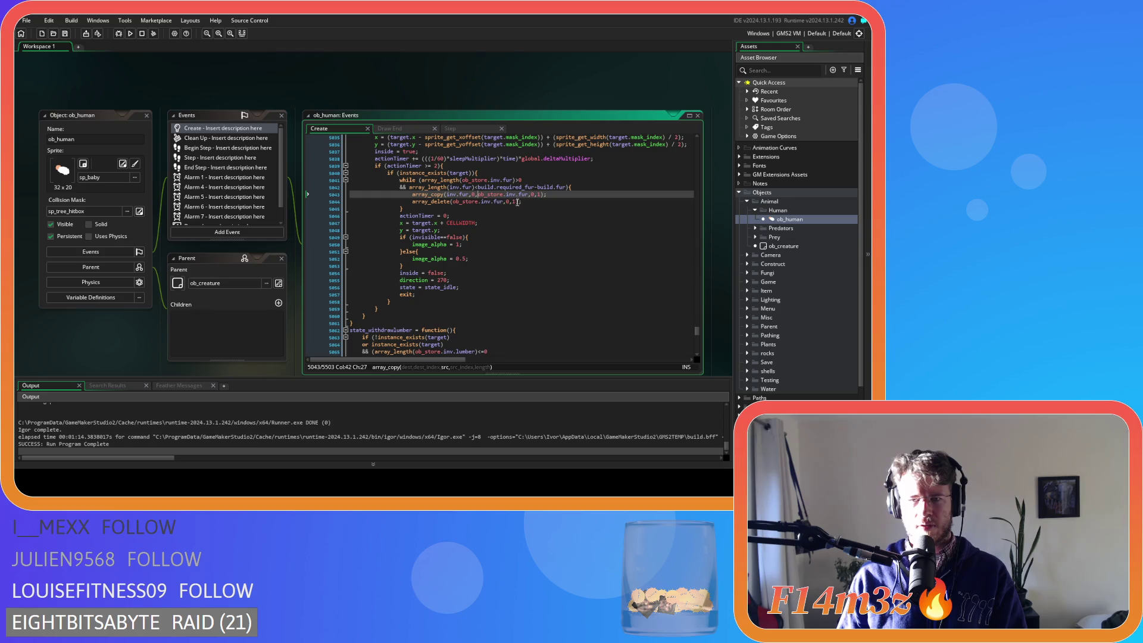
click(532, 195)
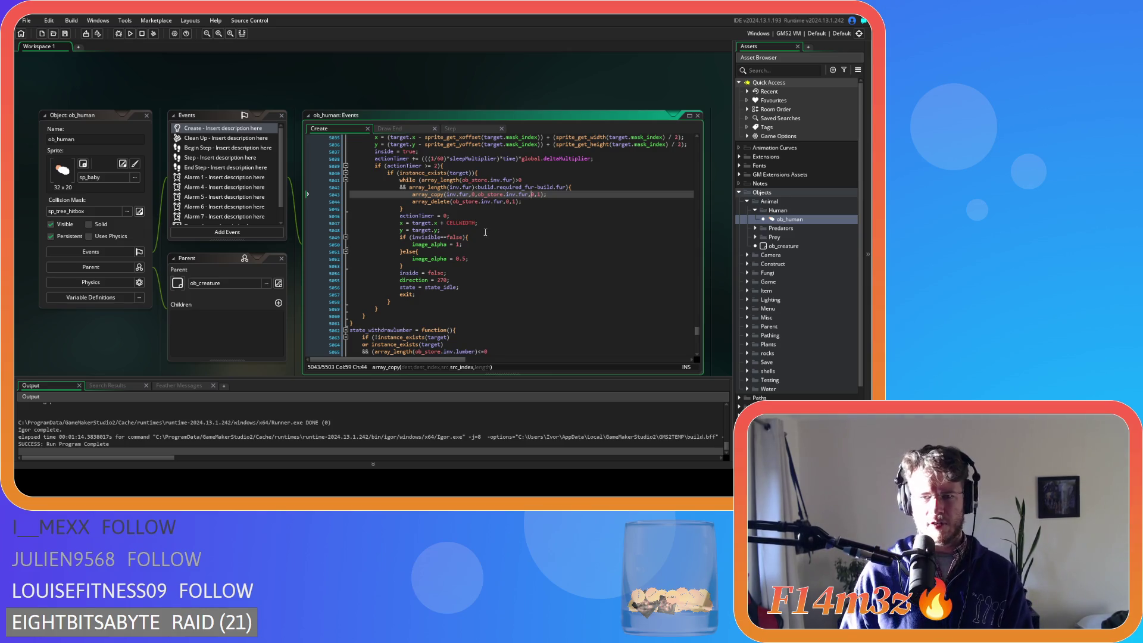
mouse_move(488, 204)
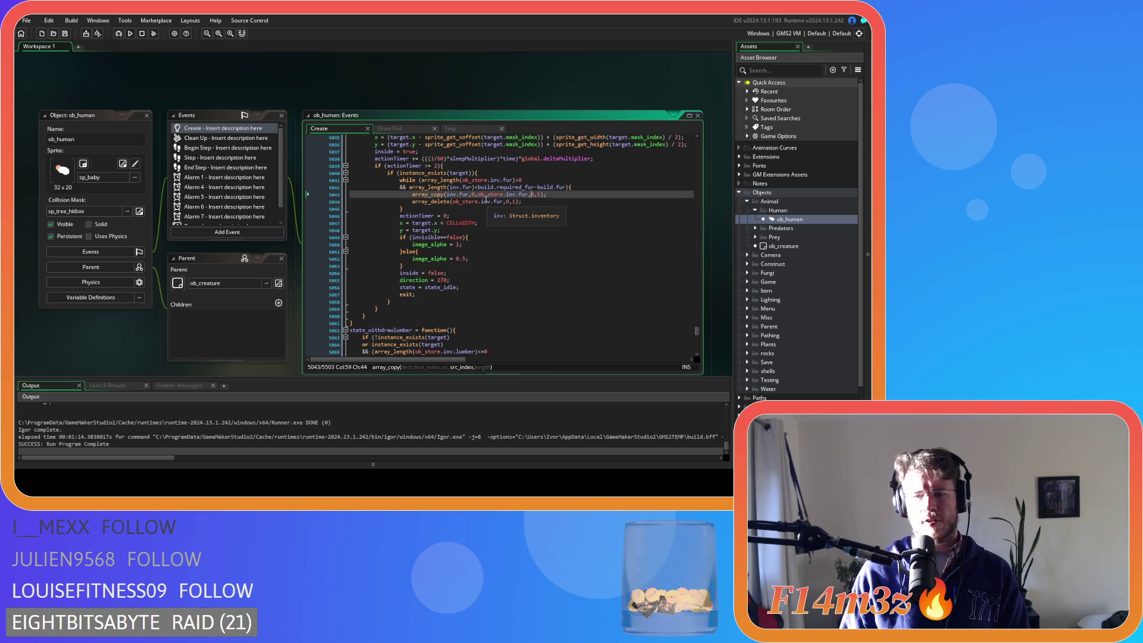
Select array_copy and search the code for it, jumping to the next match.
click(425, 195)
double_click(425, 195)
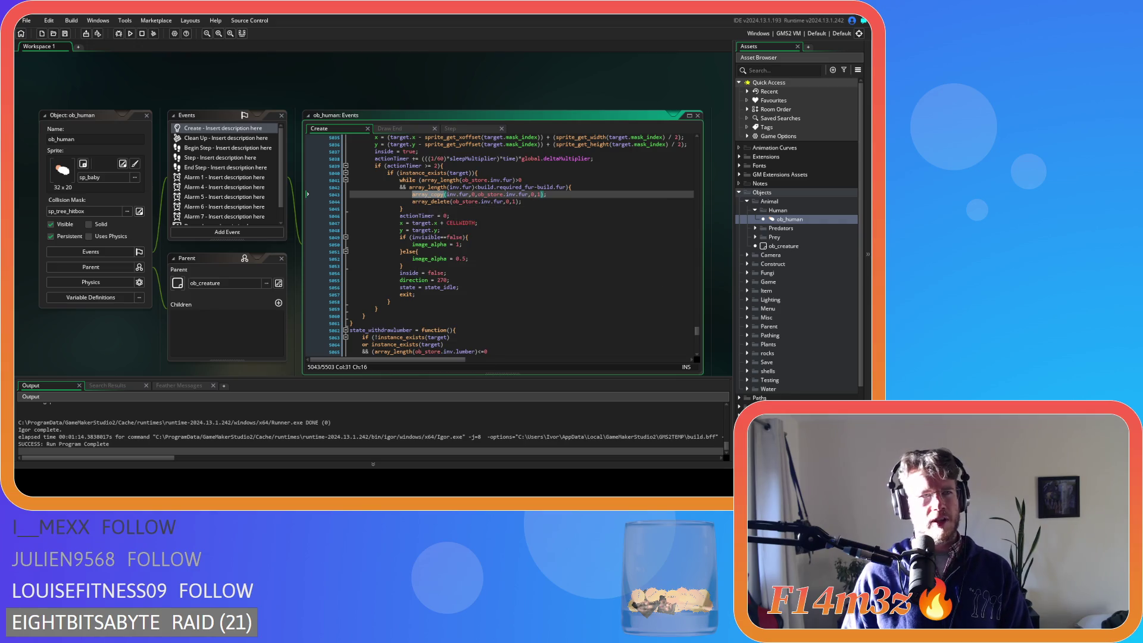
click(553, 194)
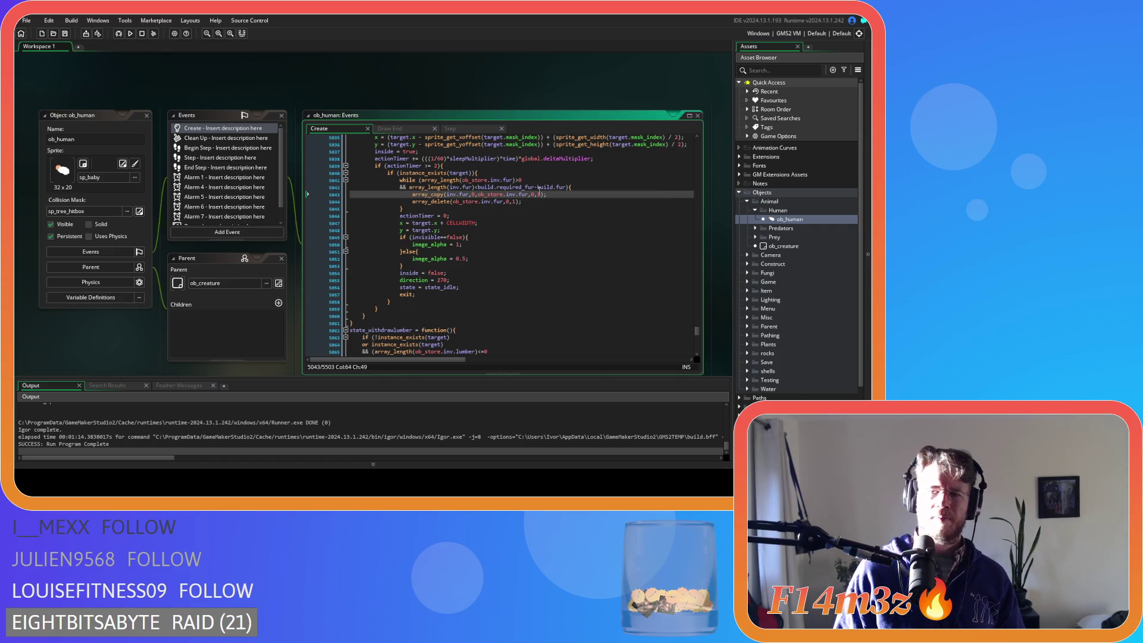
double_click(426, 190)
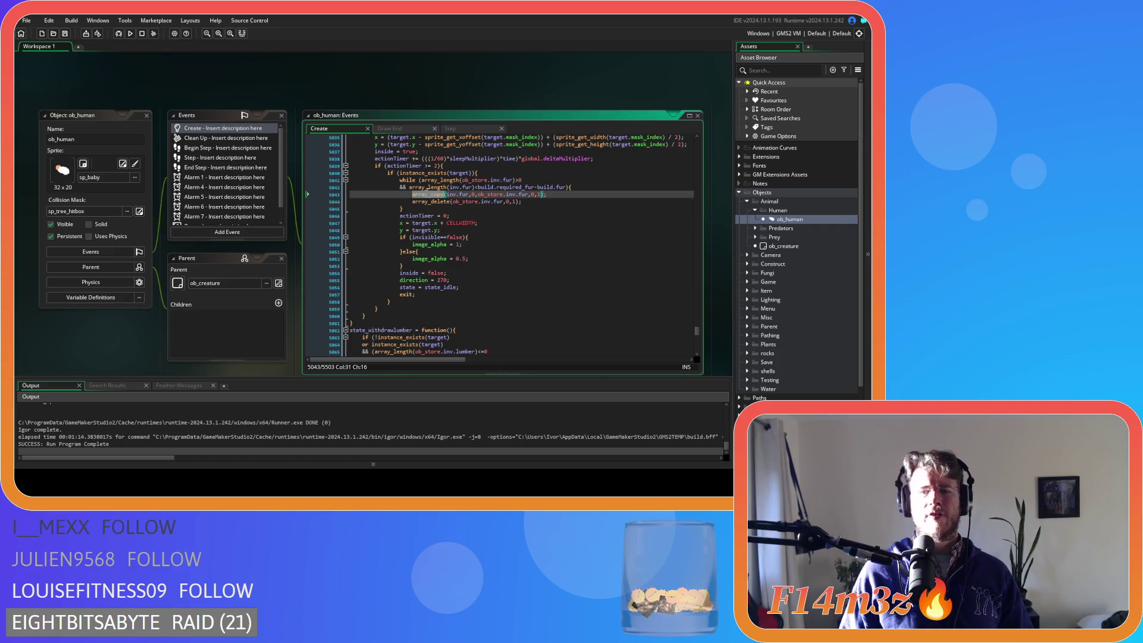
key(ctrl+f)
click(684, 152)
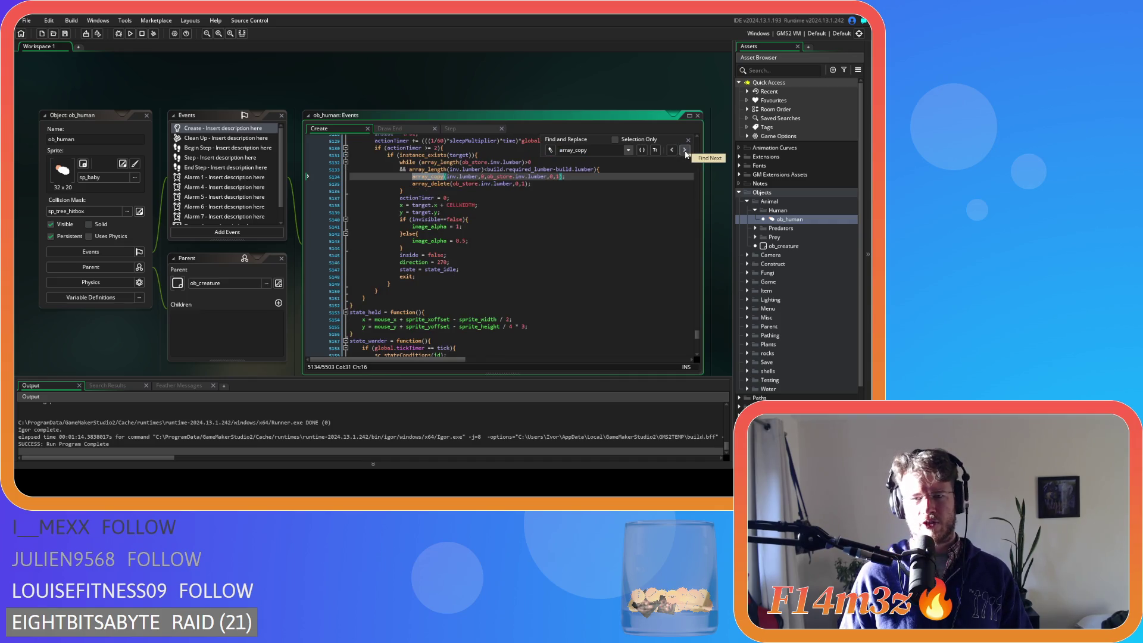
Cycle through every array_copy match in ob_human, ending back at the meat deposit call.
click(684, 150)
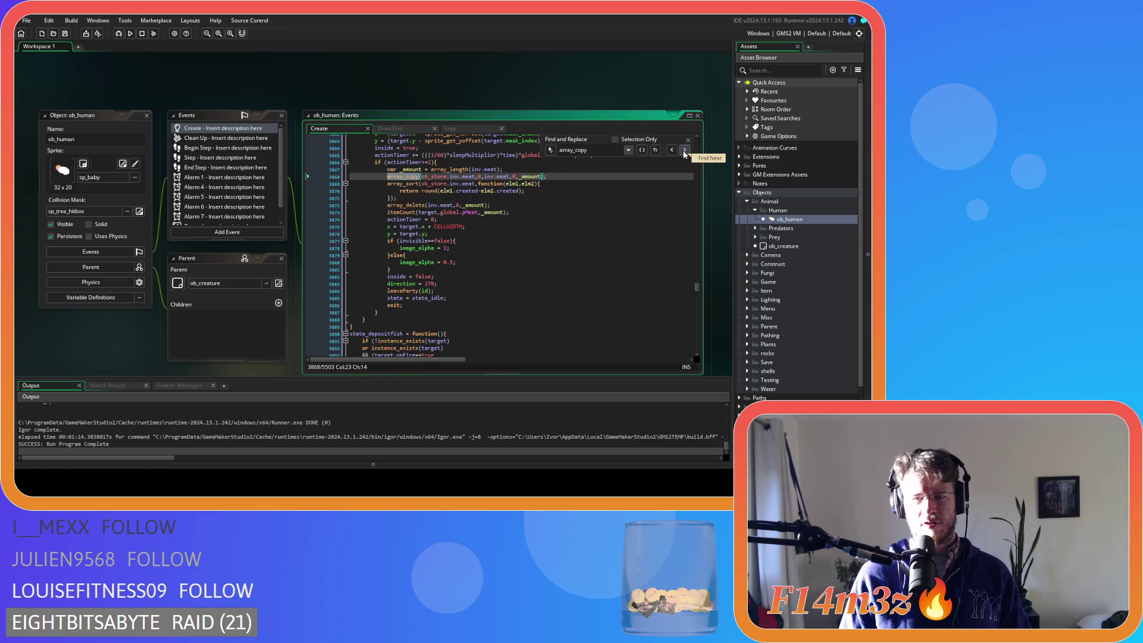
click(684, 150)
click(684, 150)
click(684, 150)
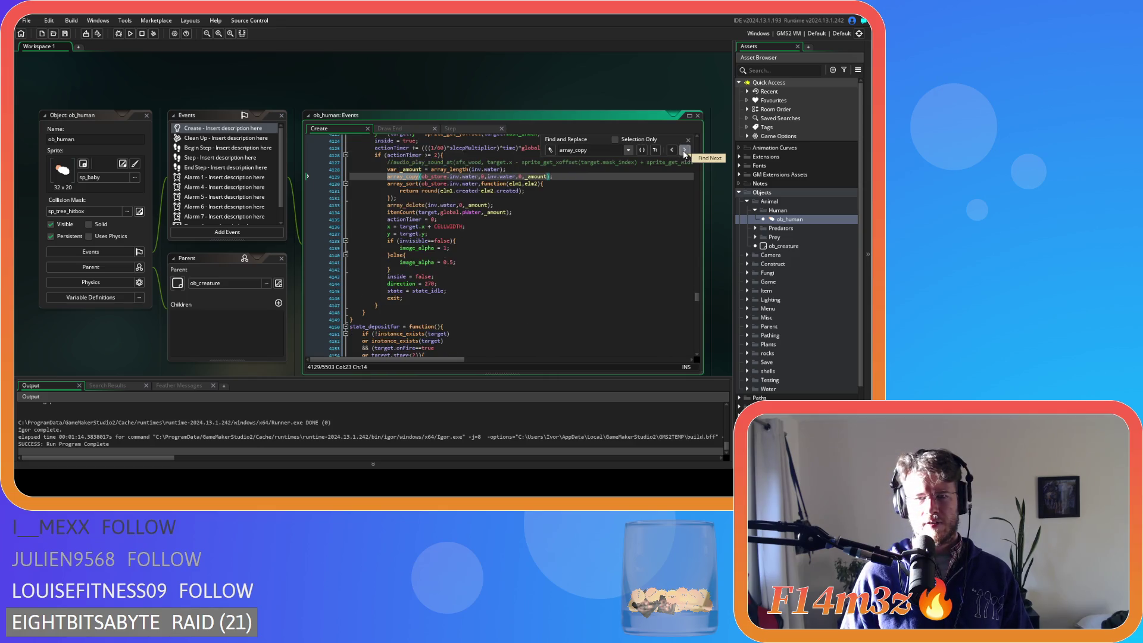
click(684, 150)
click(684, 150)
click(685, 150)
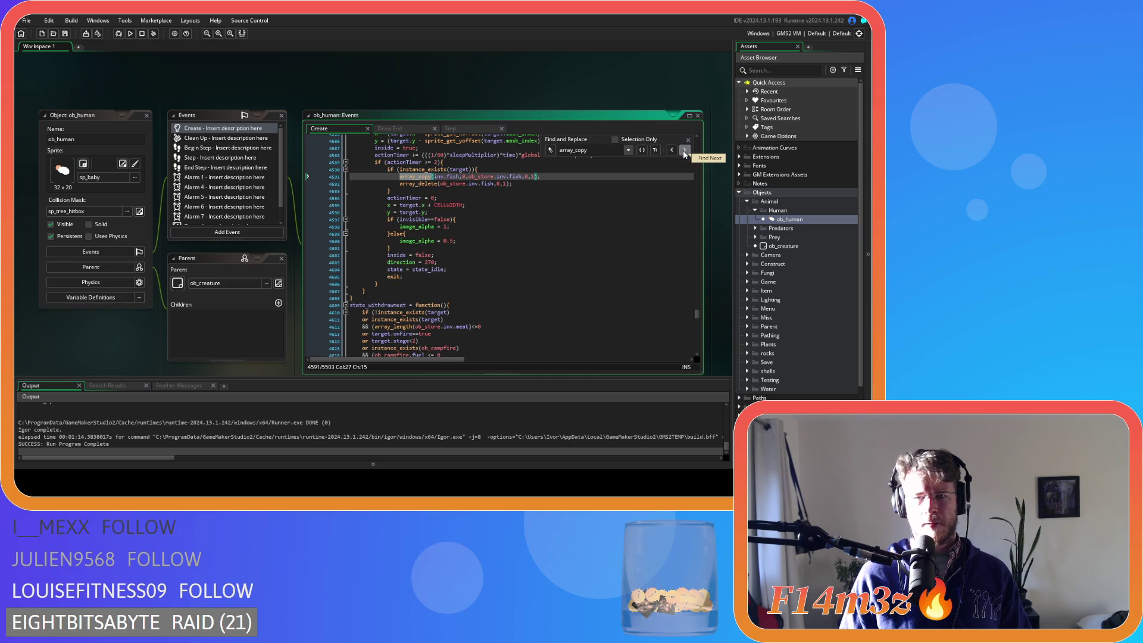
click(684, 150)
click(684, 150)
click(684, 150)
click(684, 150)
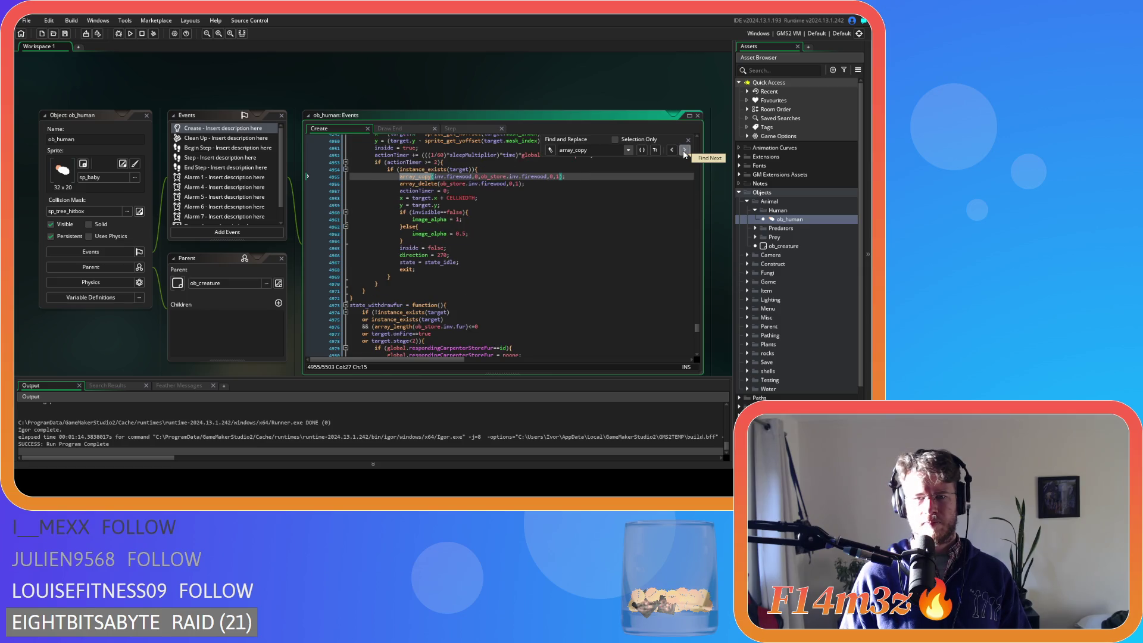
click(684, 151)
click(684, 151)
click(684, 151)
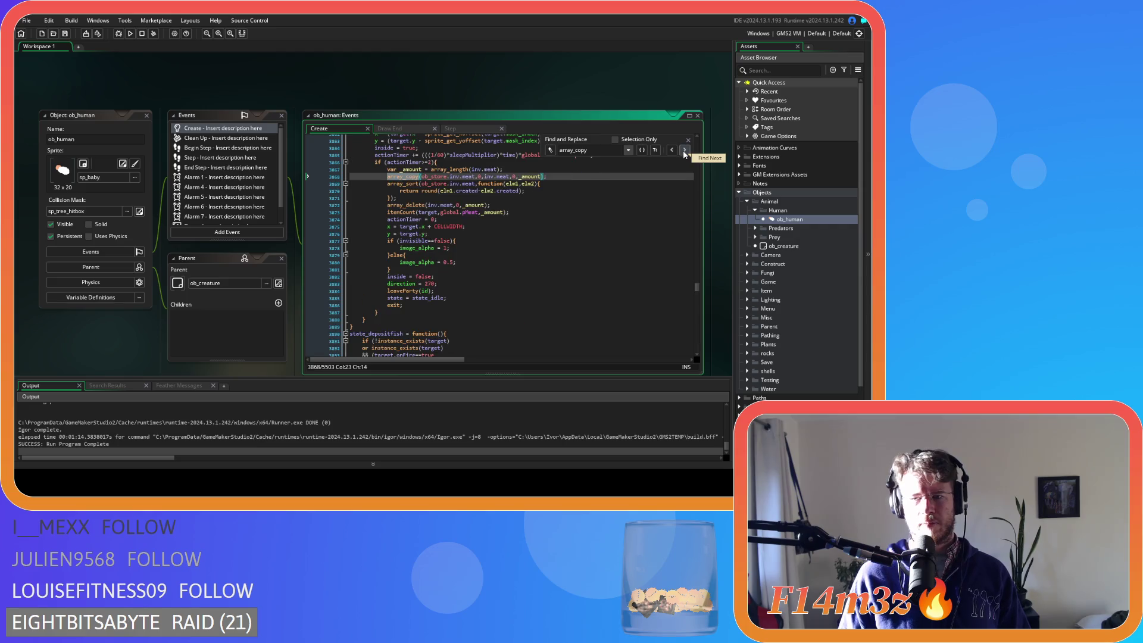
click(684, 151)
click(684, 151)
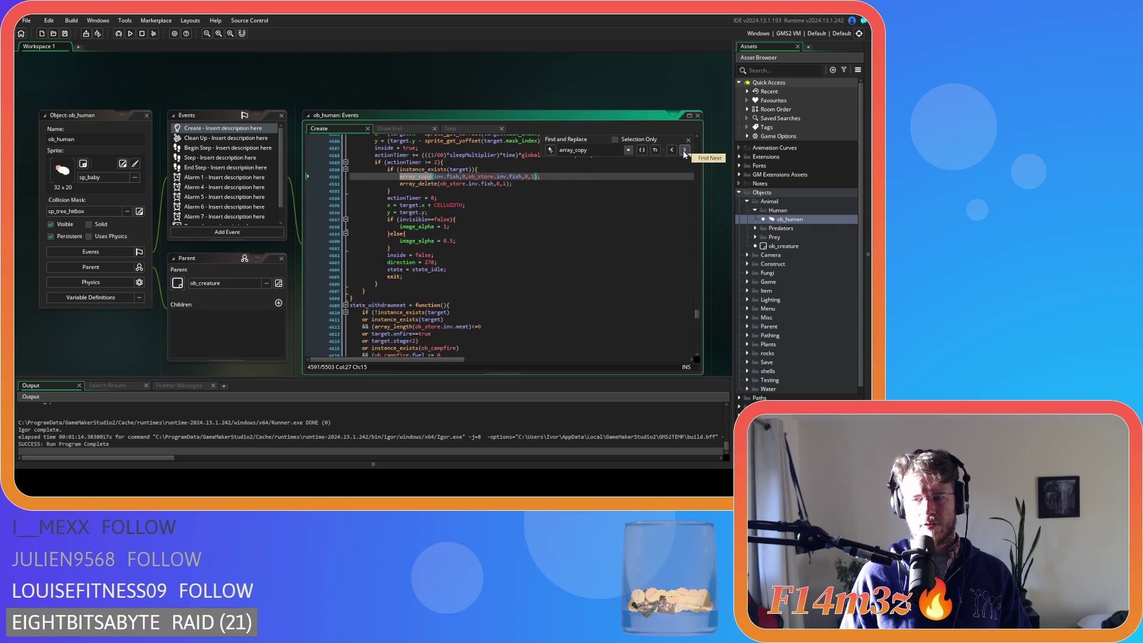
click(684, 151)
click(684, 151)
click(684, 150)
click(684, 151)
click(684, 150)
click(684, 151)
Inspect the meat deposit's array_copy, array_sort and line 3870 code.
click(526, 190)
click(548, 182)
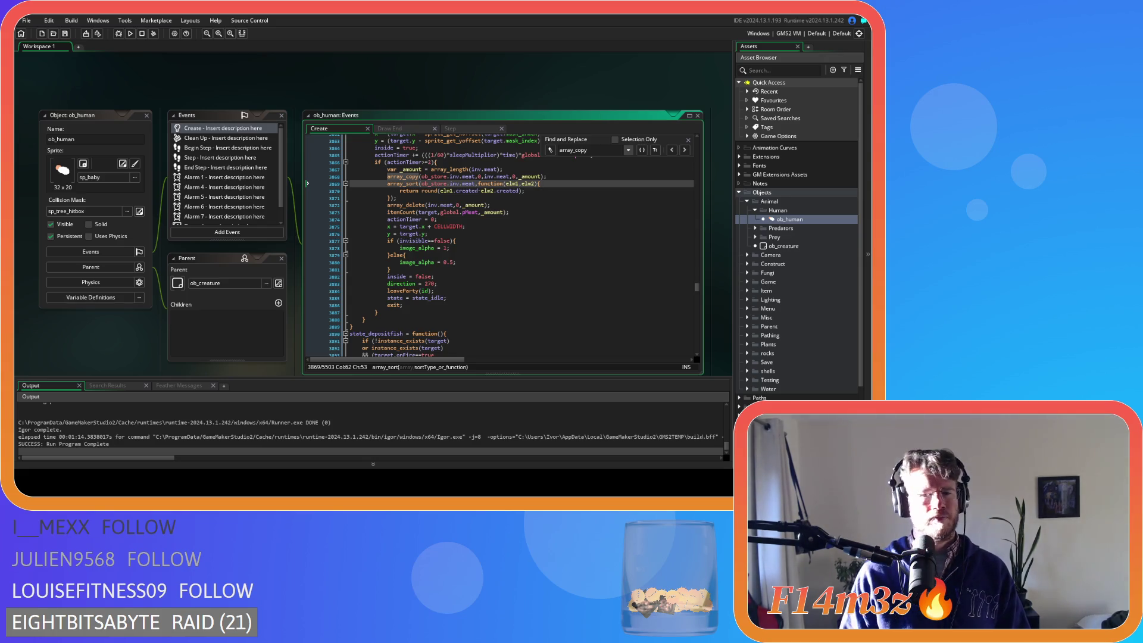
click(473, 177)
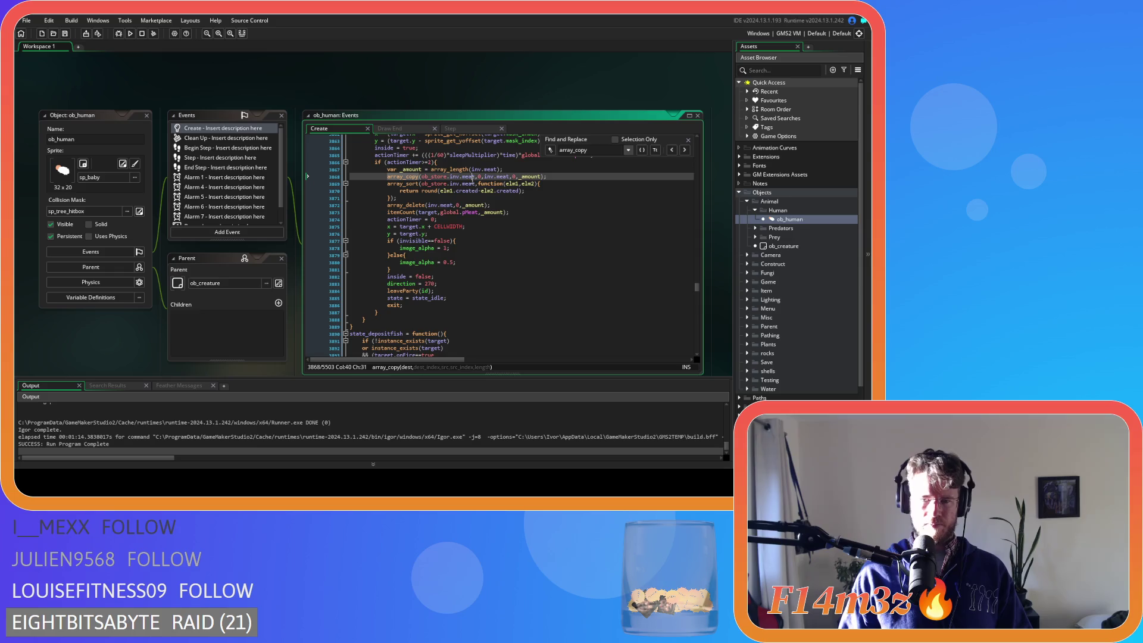
click(577, 186)
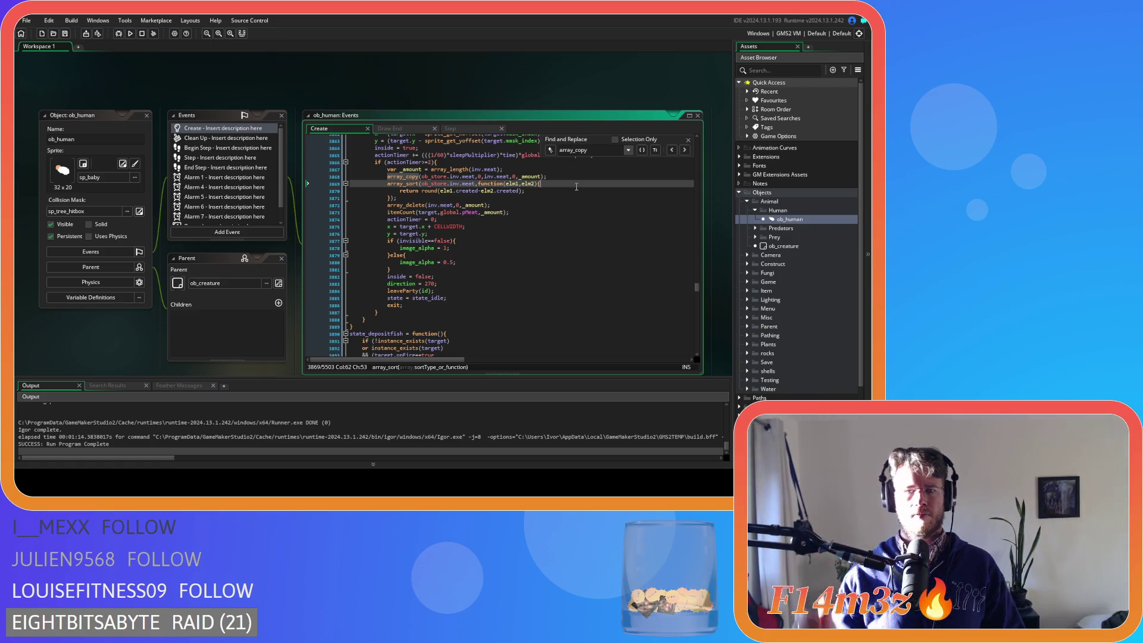
scroll(564, 265, up, 20)
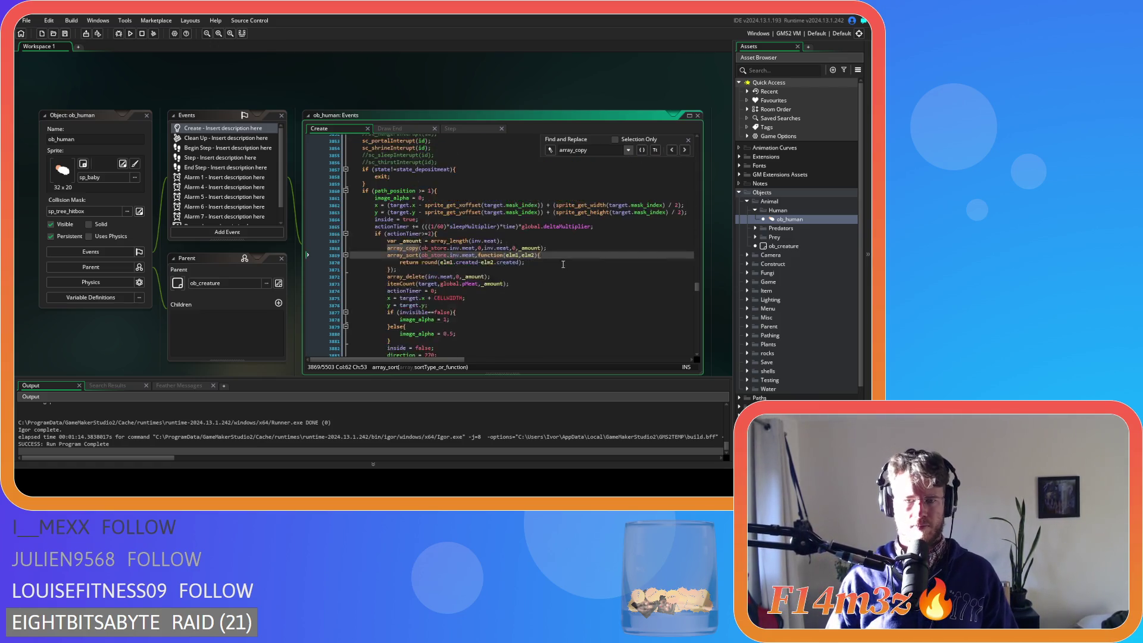
scroll(564, 265, down, 20)
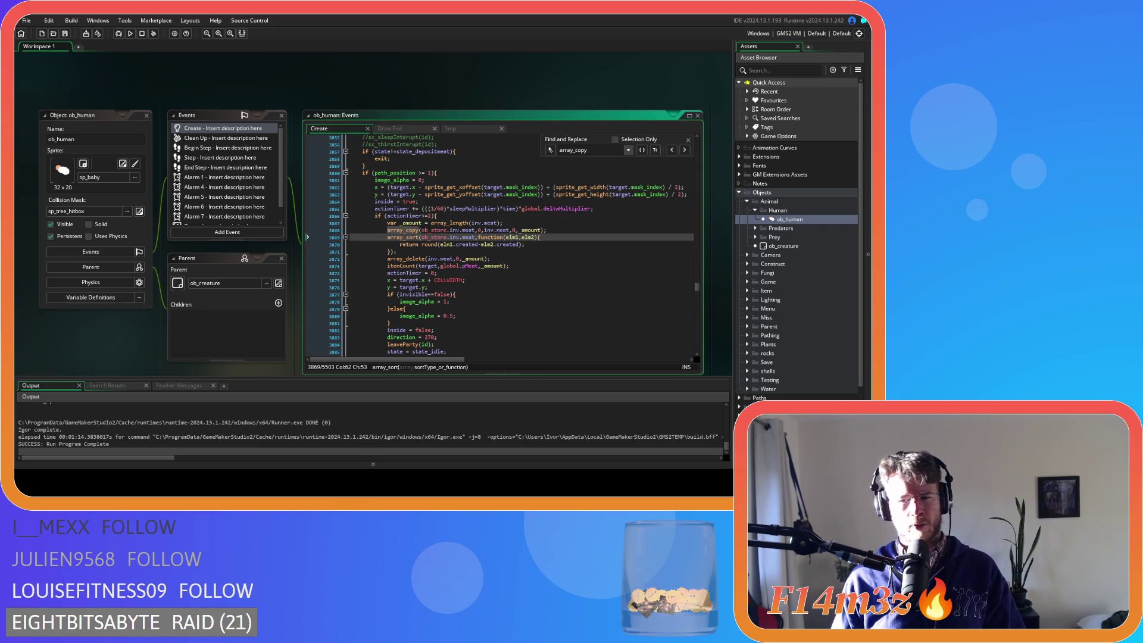
click(491, 231)
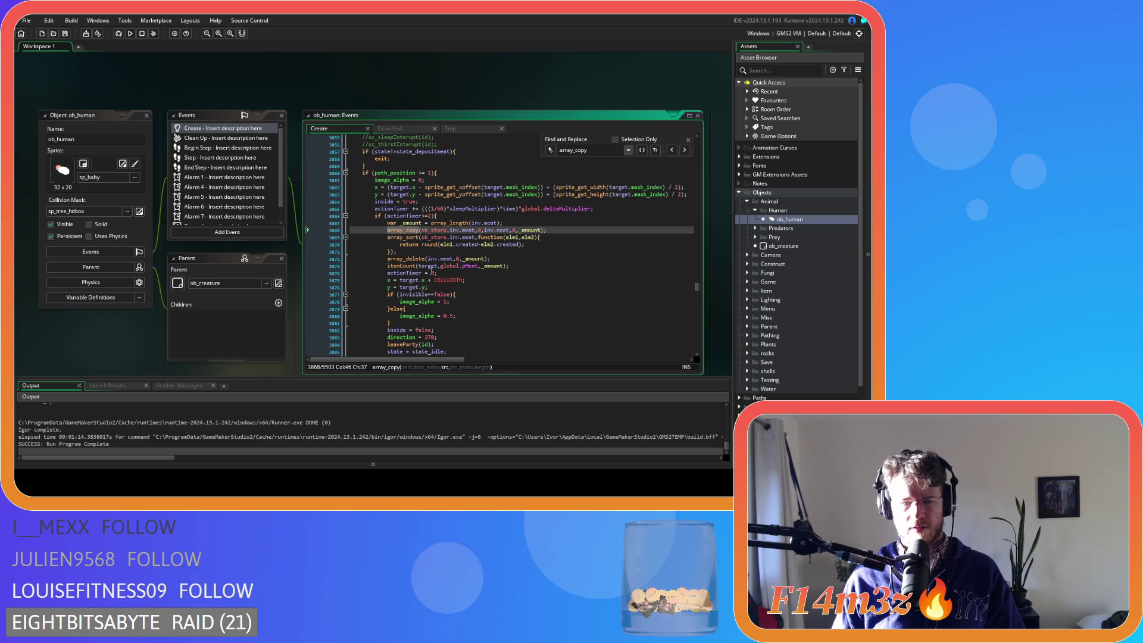
click(403, 230)
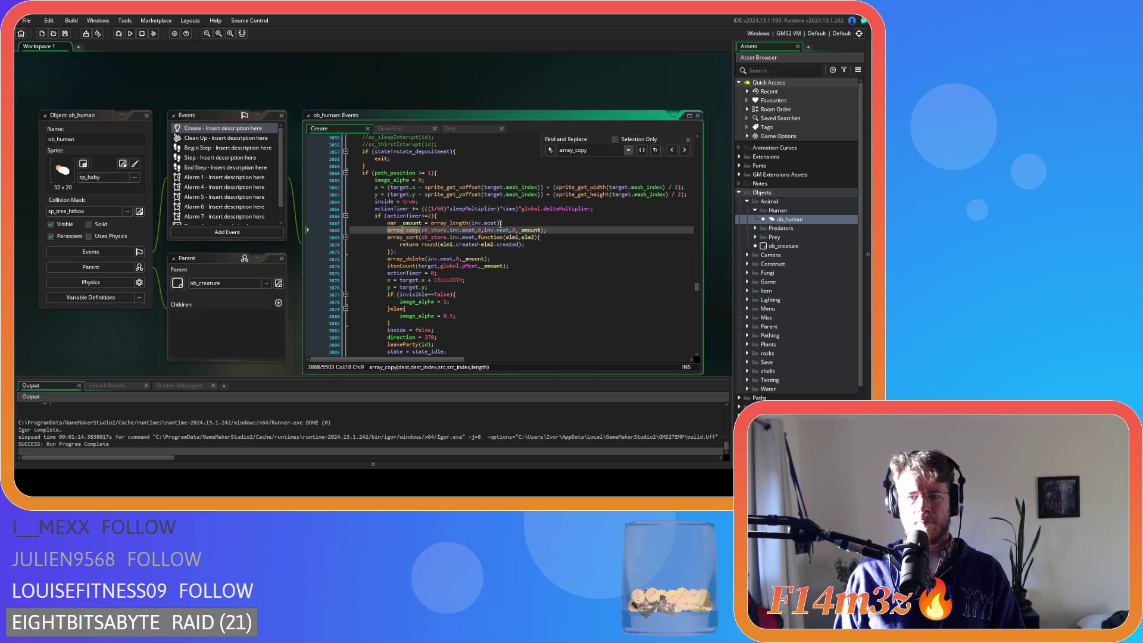
click(503, 224)
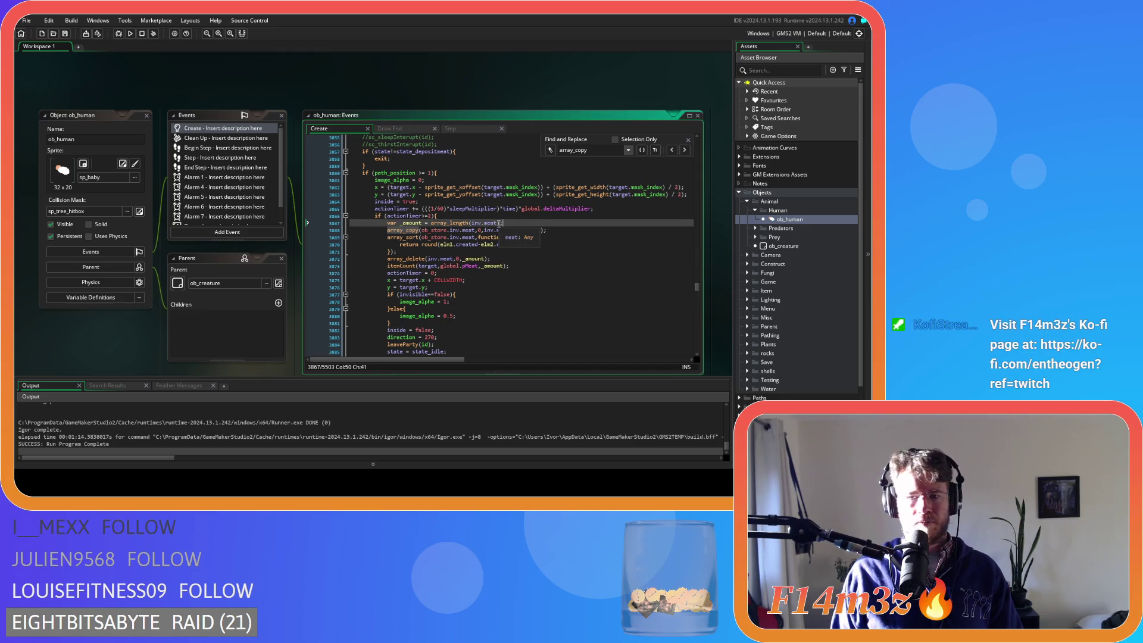
Set the meat array_copy destination to array_length(ob_store.inv.meat)+1 and save.
drag(503, 224, 431, 225)
key(ctrl+c)
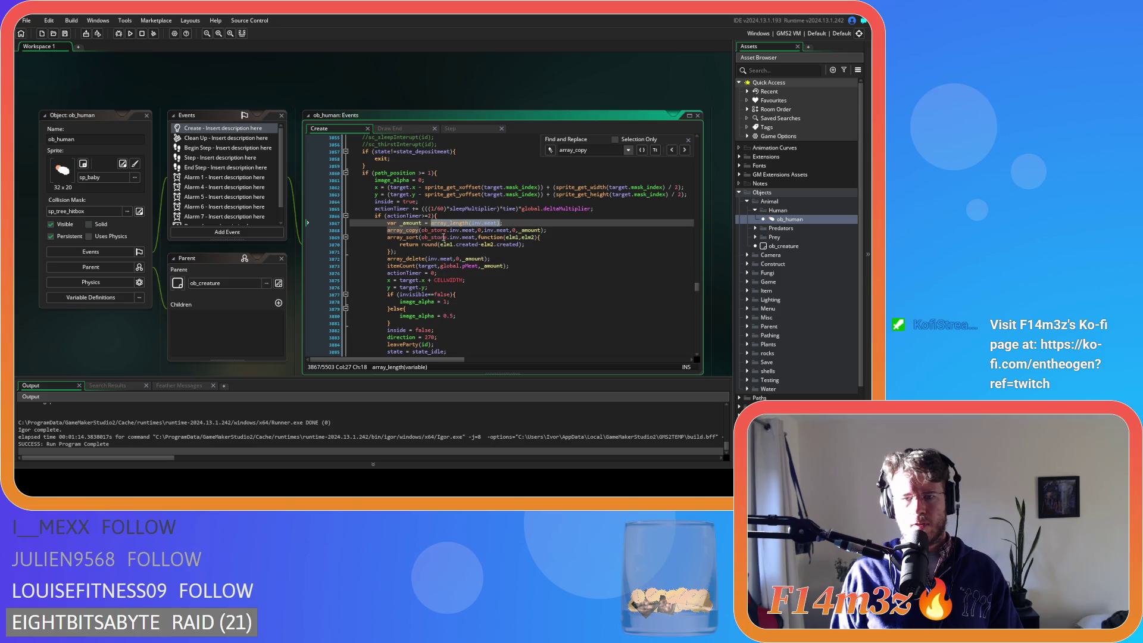
click(560, 231)
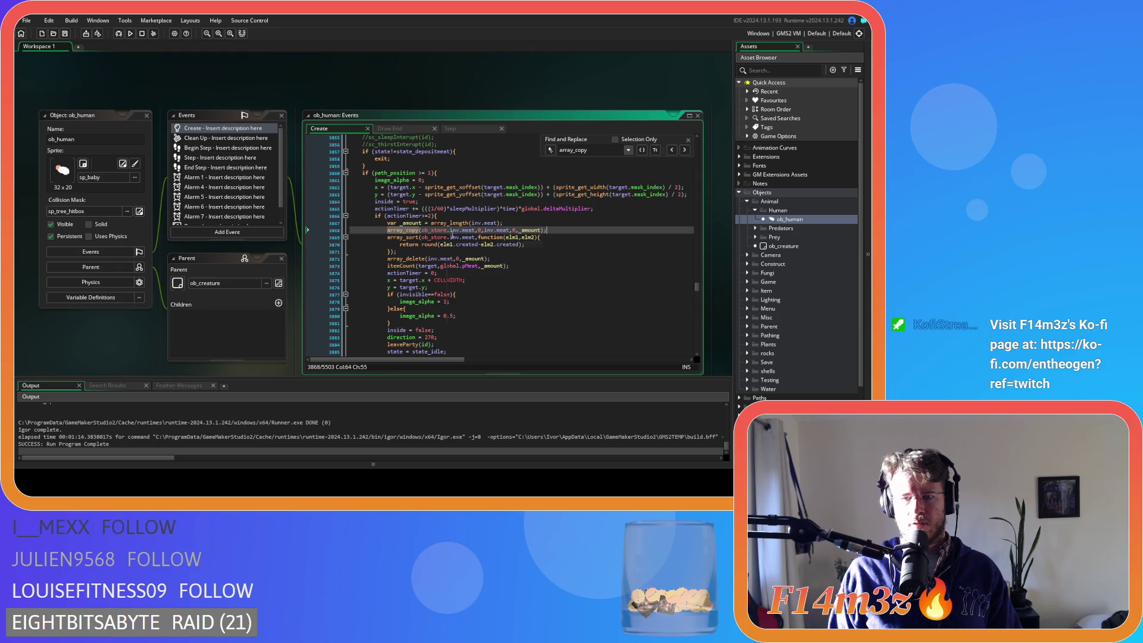
click(480, 230)
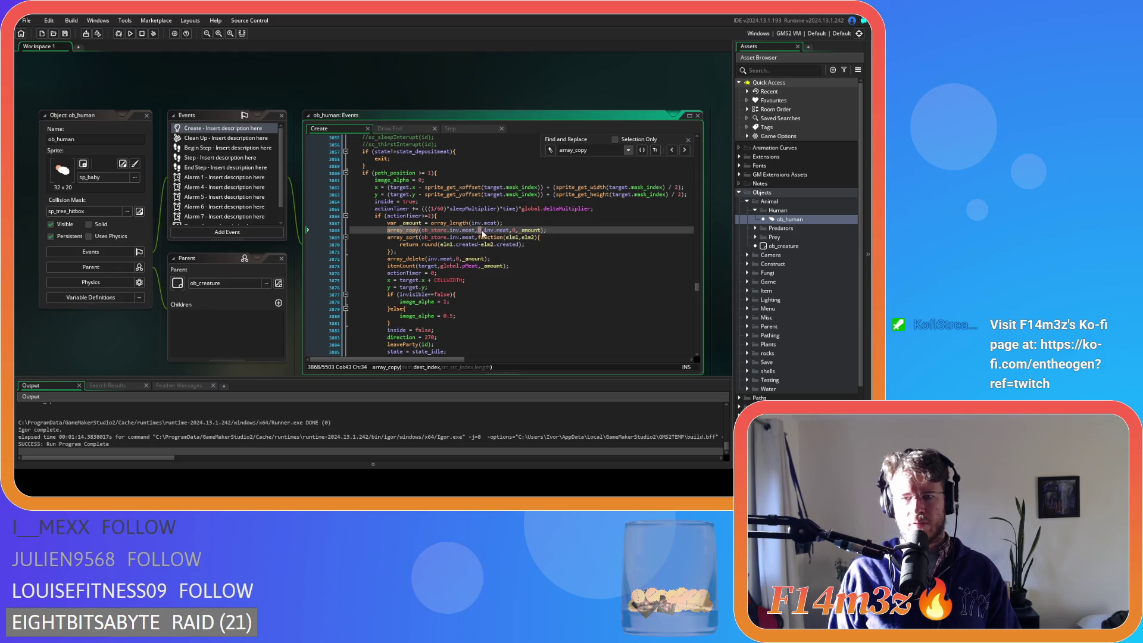
key(ctrl+v)
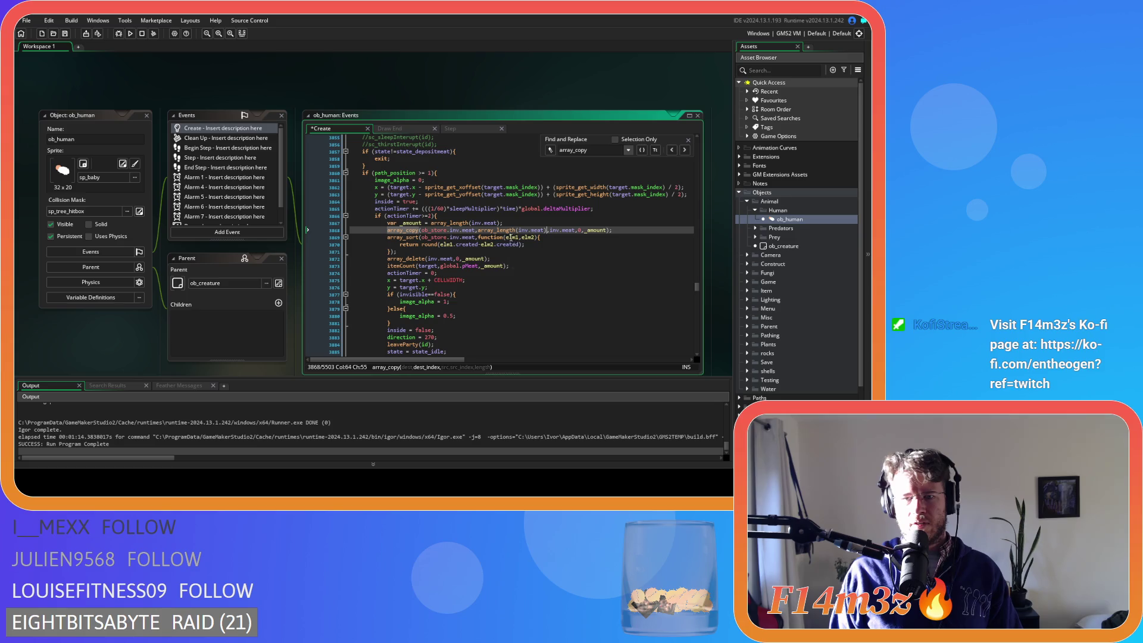
double_click(434, 230)
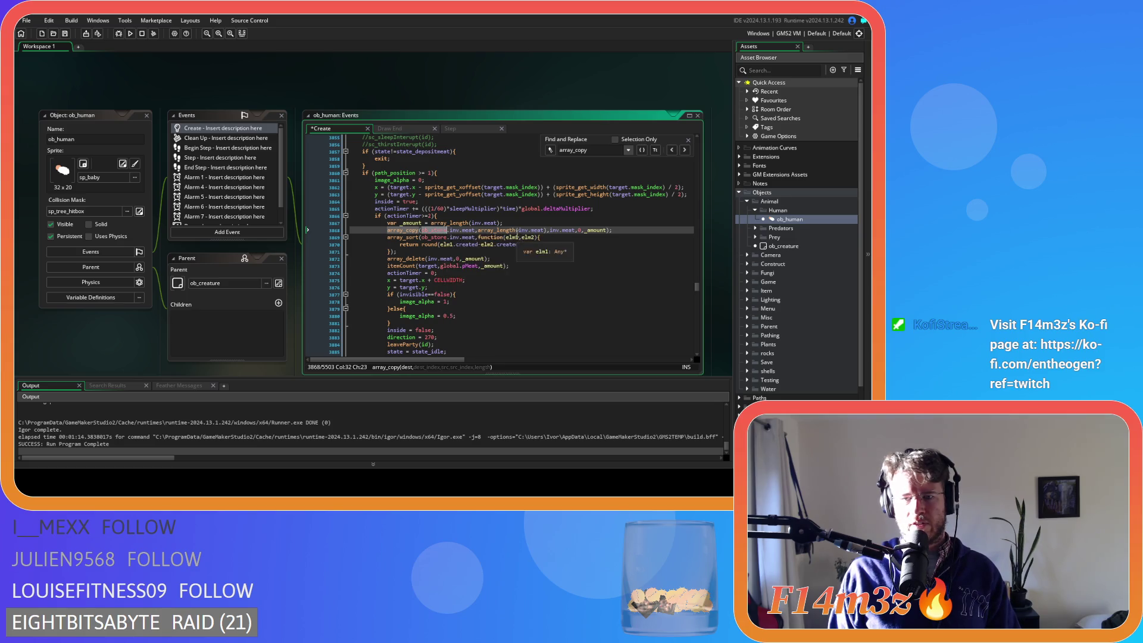
click(519, 231)
key(Right)
text(ob_store.)
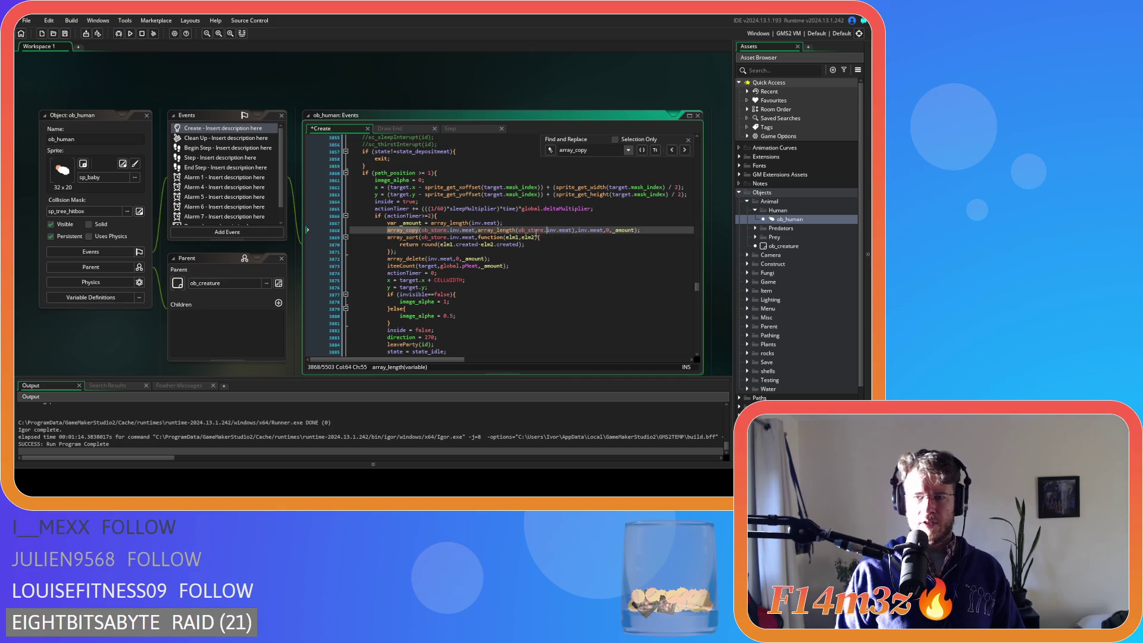
click(575, 230)
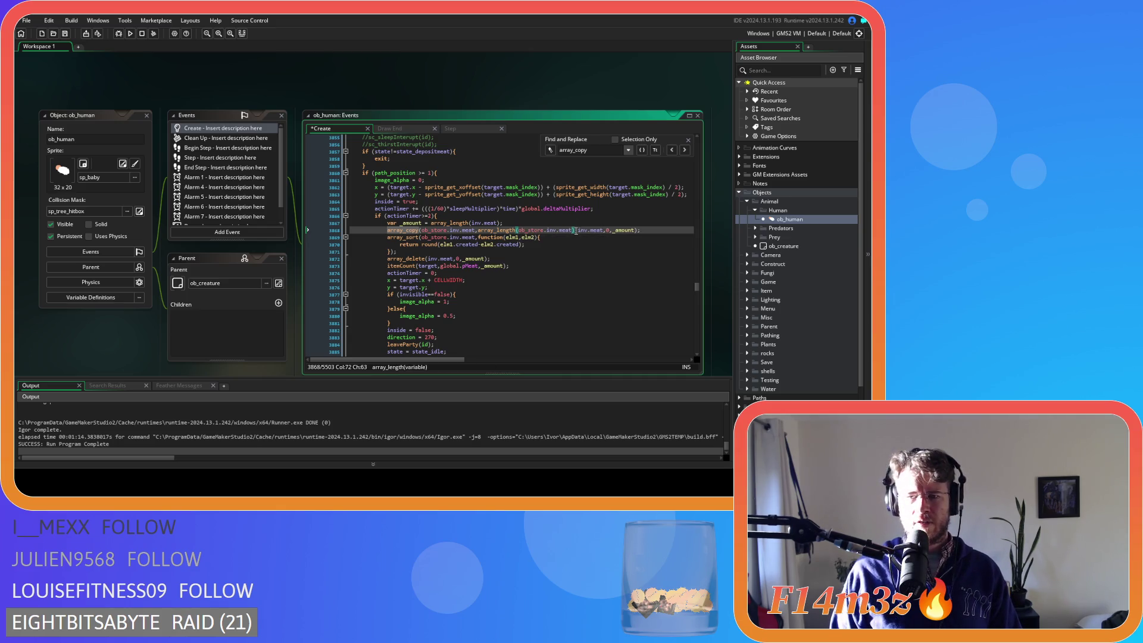
text(+1)
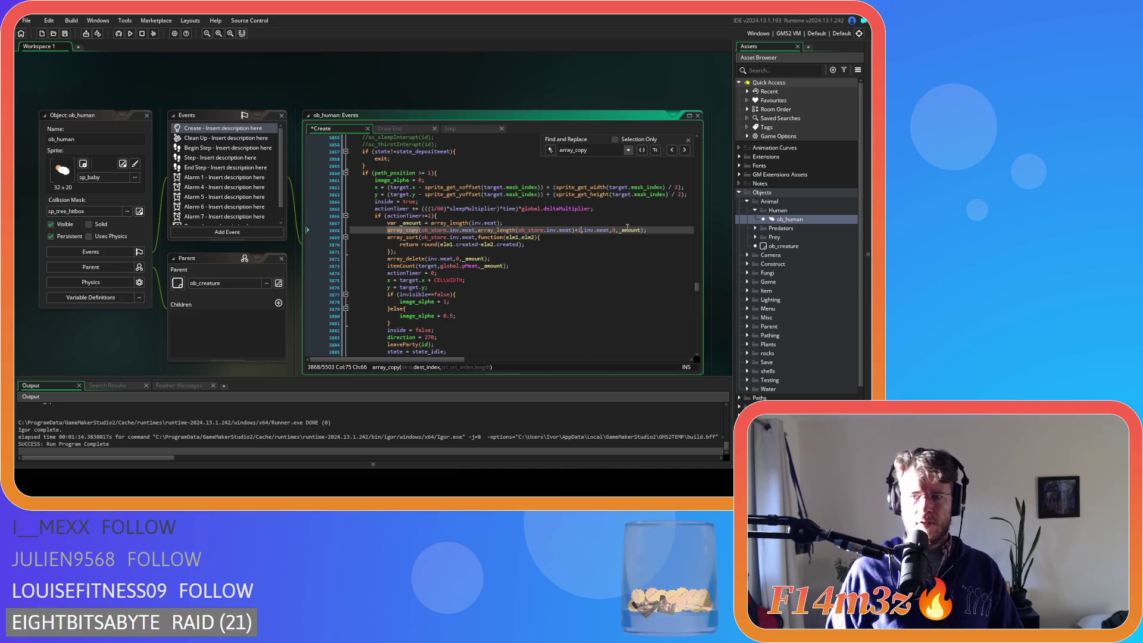
click(655, 230)
key(ctrl+s)
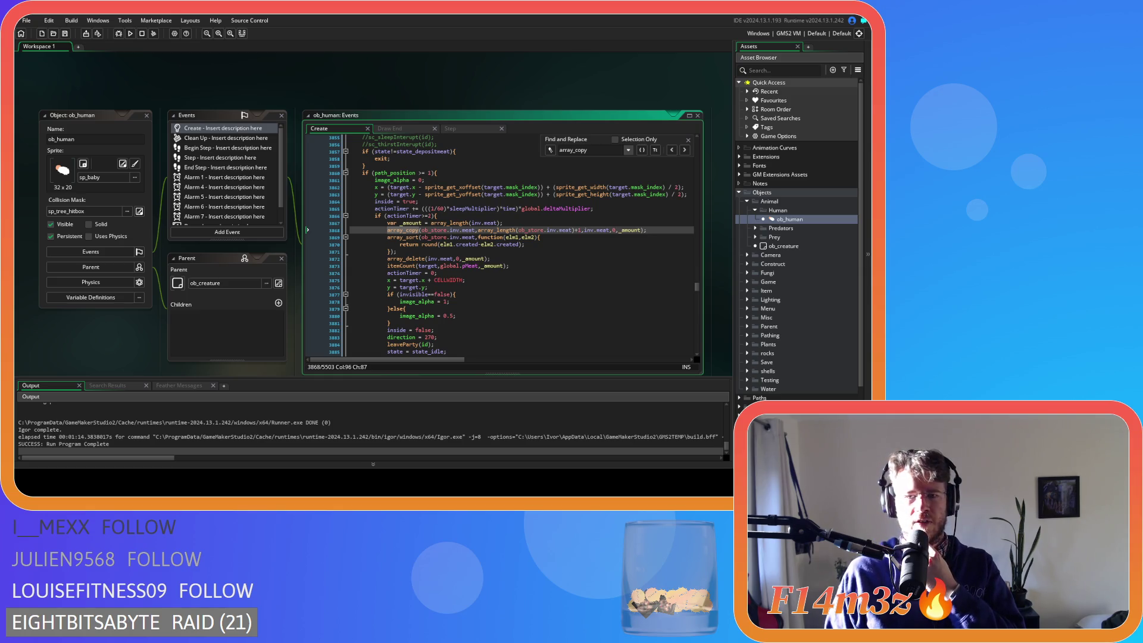
Review the array_sort comparator and array_delete lines that follow the meat copy.
click(495, 238)
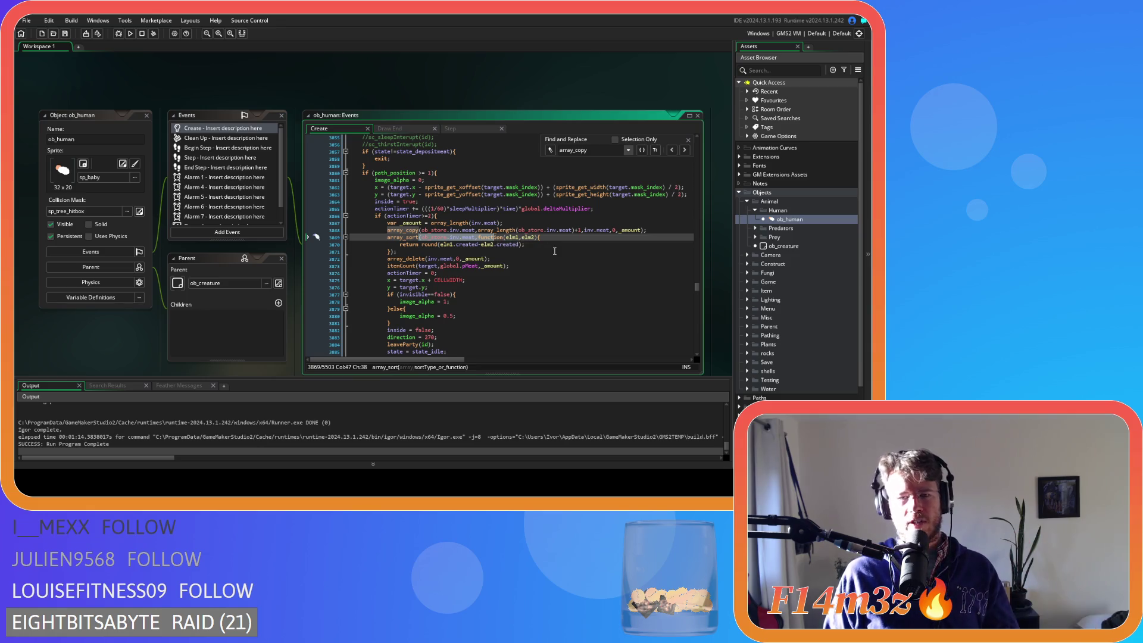
click(539, 253)
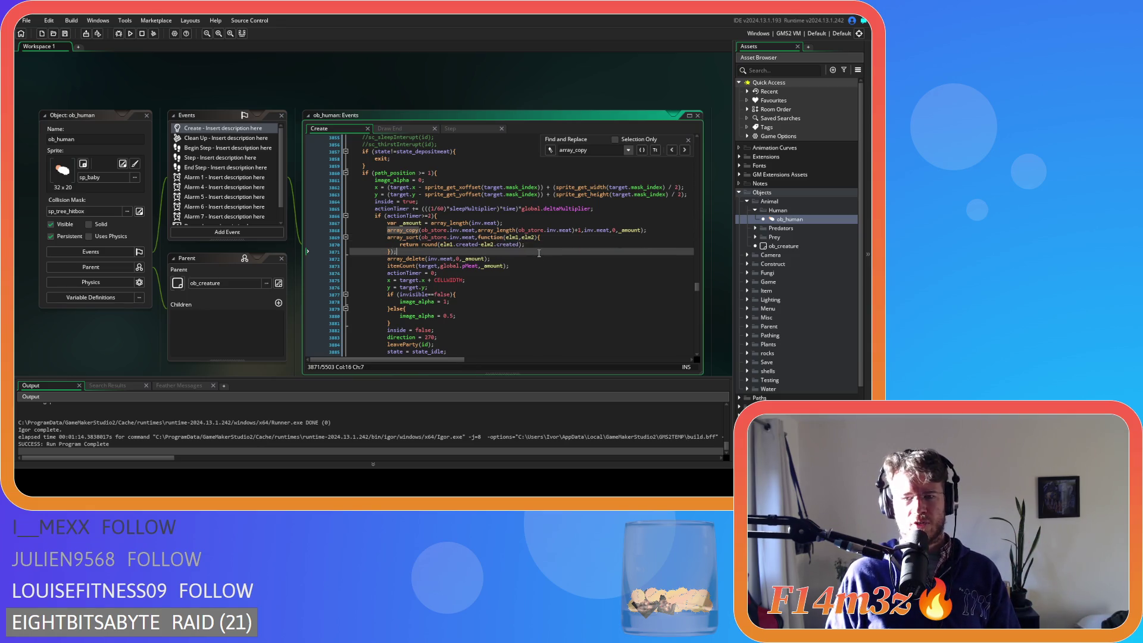
click(533, 258)
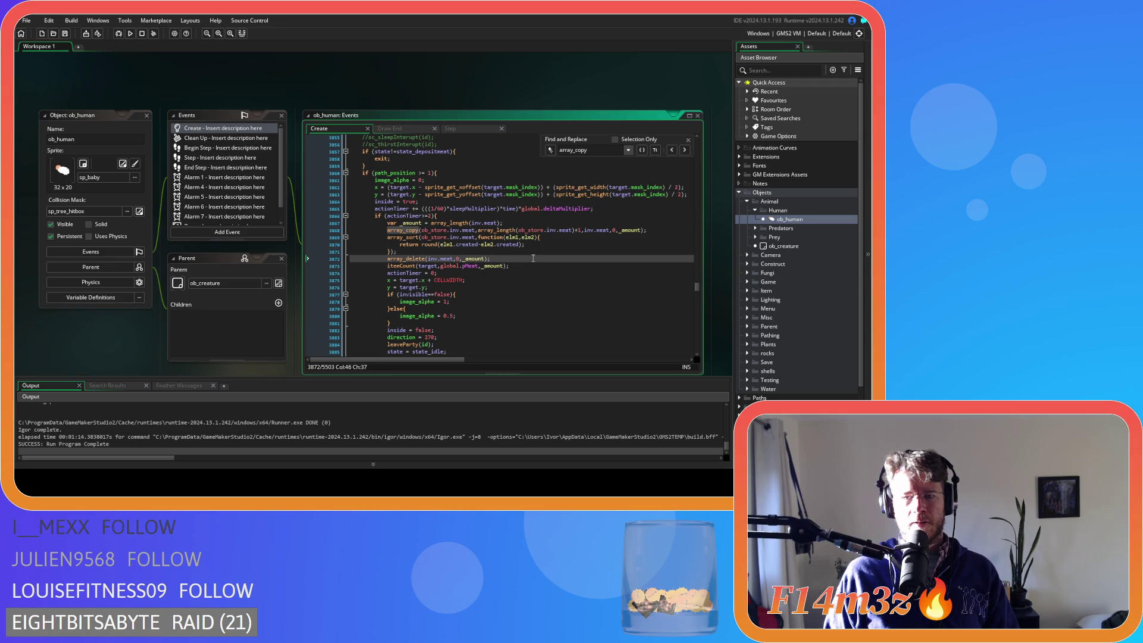
click(485, 245)
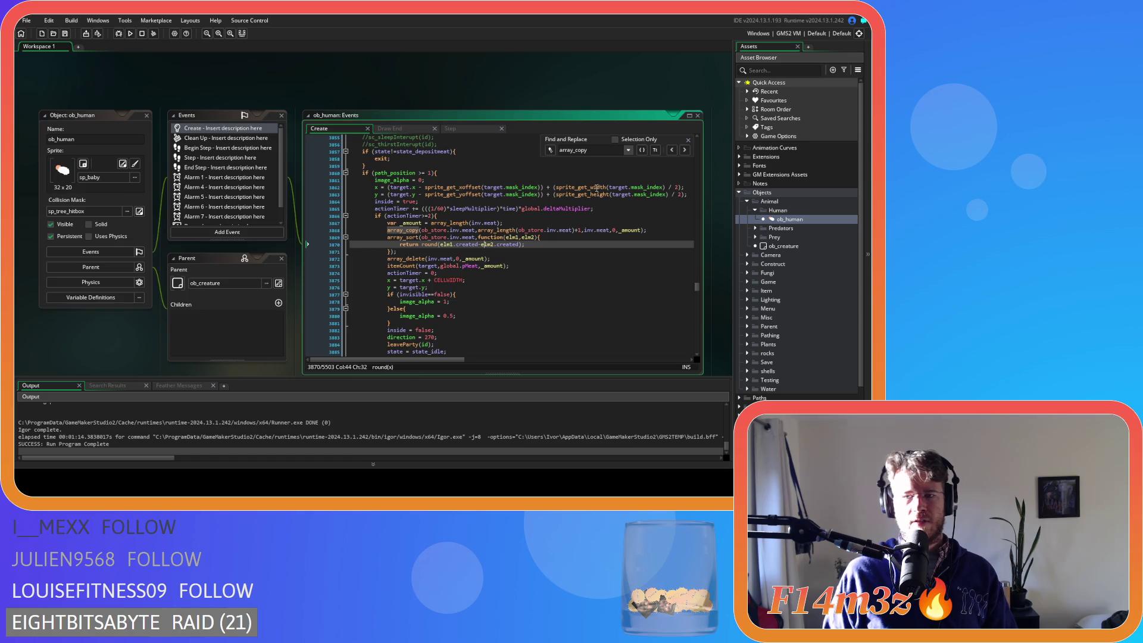
click(409, 230)
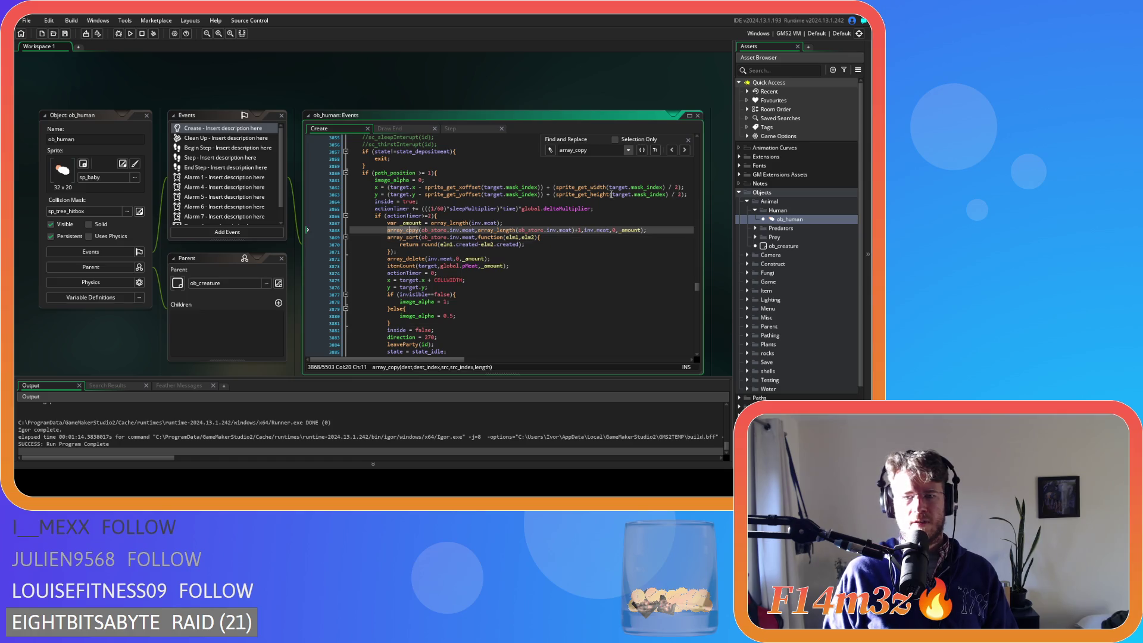
On line 3958, replace the fish array_copy's 0 destination index with array_length(inv.fish) copied from line 3957.
click(684, 150)
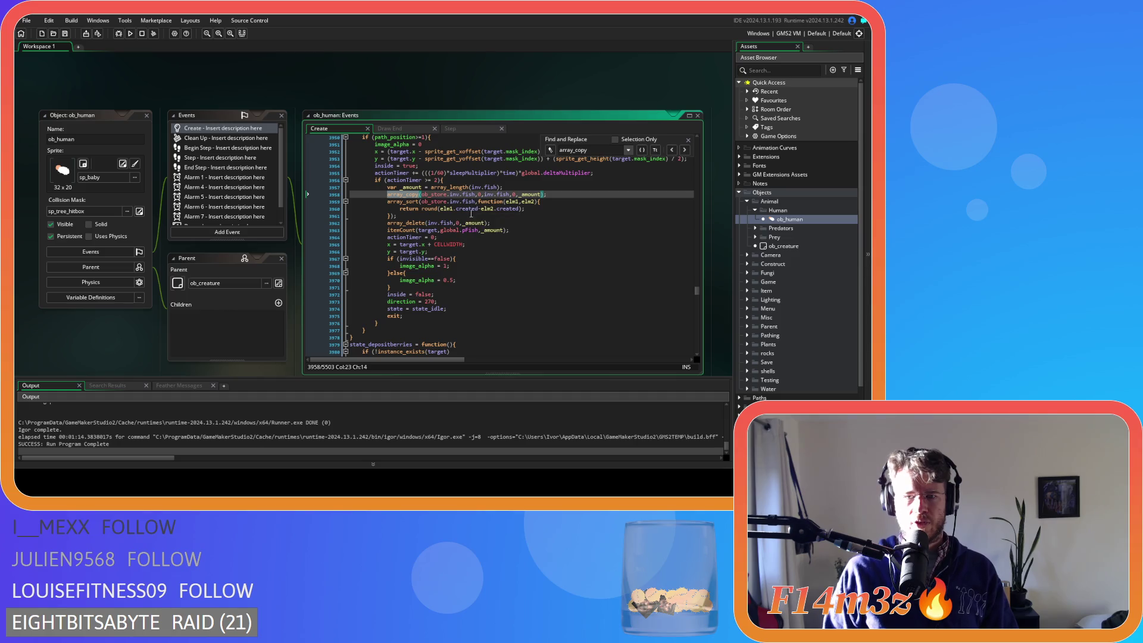
scroll(472, 219, up, 1)
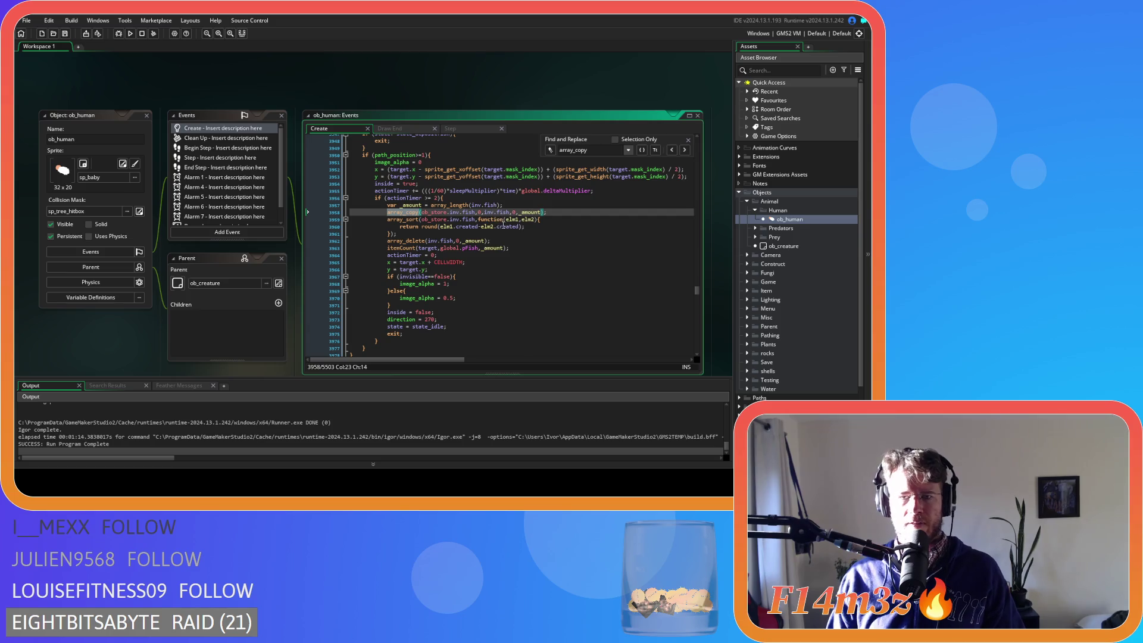
text(ob_store)
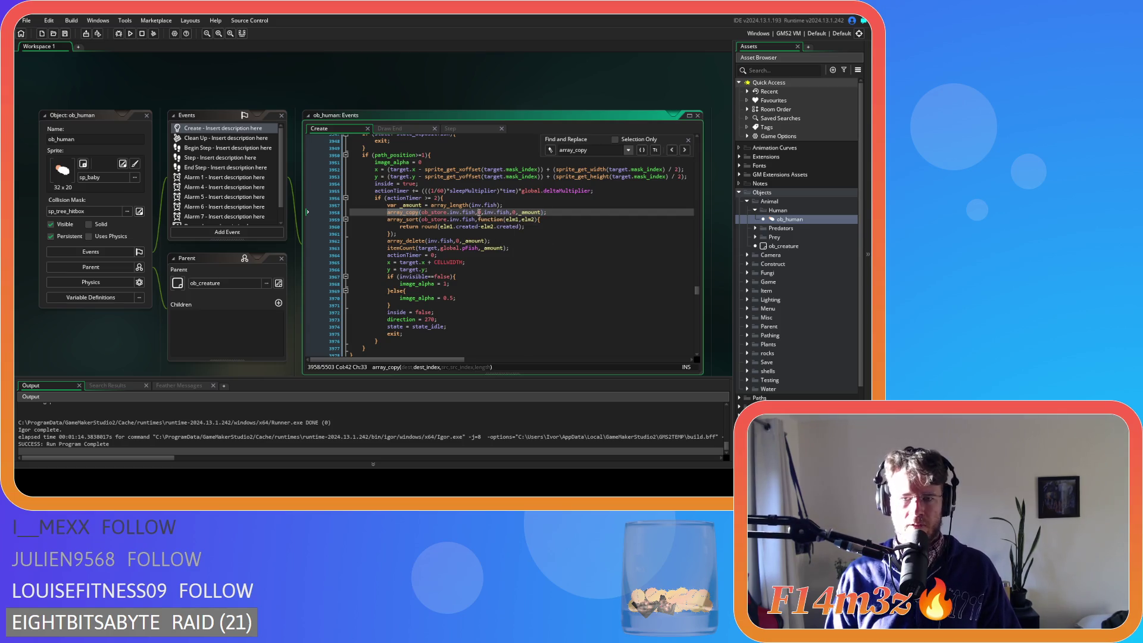
key(ctrl+z)
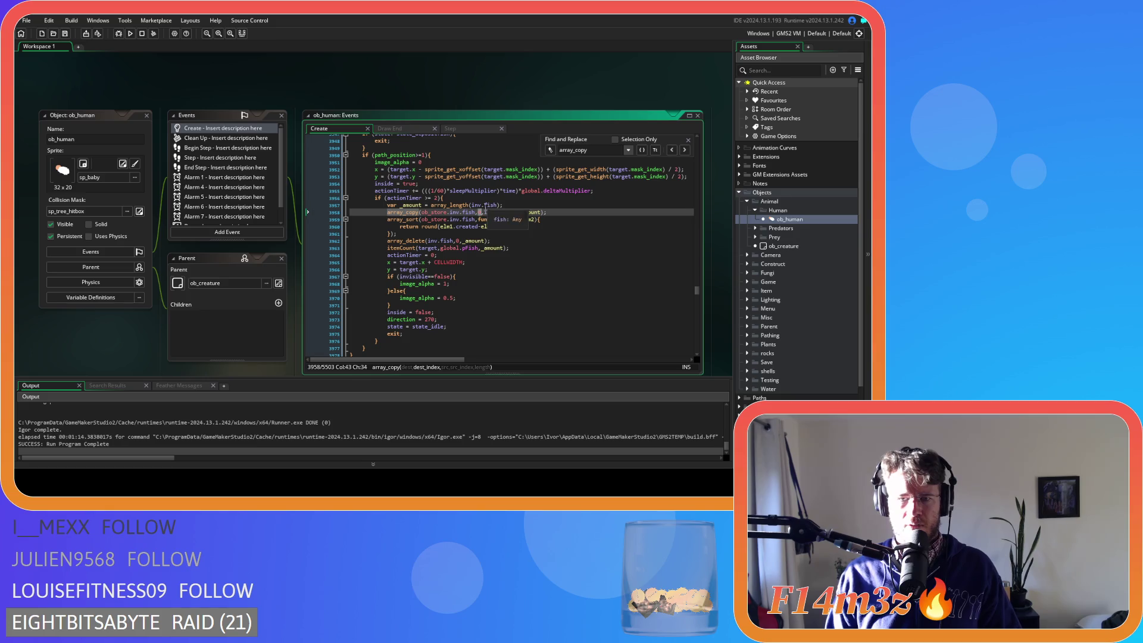
drag(500, 204, 431, 205)
key(ctrl+c)
double_click(479, 212)
key(ctrl+v)
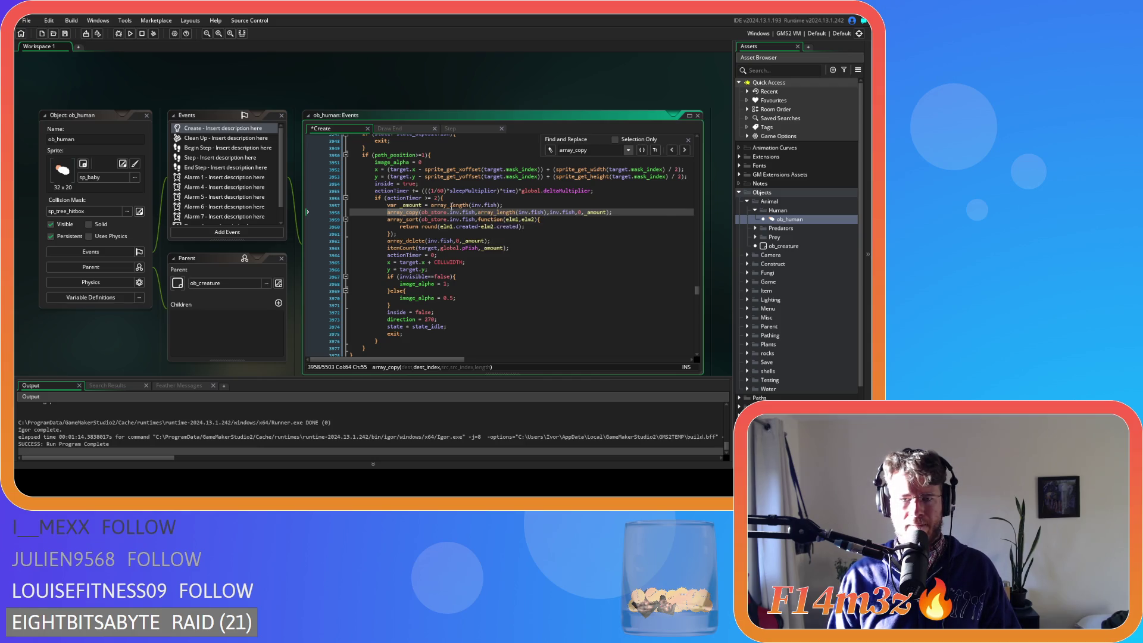
mouse_move(452, 205)
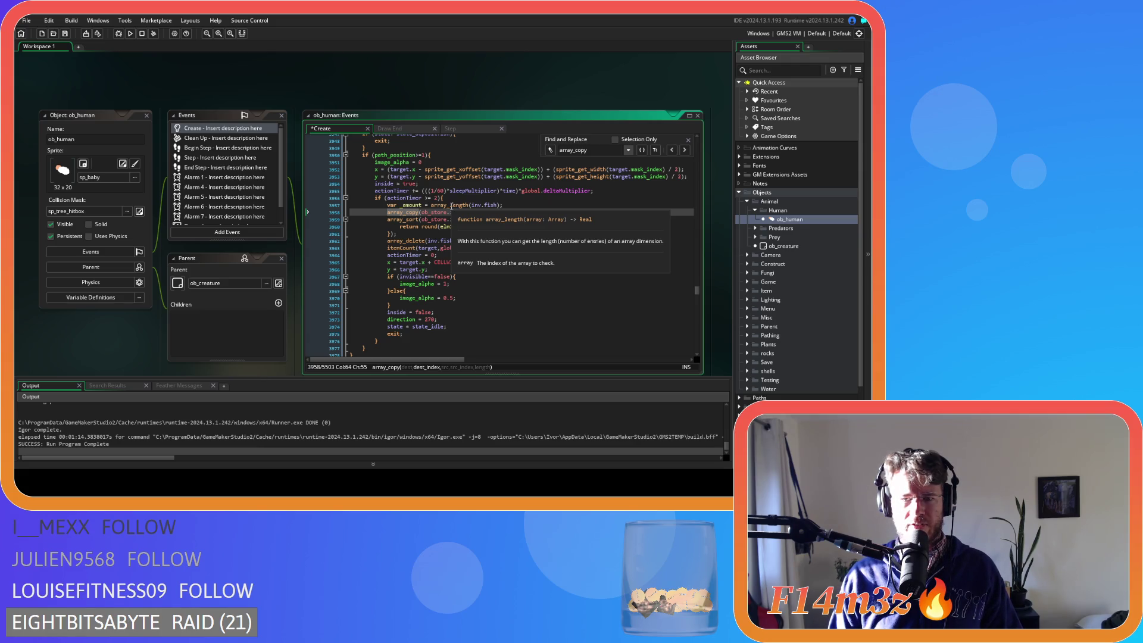
click(445, 206)
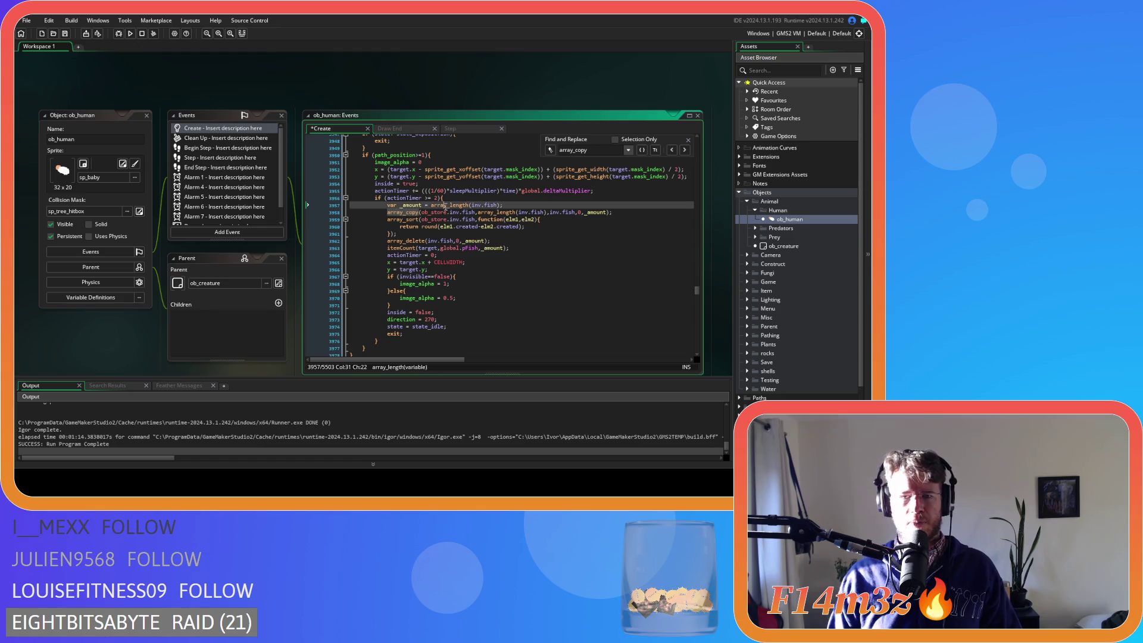
Remove the +1 from the meat array_copy's destination index on line 3868.
mouse_move(501, 212)
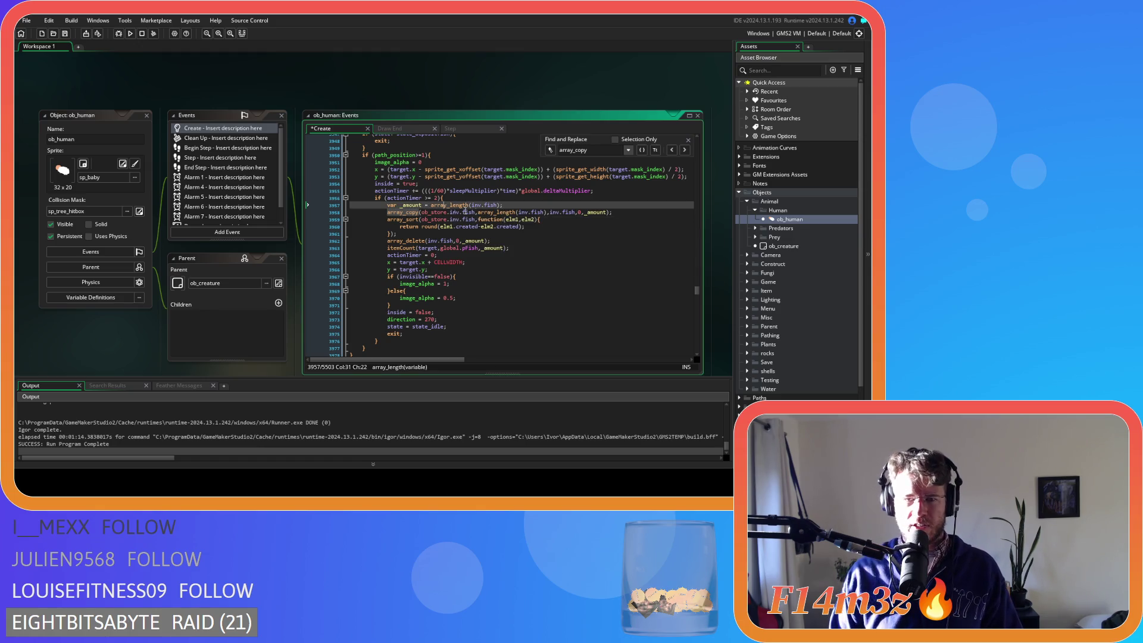
click(672, 150)
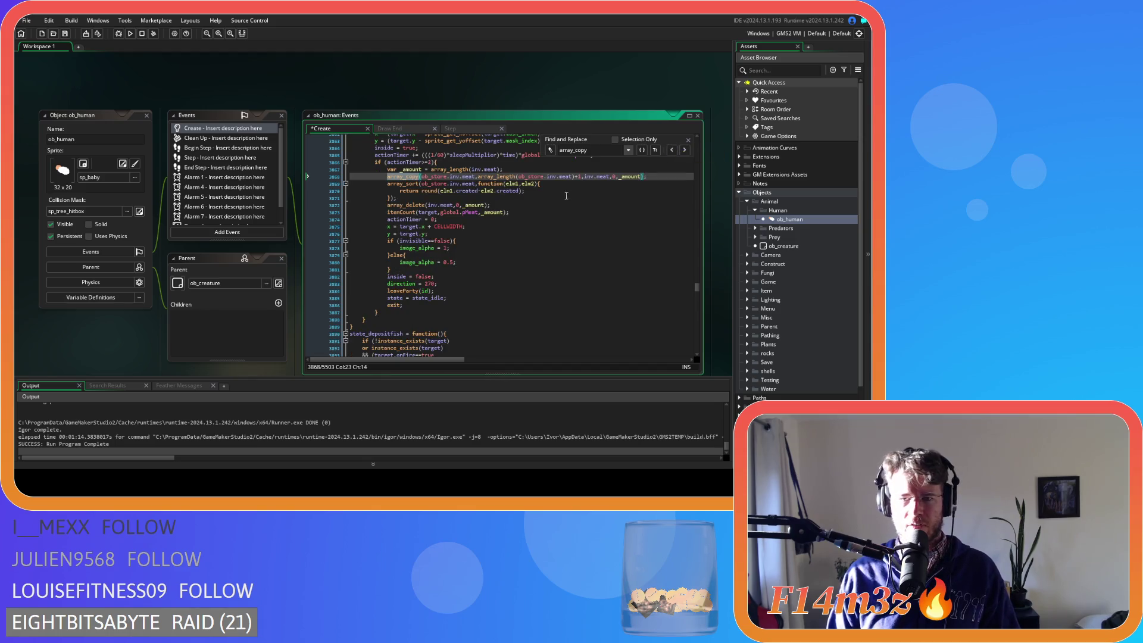
click(582, 177)
key(BackSpace)
key(BackSpace)
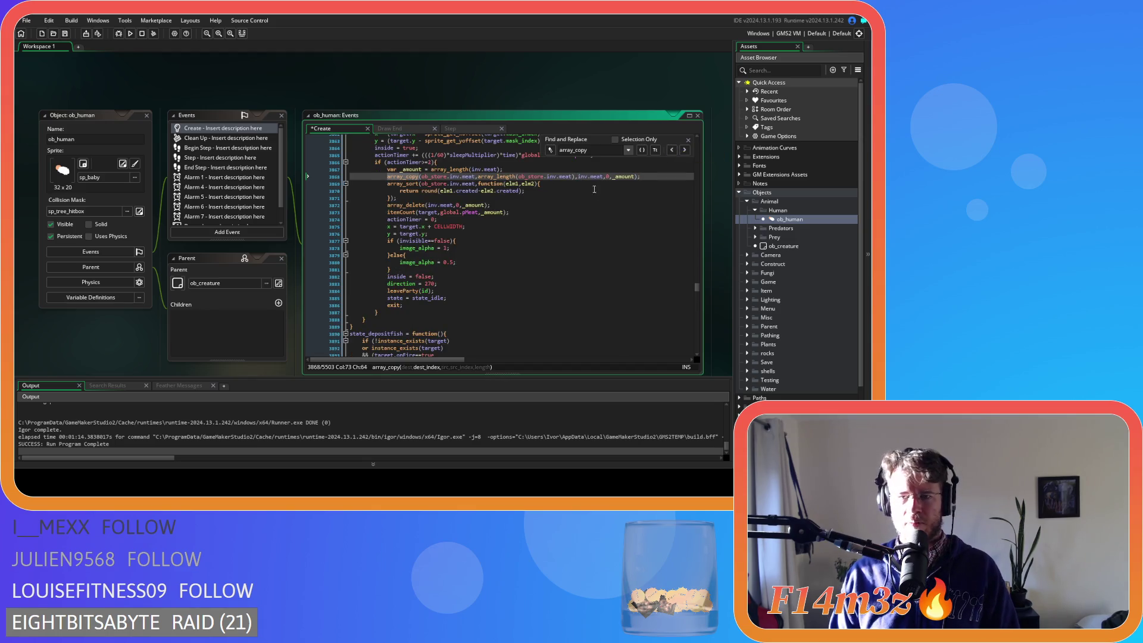
drag(573, 177, 478, 177)
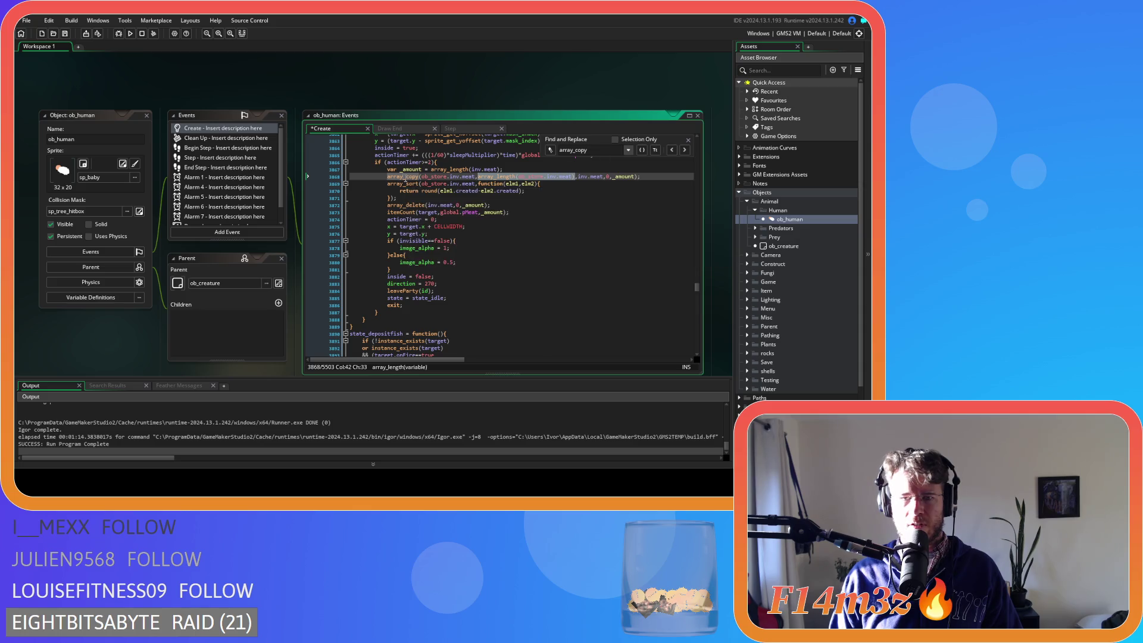
Make the fish array_copy on line 3958 use array_length(ob_store.inv.fish), then save.
click(684, 150)
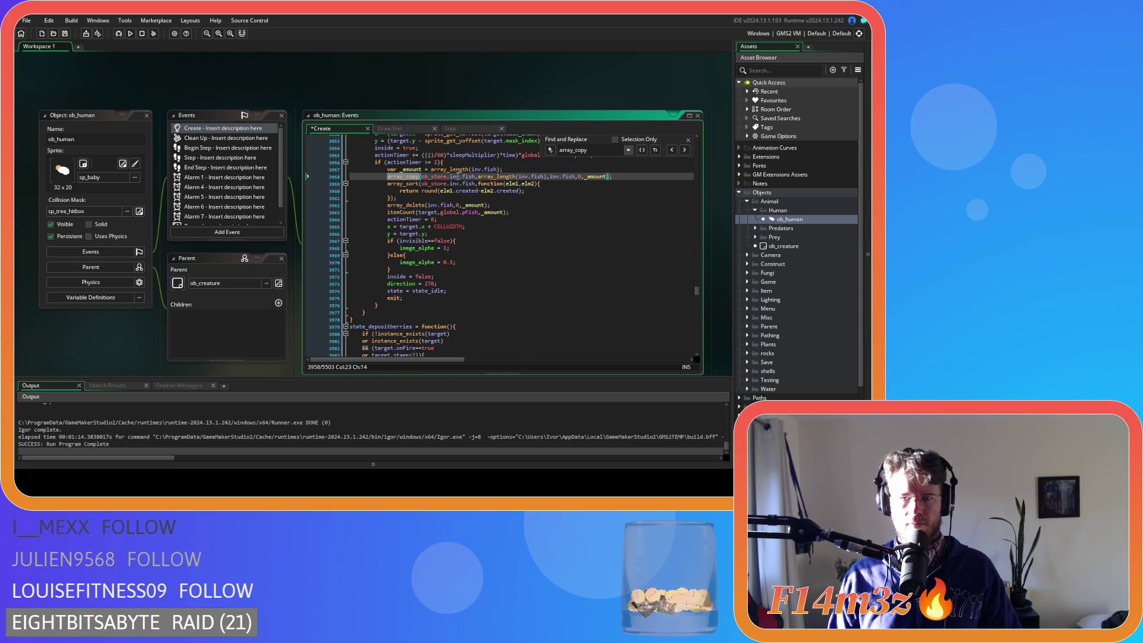
mouse_move(445, 184)
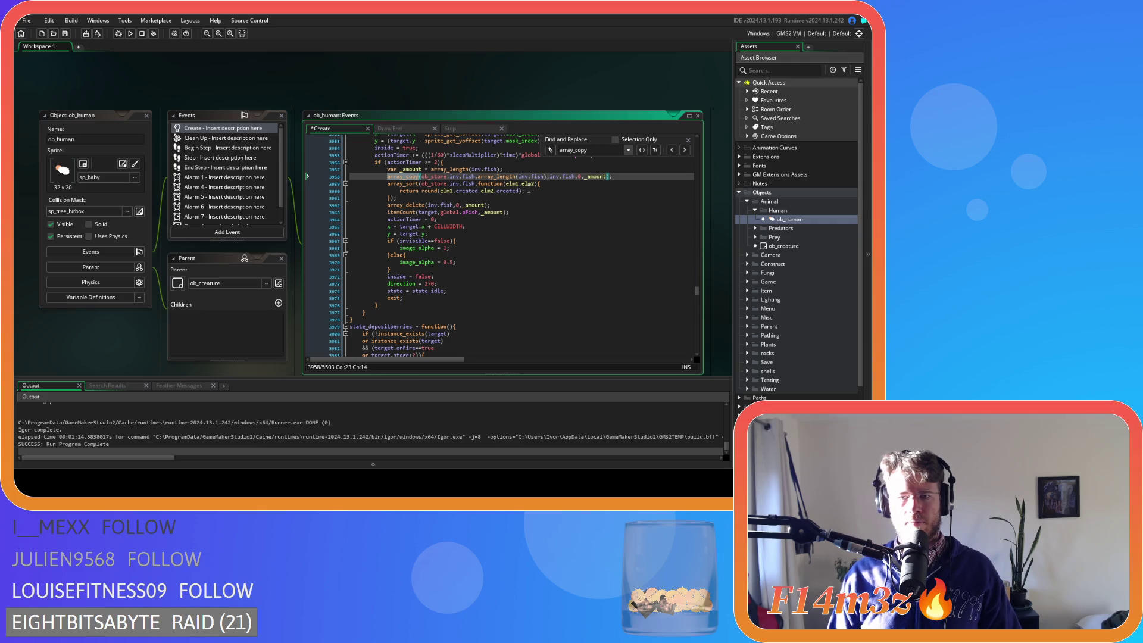
click(538, 177)
drag(539, 177, 480, 182)
key(ctrl+v)
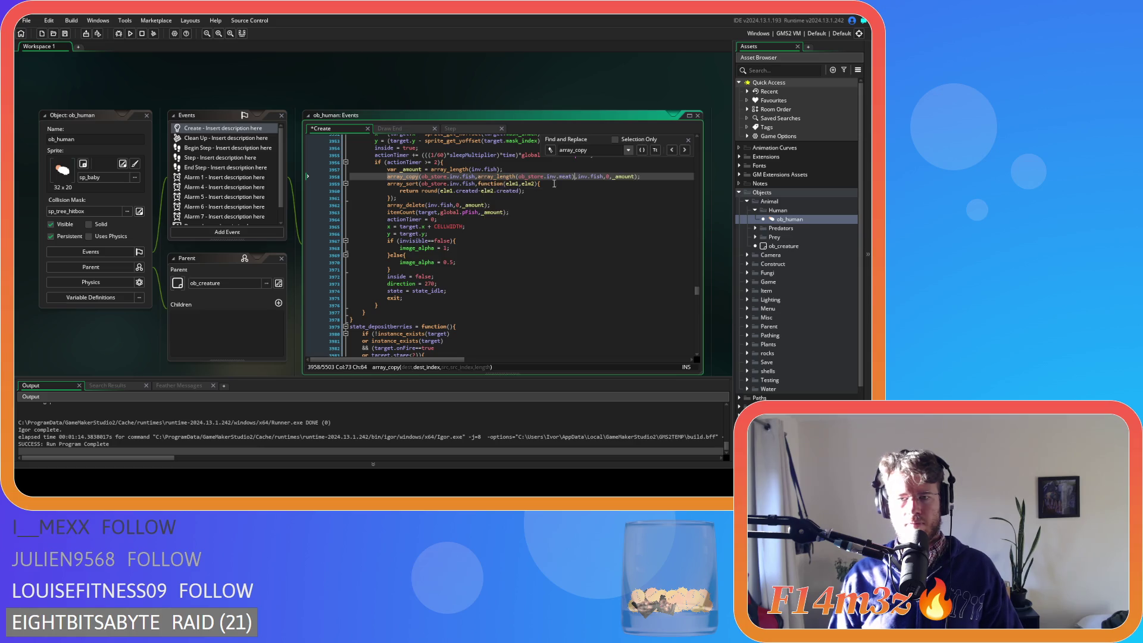
double_click(565, 177)
click(565, 176)
text(fish)
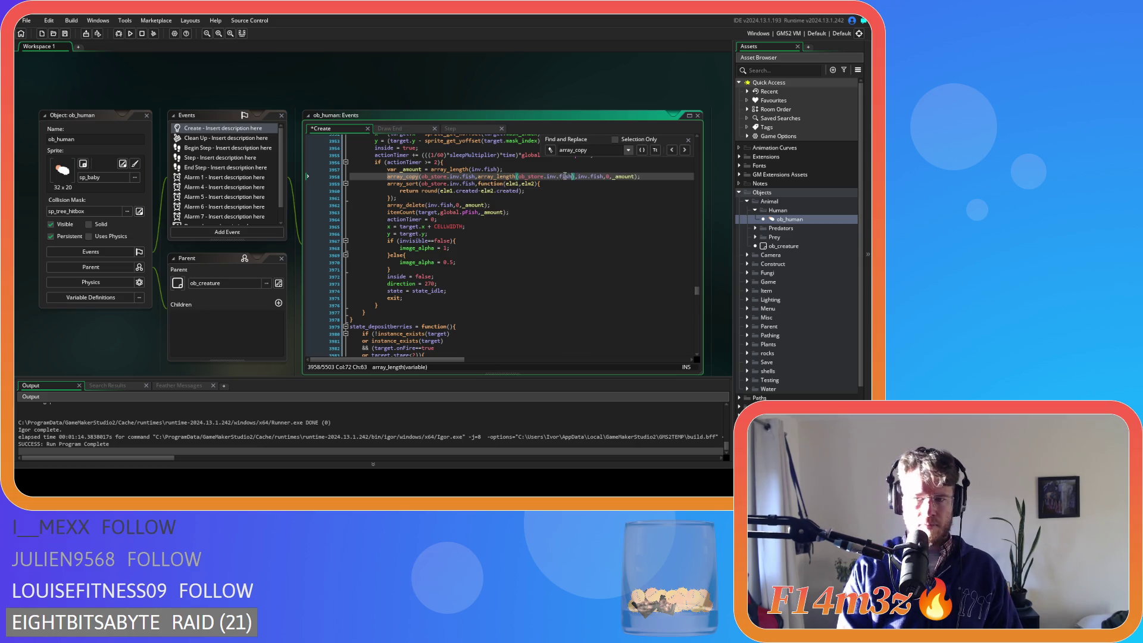
click(576, 176)
key(ctrl+s)
drag(577, 176, 477, 177)
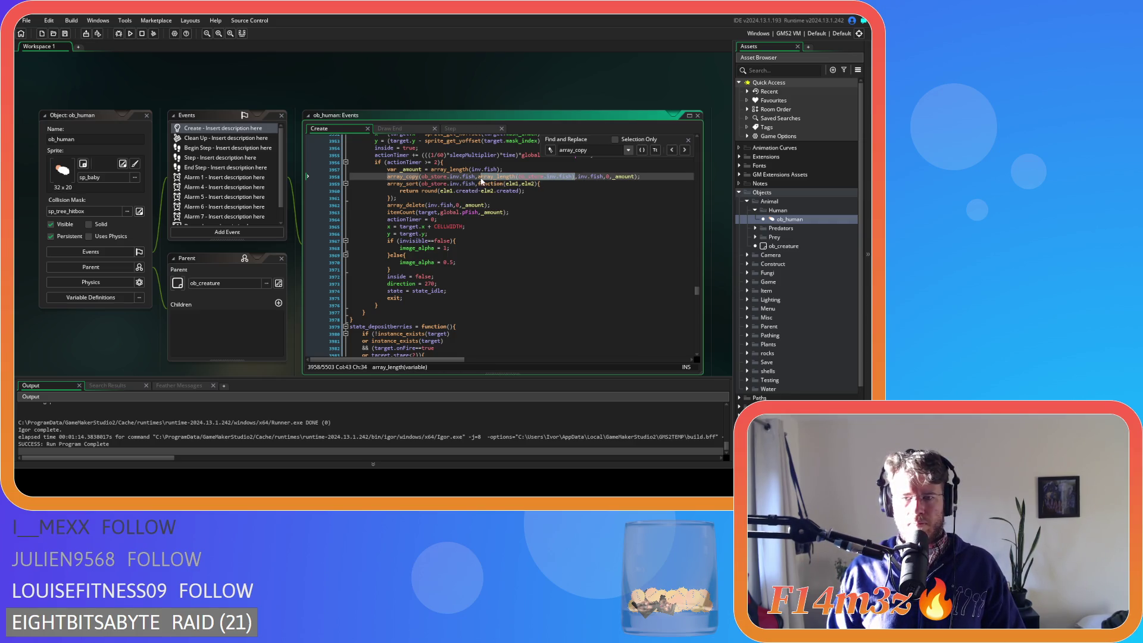
click(527, 176)
click(402, 177)
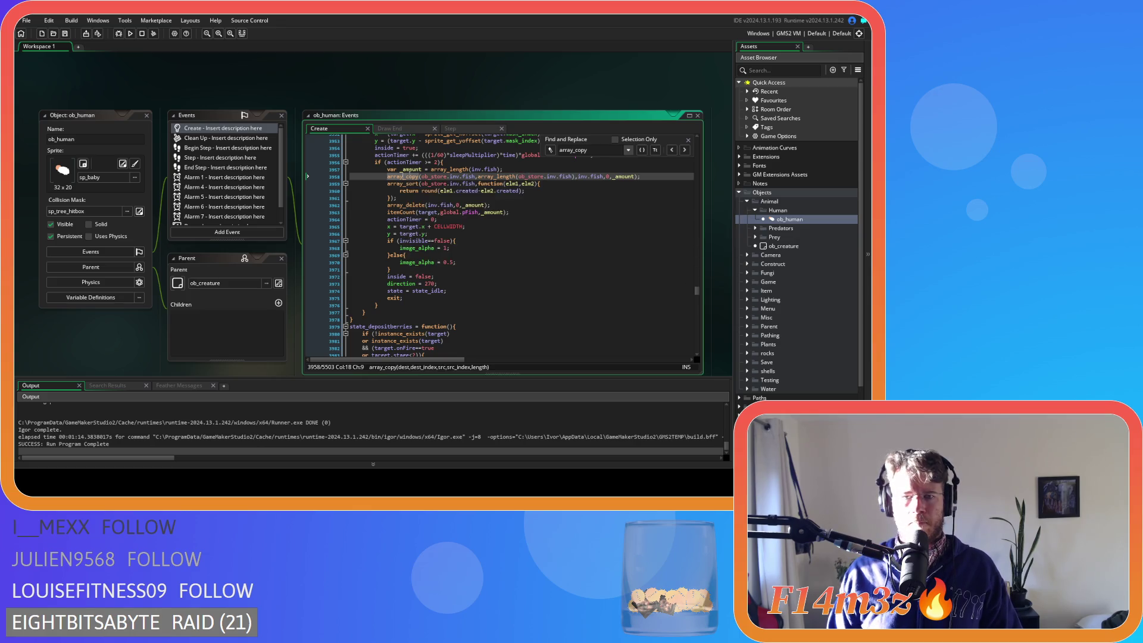
Set the berries deposit array_copy's destination index to array_length(ob_store.inv.berries) on line 4043.
click(685, 150)
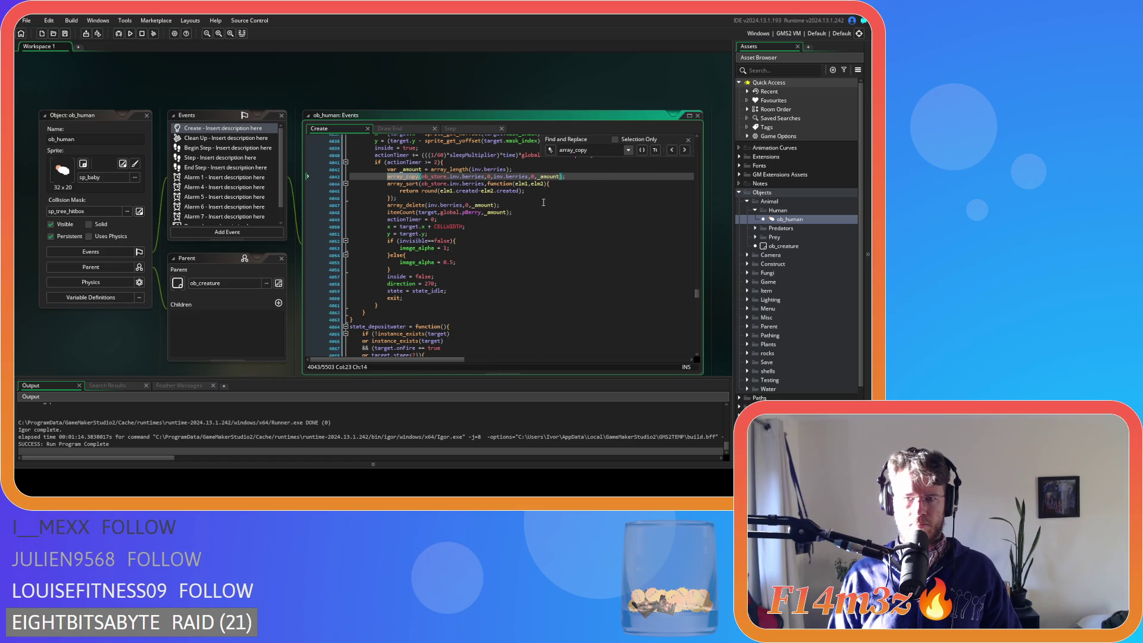
click(492, 176)
key(BackSpace)
text(array_length(ob_store.inv.fish))
double_click(576, 177)
text(berries)
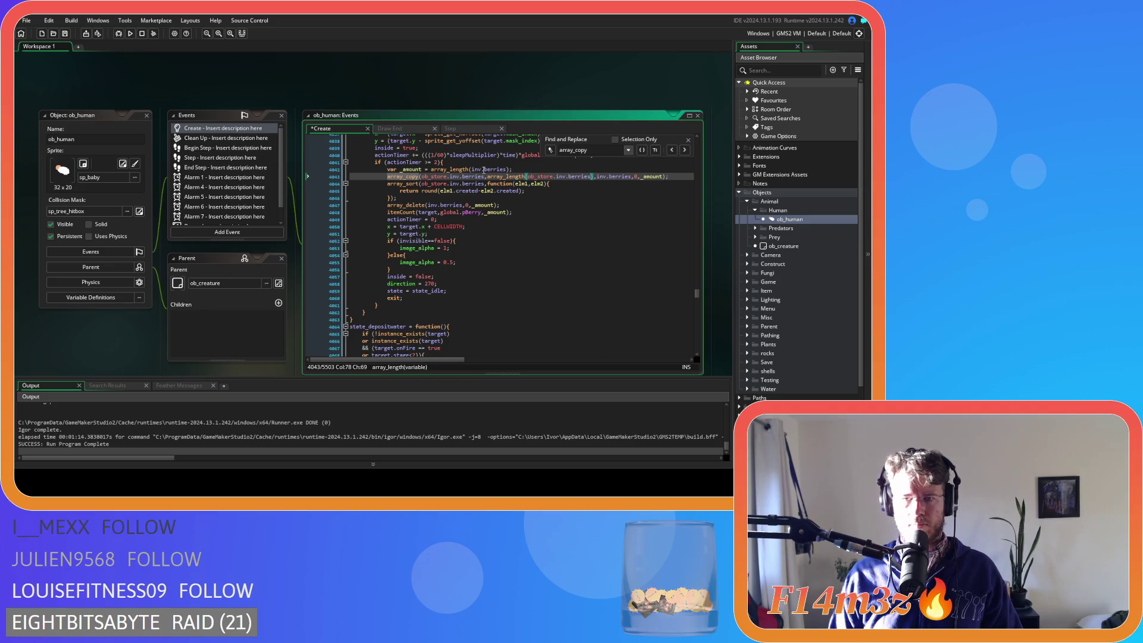
Replace the water deposit array_copy's 0 with array_length(ob_store.inv.water).
click(684, 151)
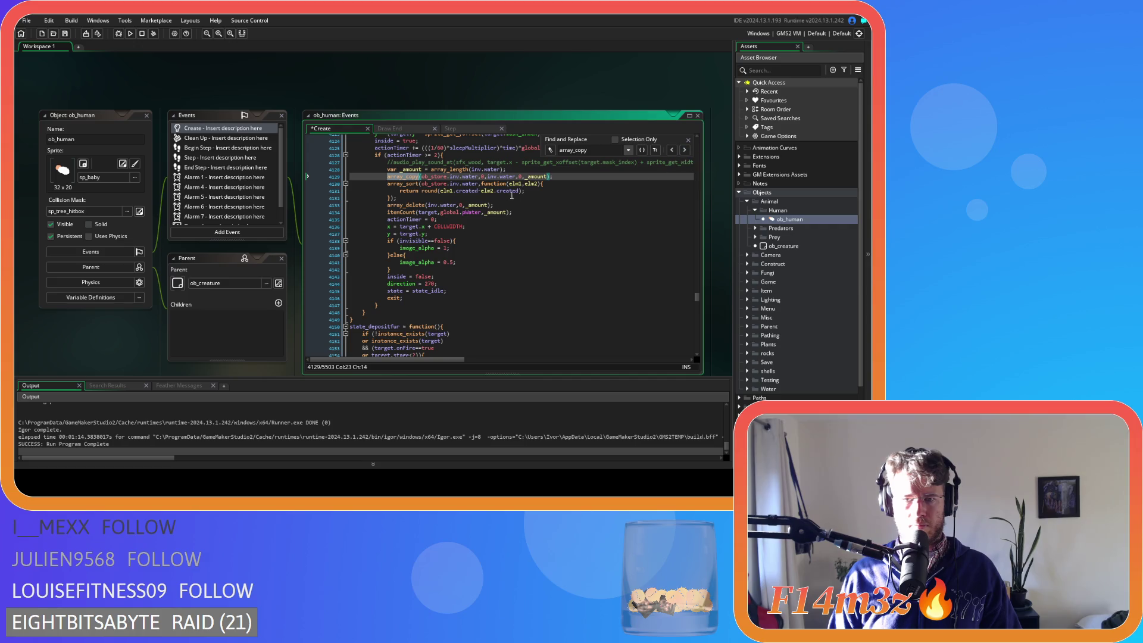
double_click(483, 176)
text(array_length(ob_store.inv.fish))
key(BackSpace)
key(BackSpace)
key(BackSpace)
text(water)
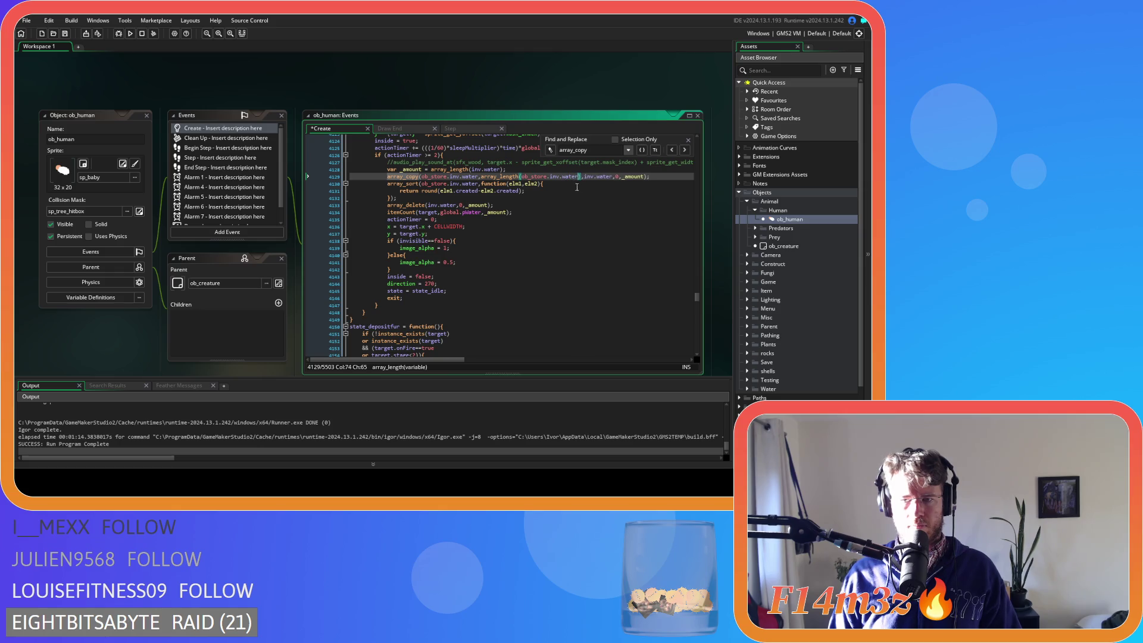
Give the fur deposit array_copy array_length(ob_store.inv.fur) as its destination index and save.
click(673, 152)
click(685, 152)
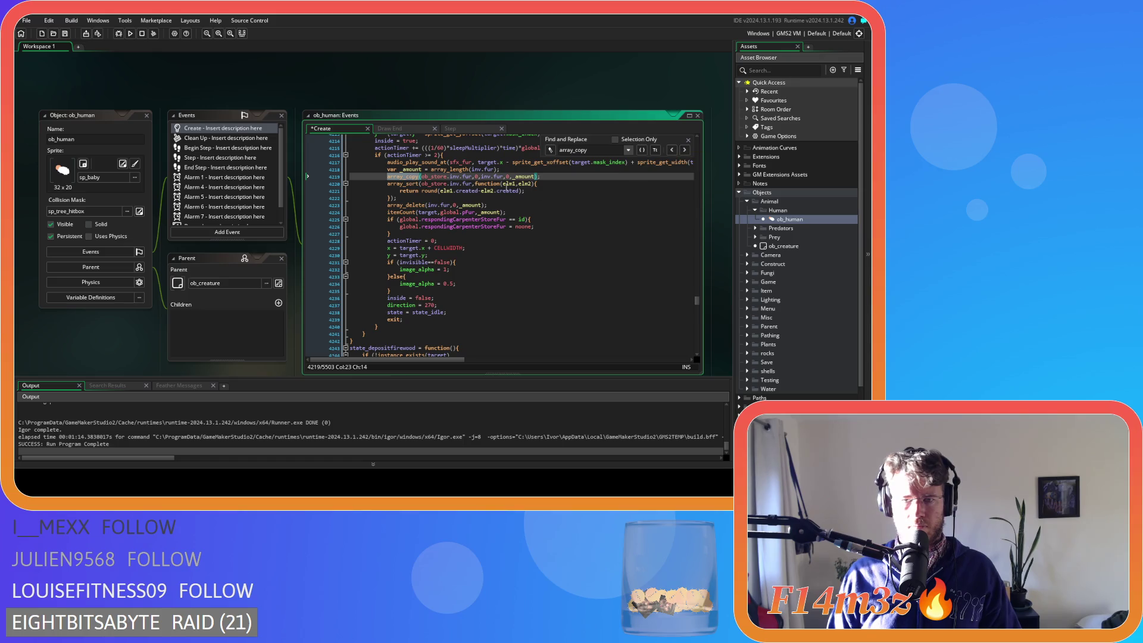
click(478, 177)
text(array_length(ob_store.inv.fish))
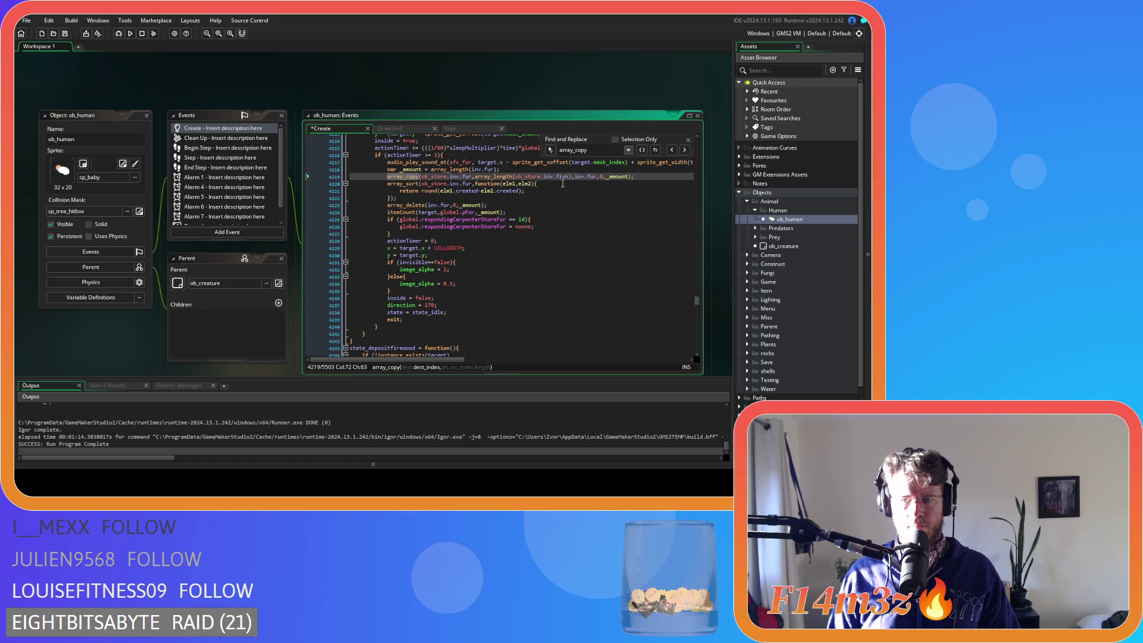
key(Left)
key(BackSpace)
key(BackSpace)
key(BackSpace)
text(fur)
key(ctrl+s)
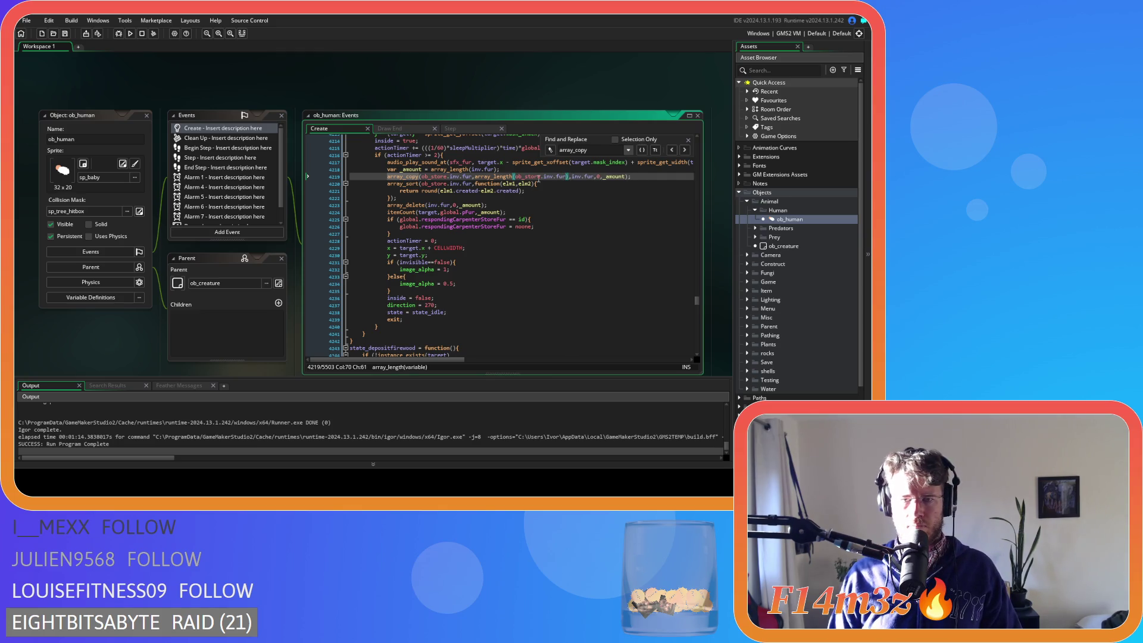
click(684, 150)
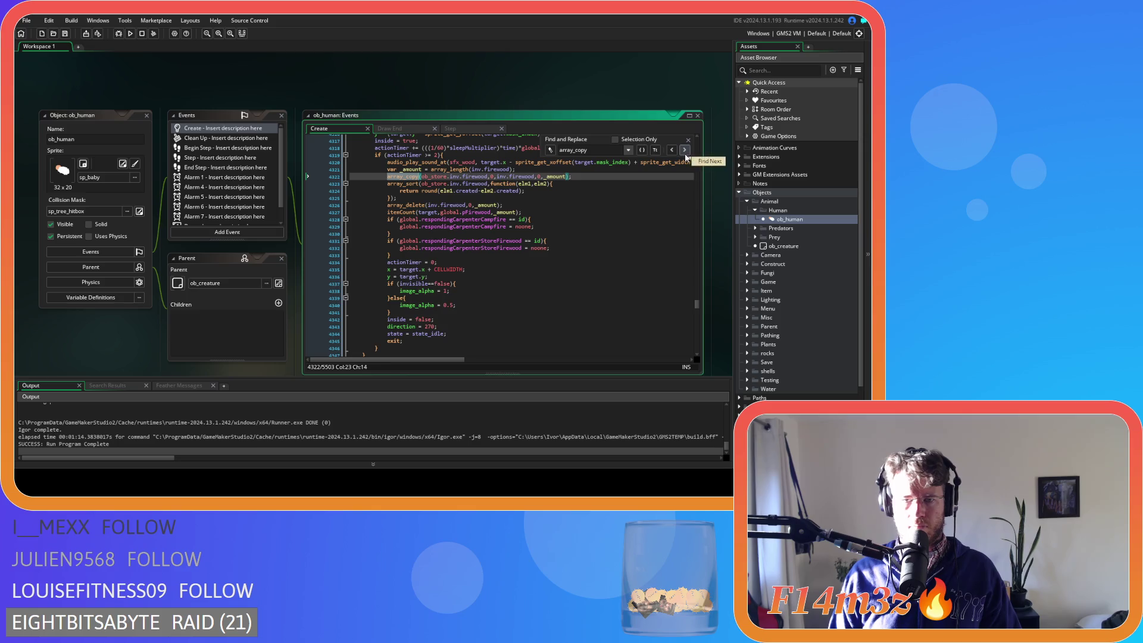
Insert array_length(ob_store.inv.firewood) as the firewood deposit array_copy's destination index.
click(492, 177)
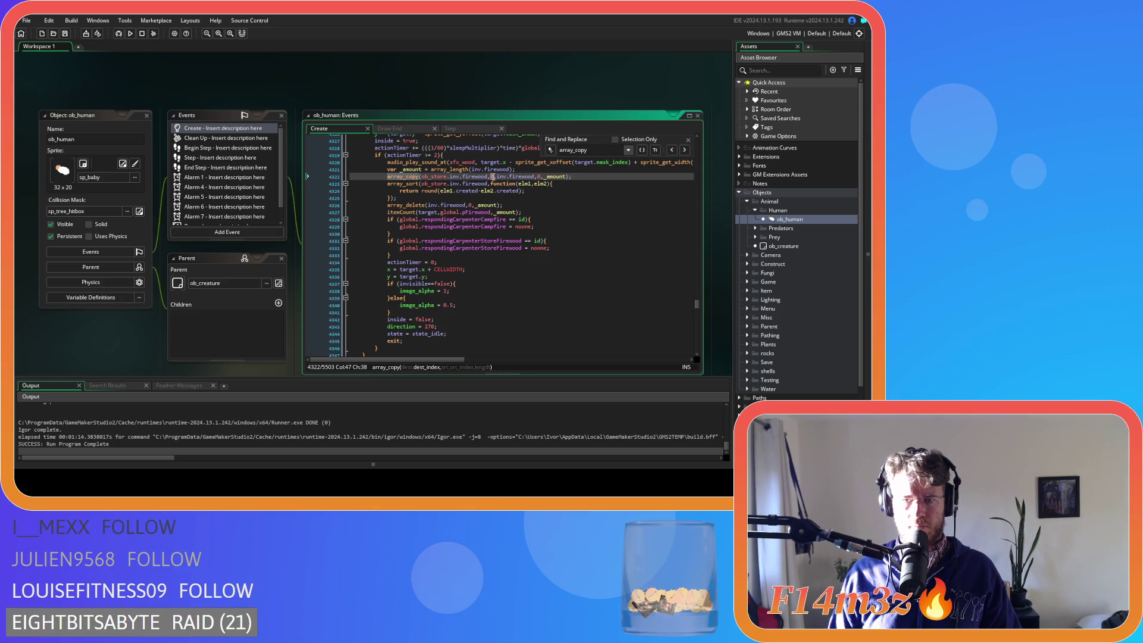
text(array_length(ob_store.inv.fish))
double_click(576, 176)
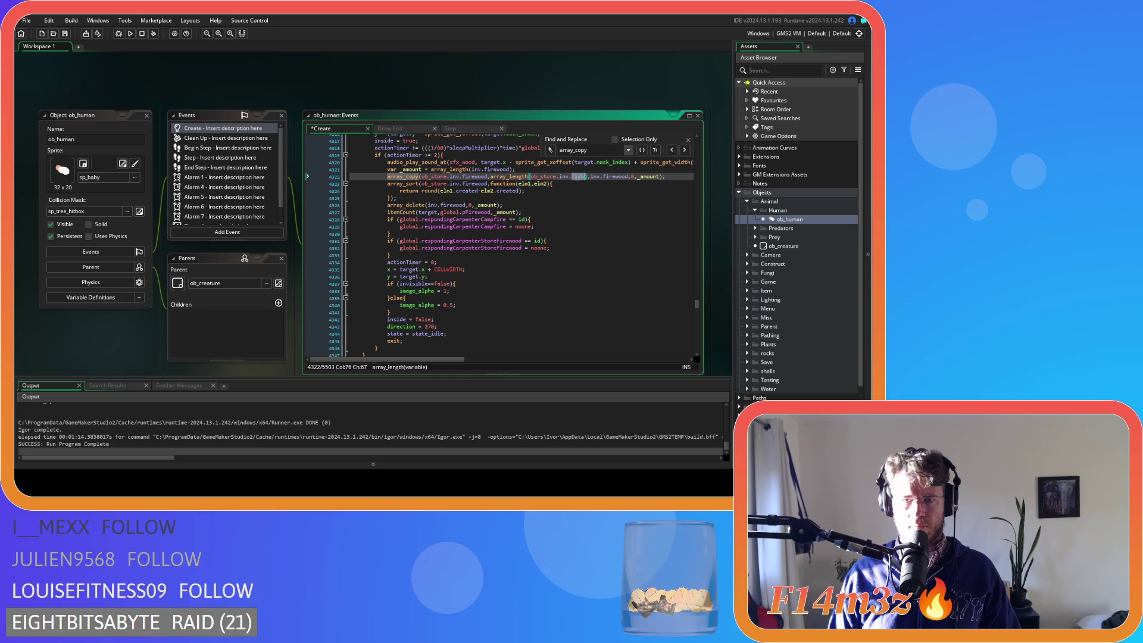
text(firewood)
click(406, 176)
Replace the lumber deposit's 0 index with array_length(ob_store.inv.lumber) and save.
click(685, 150)
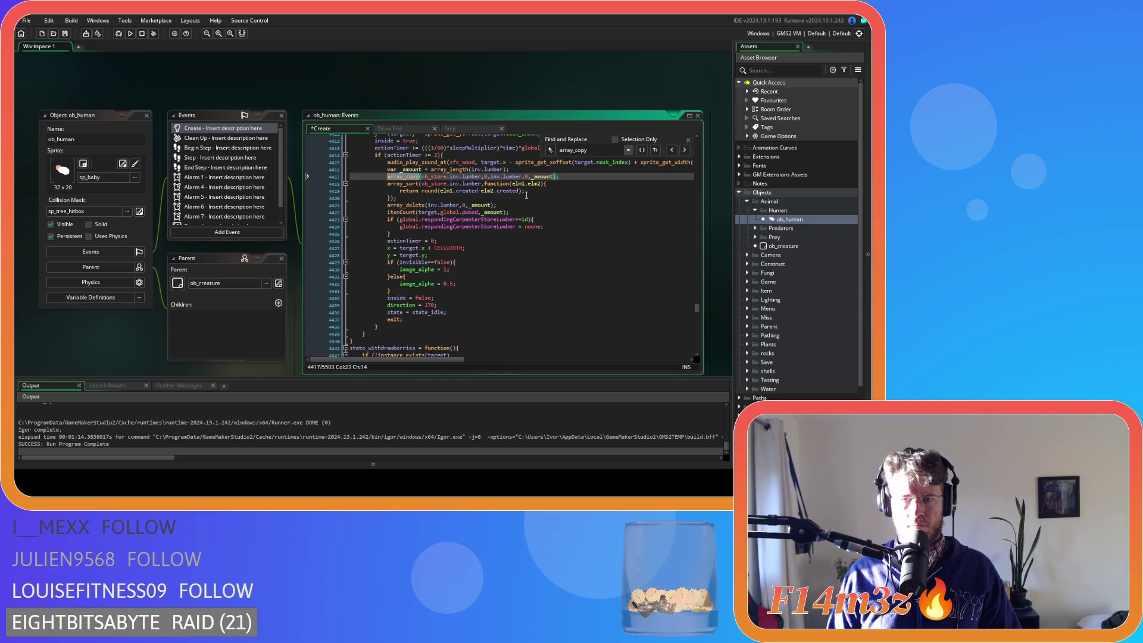
double_click(486, 176)
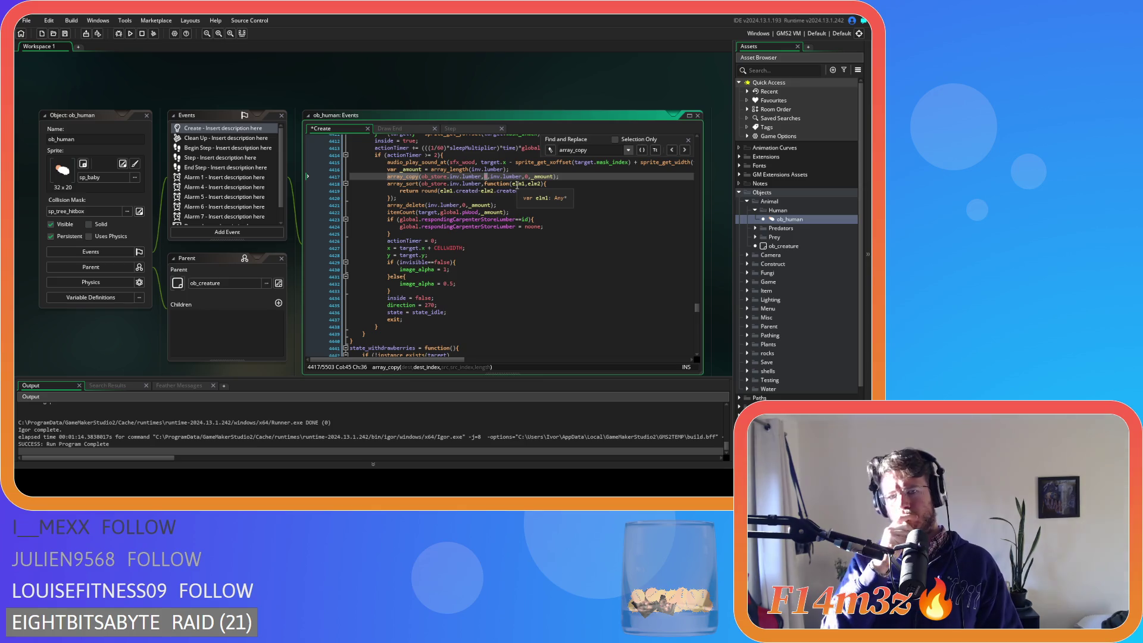
text(array_length(ob_store.inv.lum)
key(BackSpace)
key(BackSpace)
key(BackSpace)
text(umber)
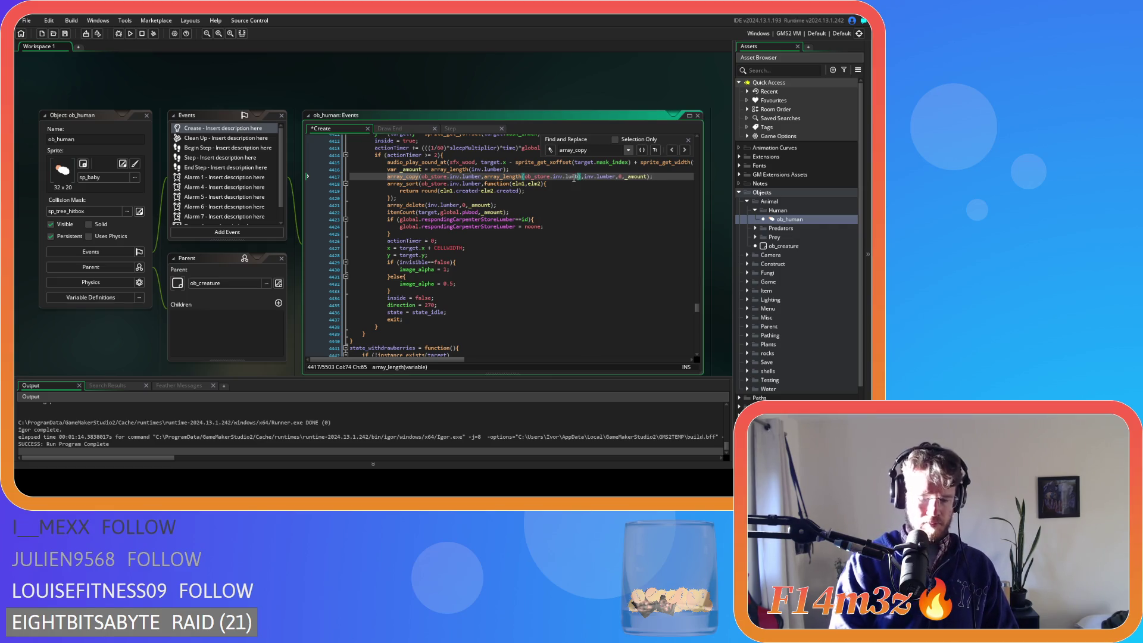
key(ctrl+s)
click(404, 176)
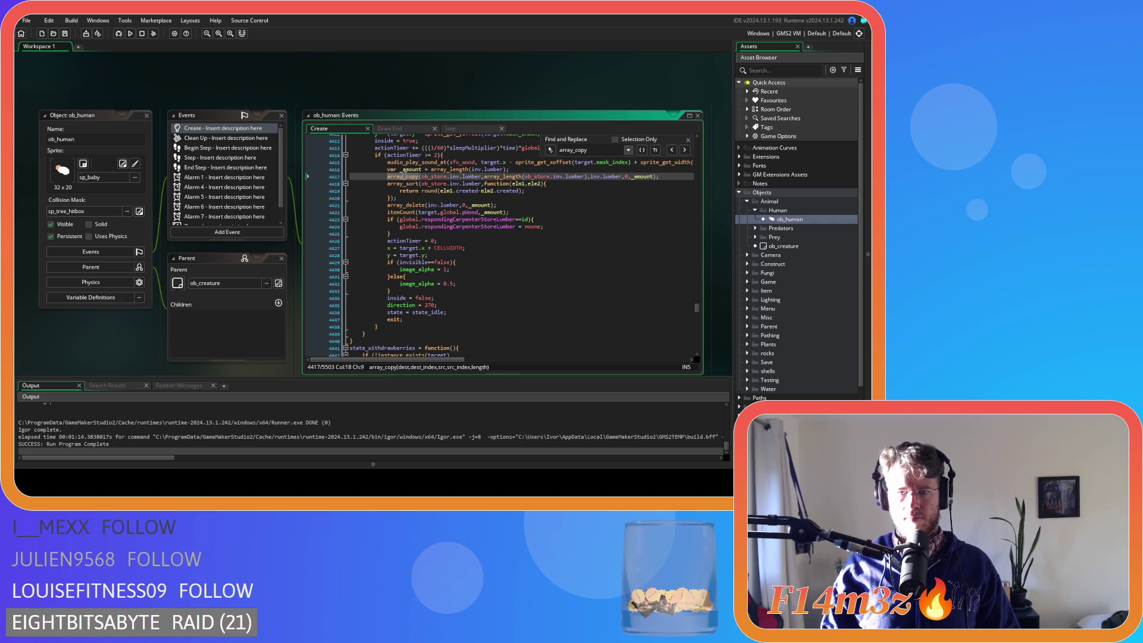
Go to the berries withdrawal array_copy on line 4505 and inspect the surrounding code.
click(684, 151)
scroll(537, 229, up, 1)
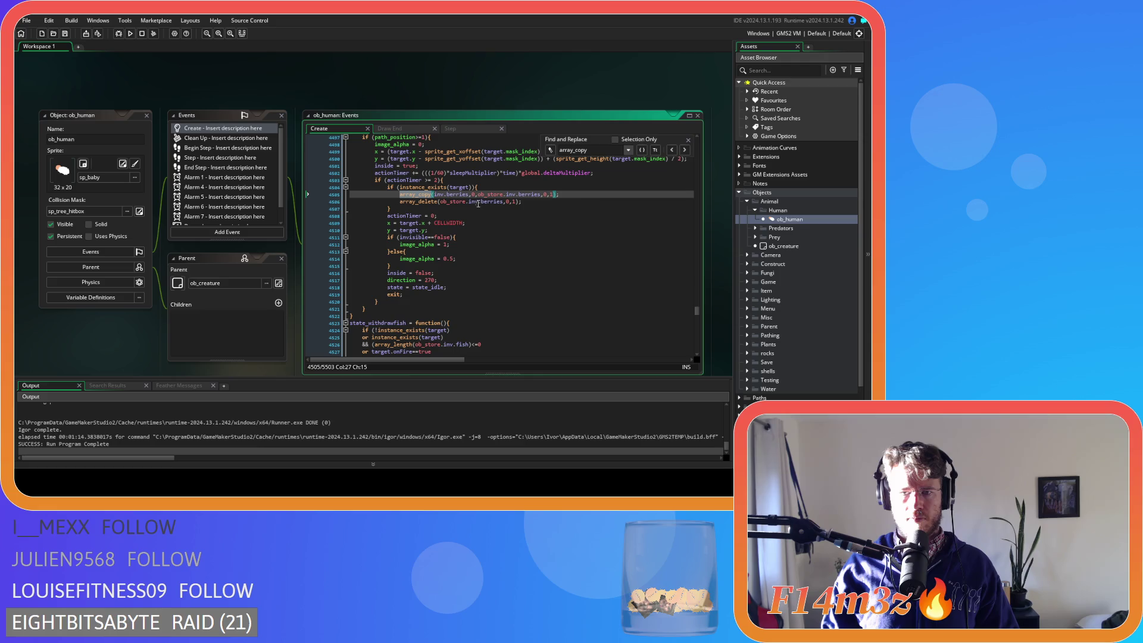
scroll(478, 214, up, 15)
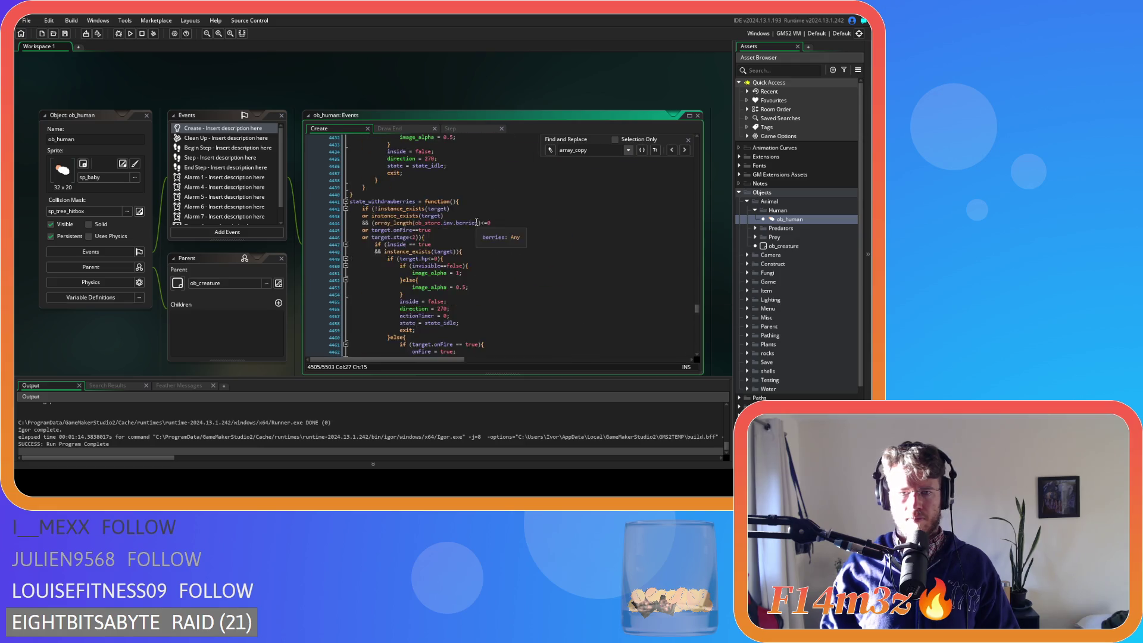
scroll(478, 223, up, 3)
scroll(482, 226, down, 10)
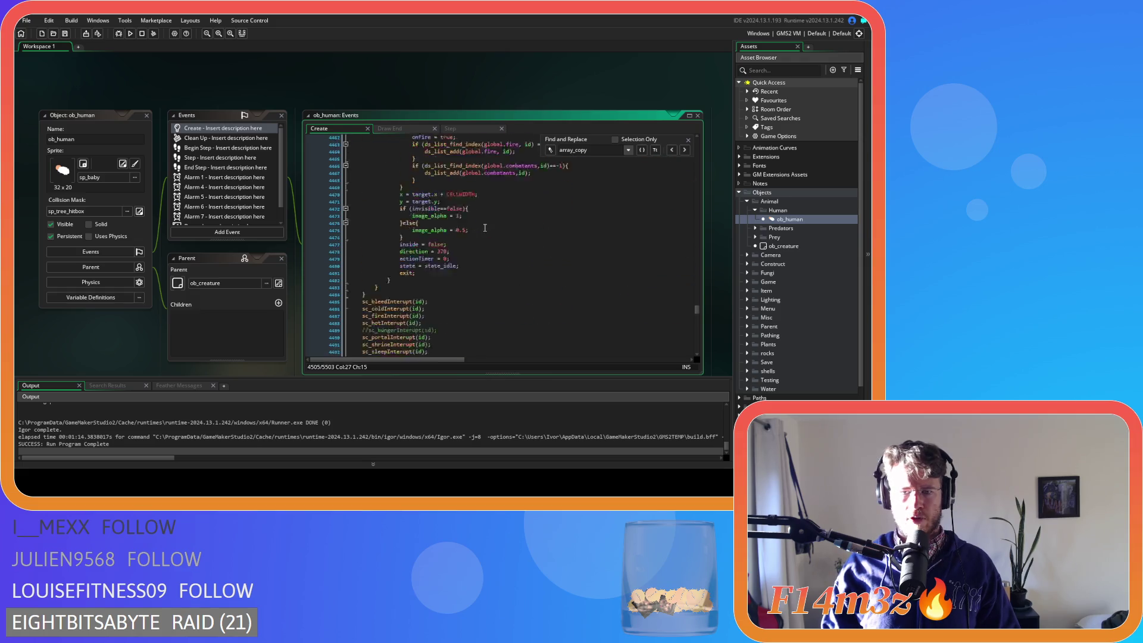
scroll(464, 232, down, 5)
click(414, 302)
click(671, 151)
scroll(499, 257, up, 10)
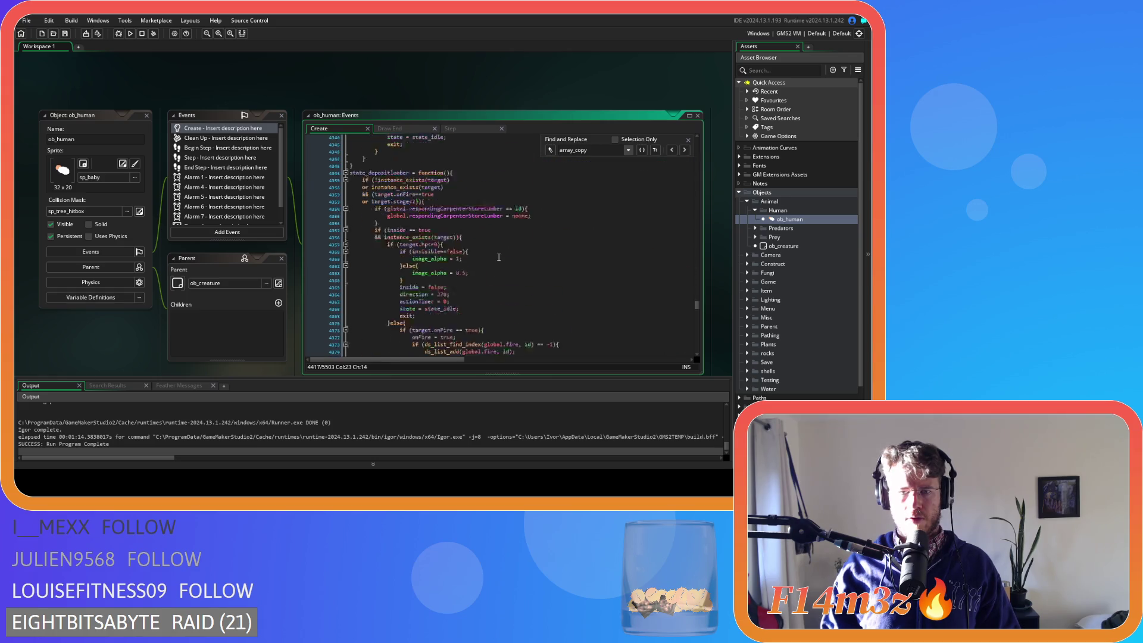
scroll(499, 258, down, 20)
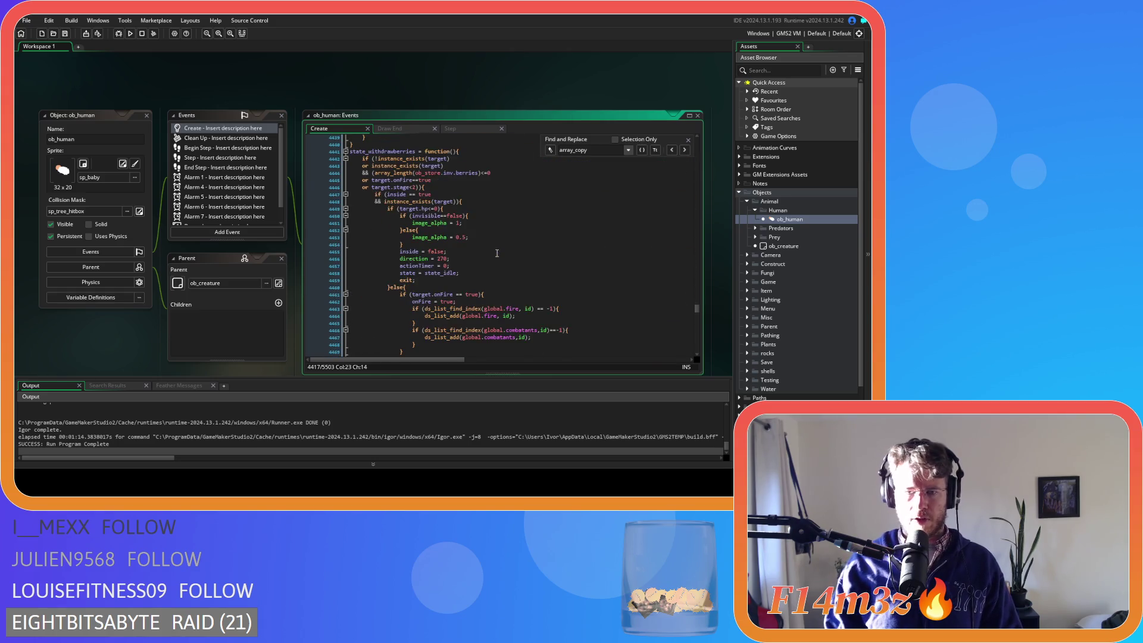
click(684, 150)
scroll(546, 262, up, 10)
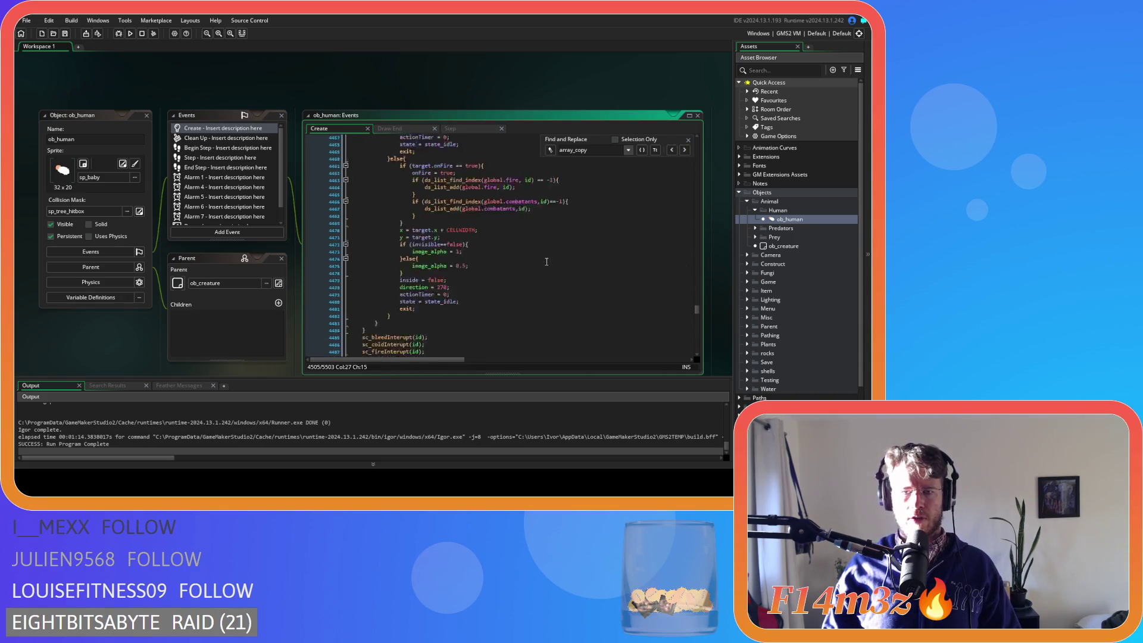
scroll(547, 262, down, 13)
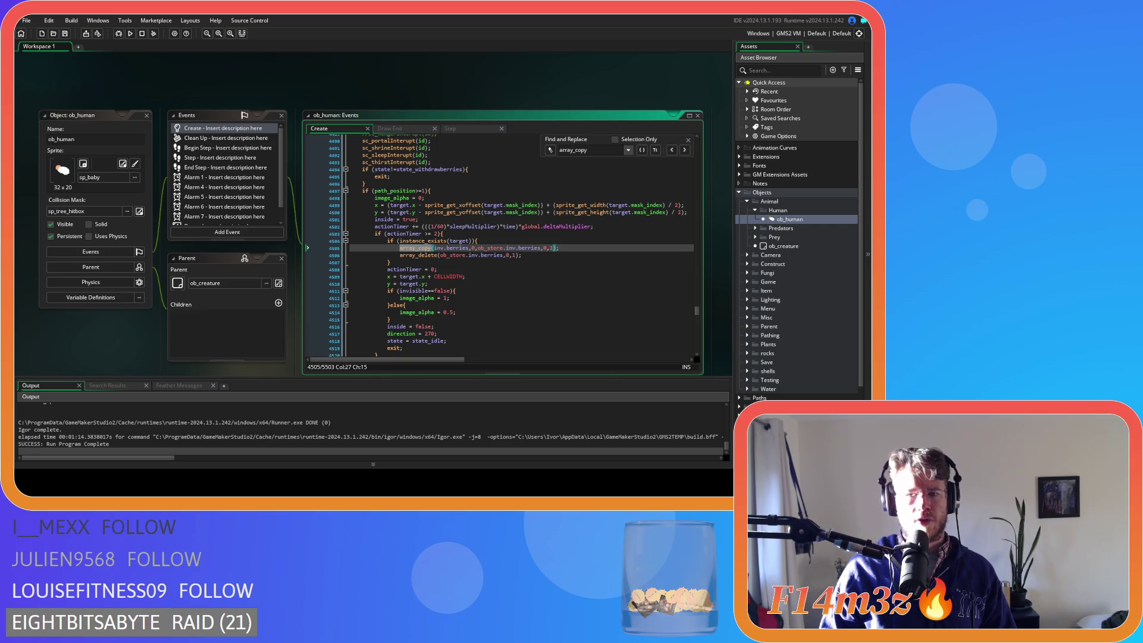
Insert array_length(inv.berries) as the berries withdrawal array_copy's destination index on line 4505.
click(534, 255)
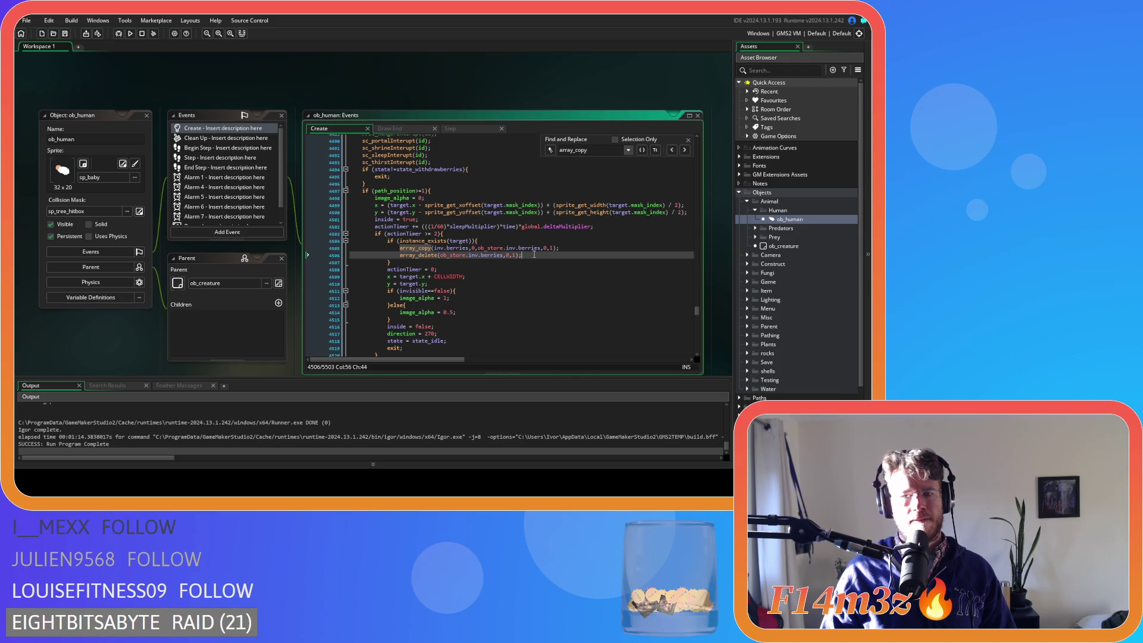
click(453, 248)
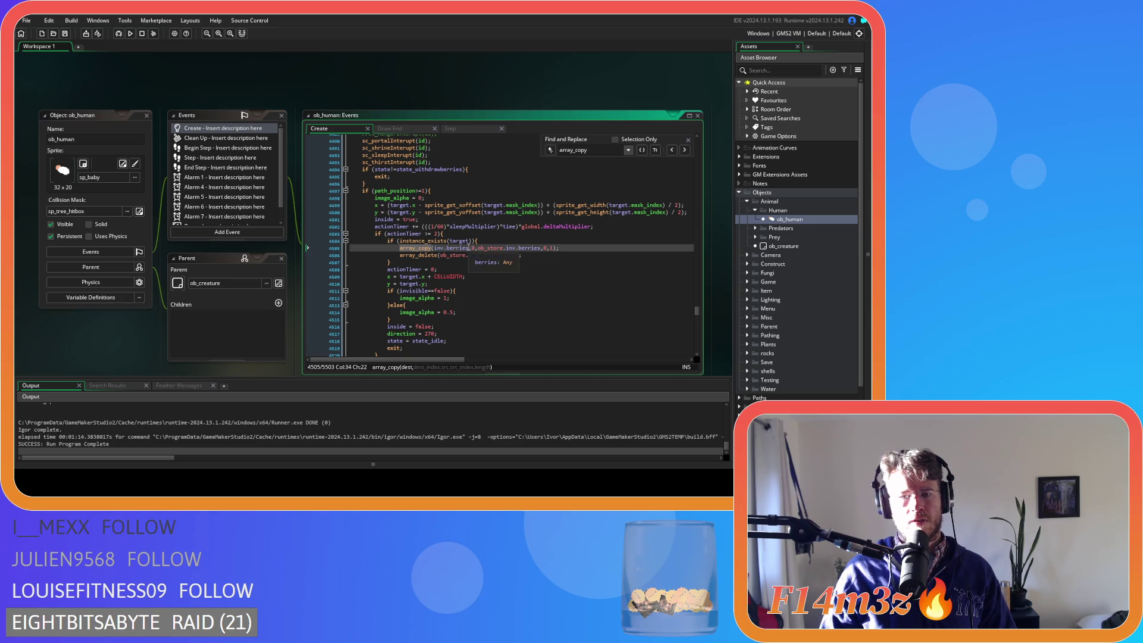
text(array_length(ob_store.inv.fish))
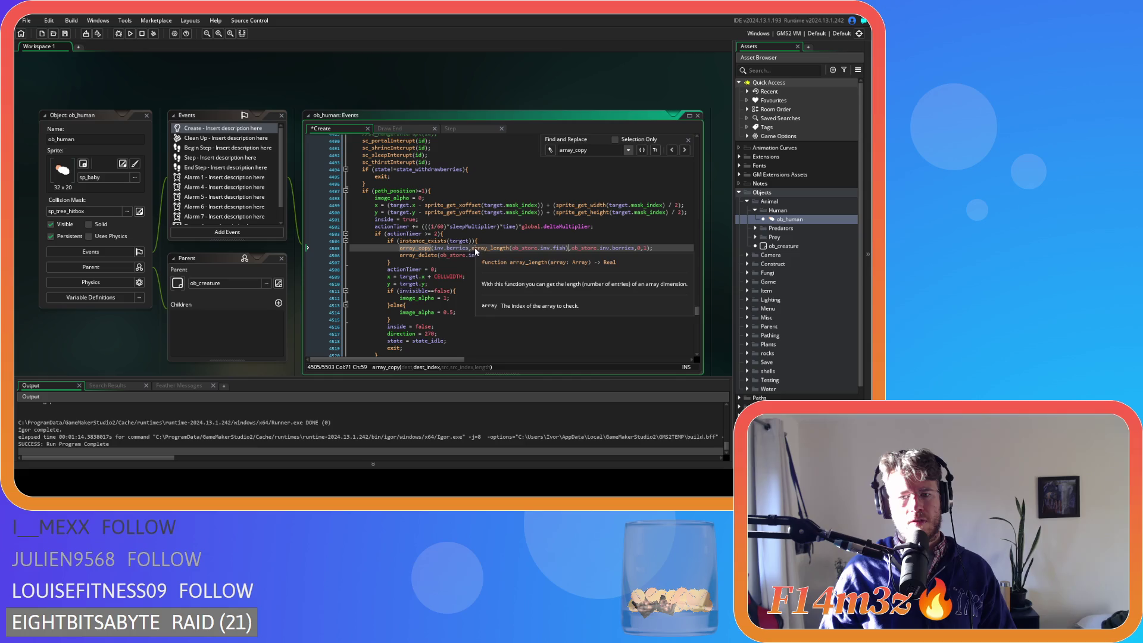
click(517, 249)
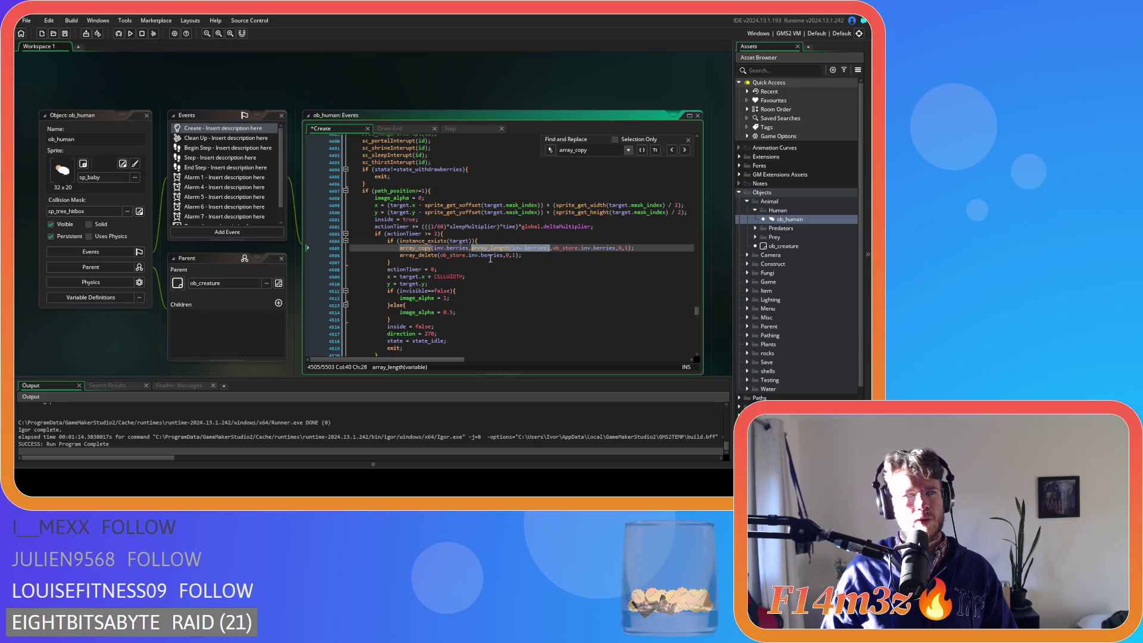
right_click(540, 249)
click(555, 263)
click(535, 257)
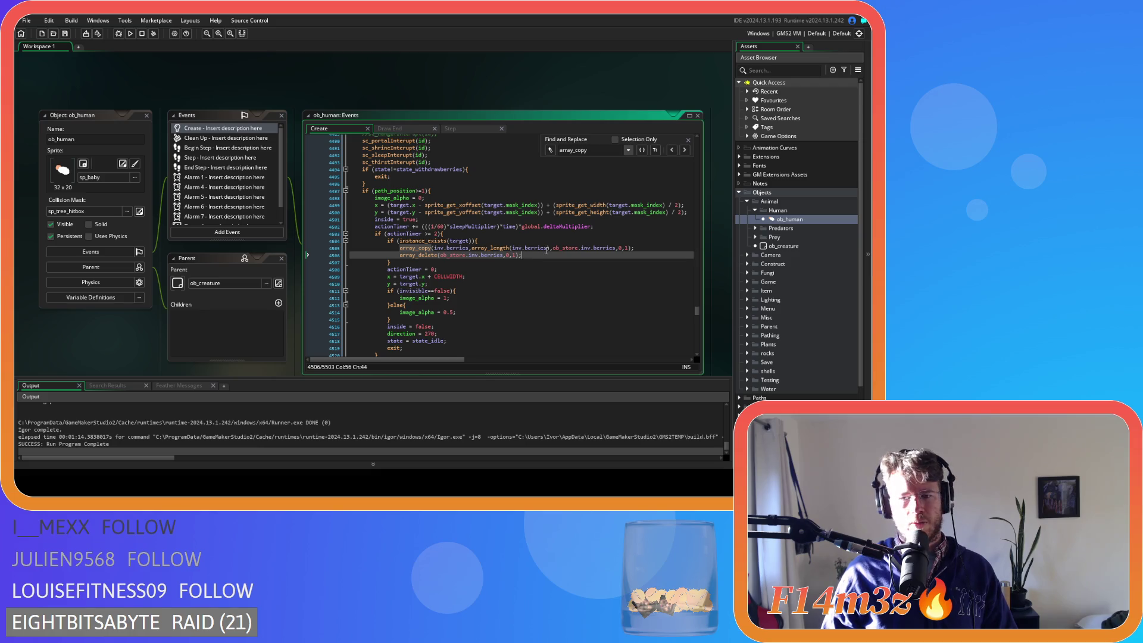
text())
drag(551, 249, 514, 249)
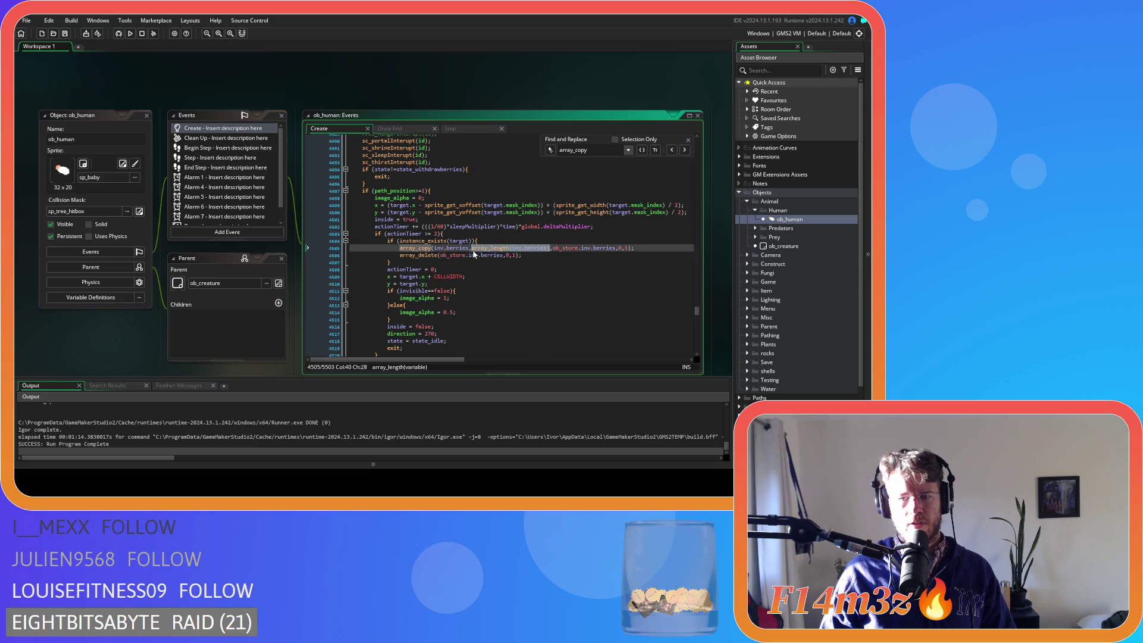
click(551, 256)
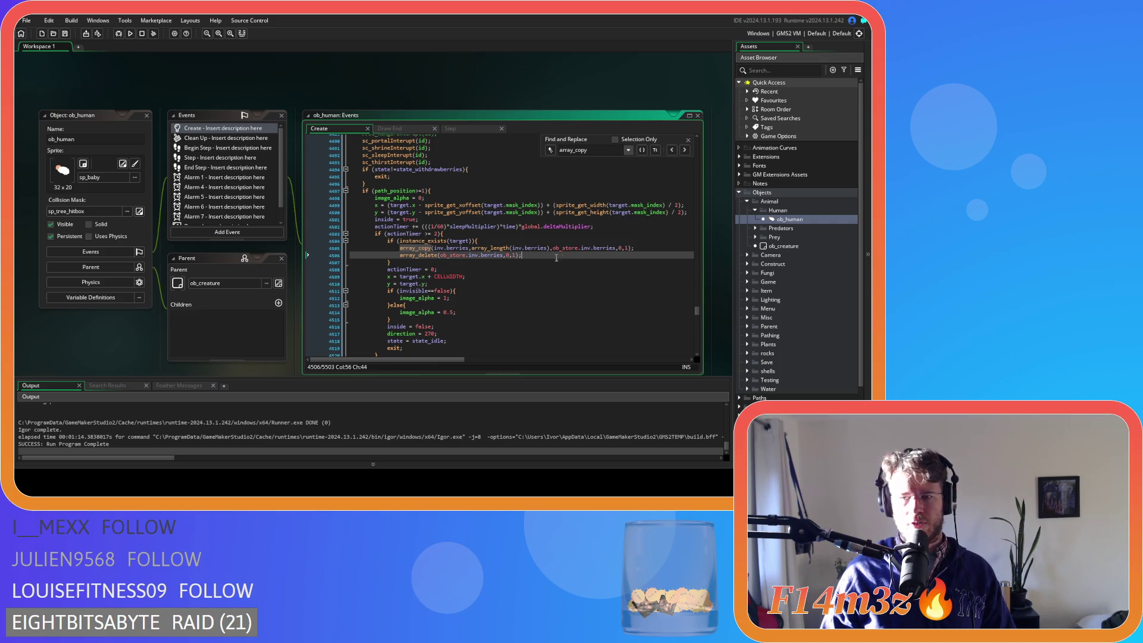
click(597, 262)
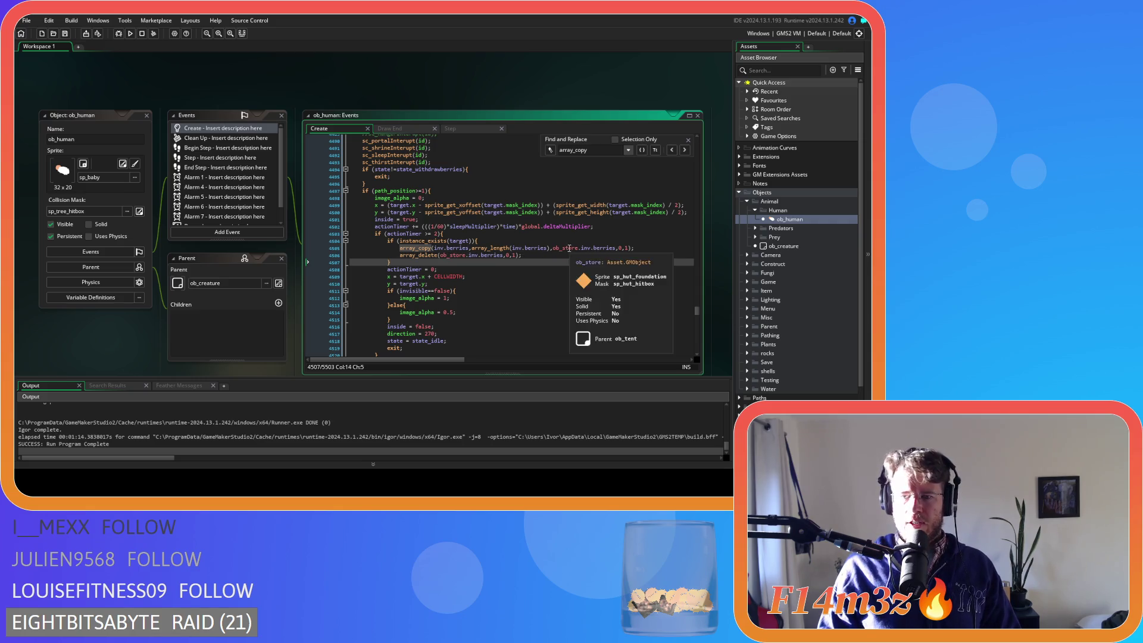
click(571, 256)
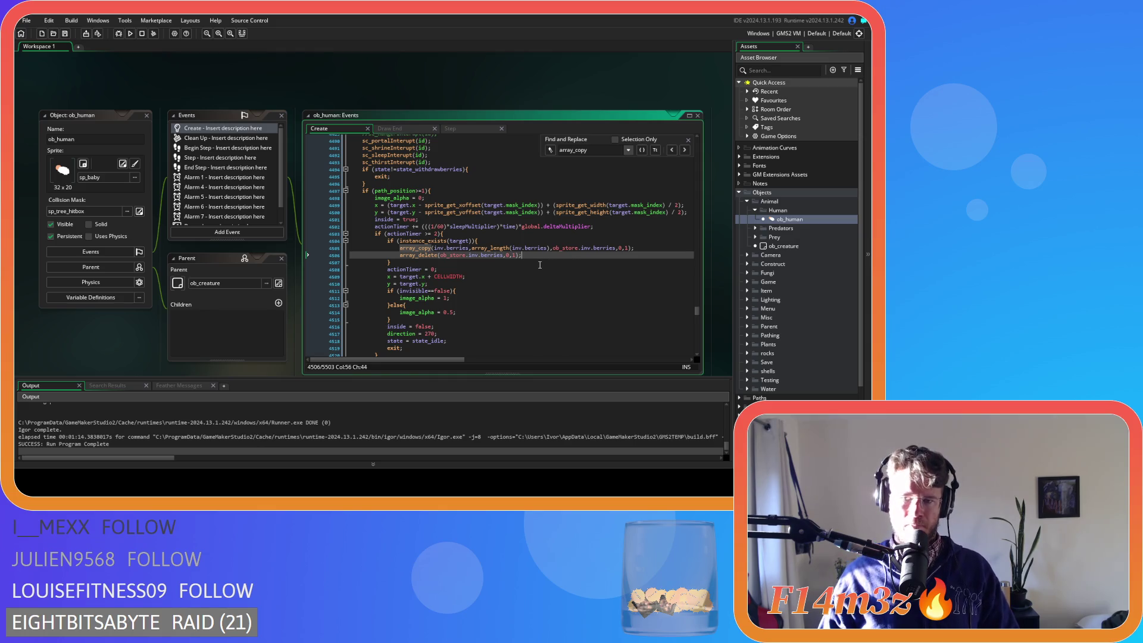
click(419, 247)
click(684, 151)
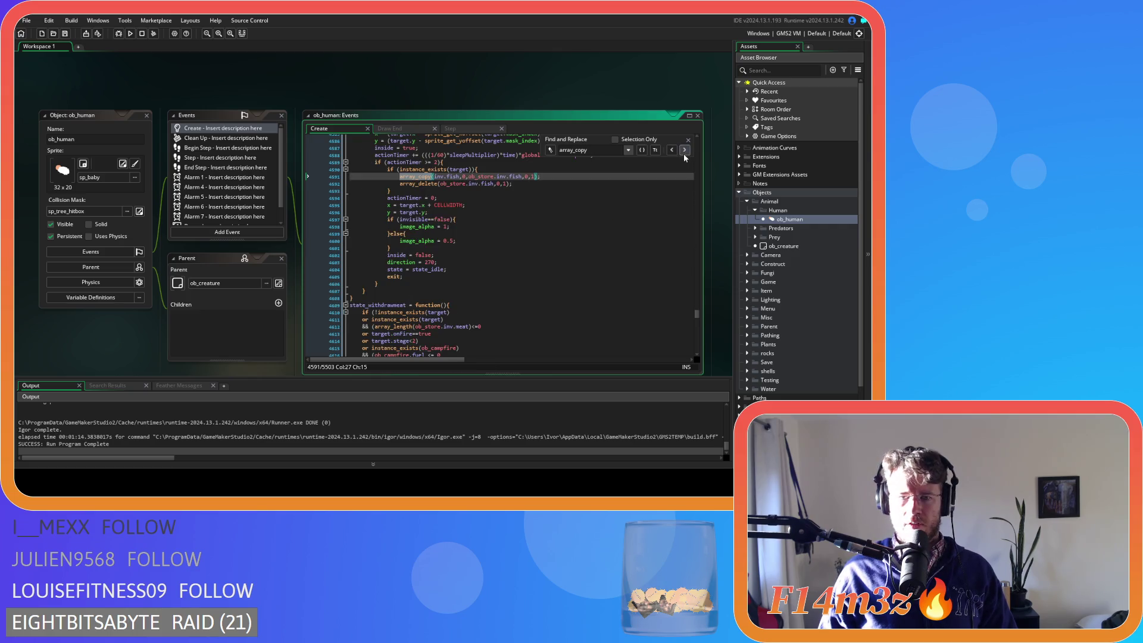
Step through the fish and fur withdrawal array_copy calls to check their destination indexes.
scroll(502, 212, up, 15)
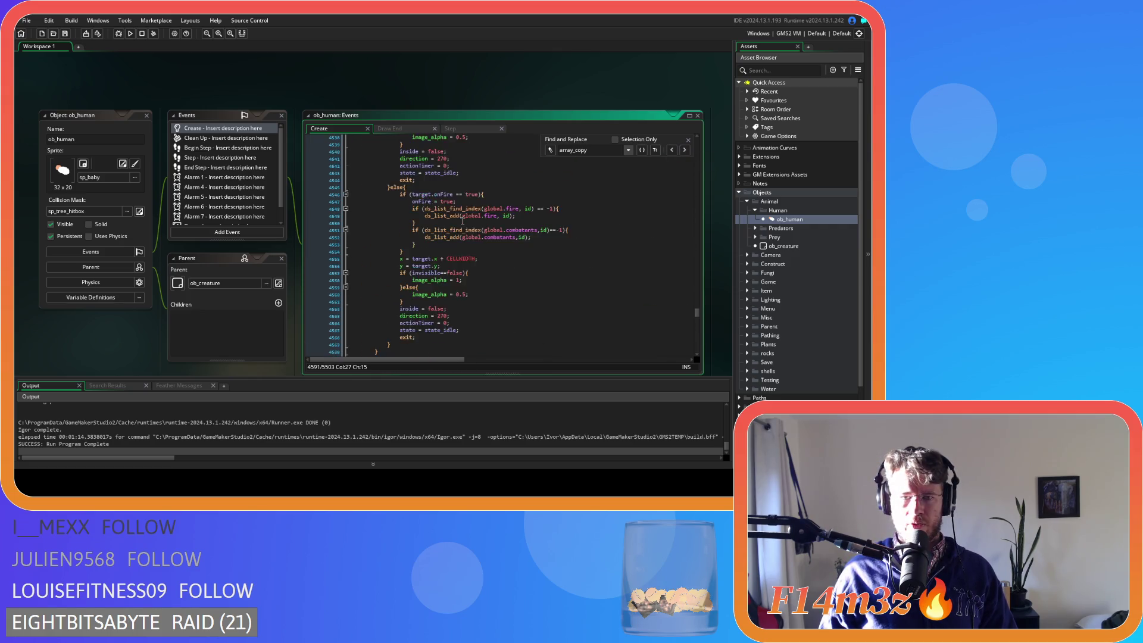
scroll(465, 217, down, 14)
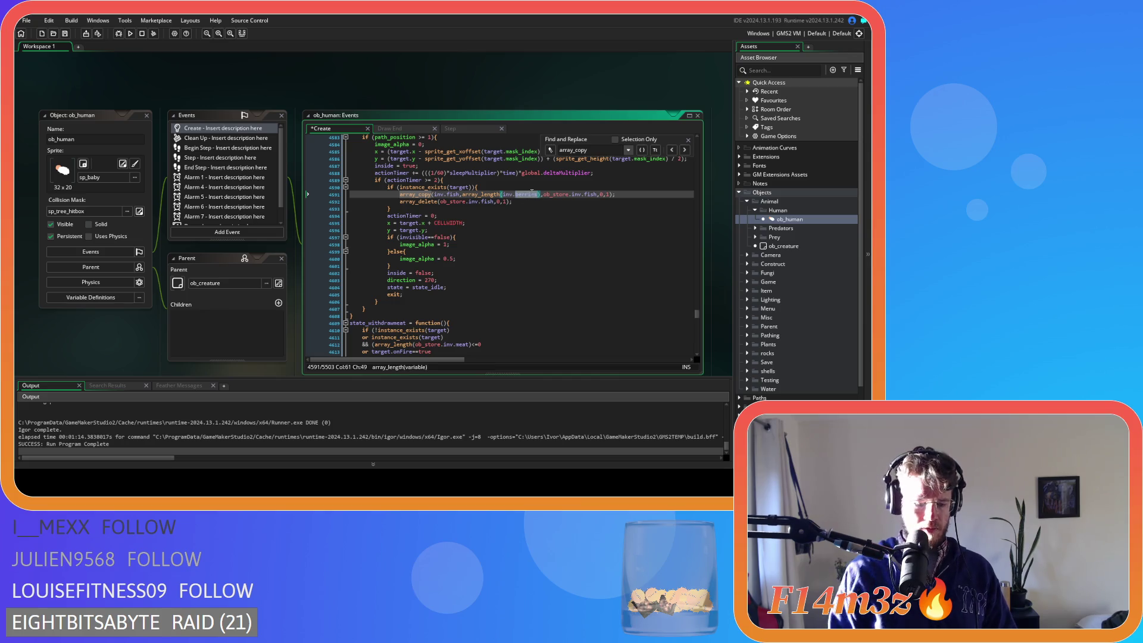
click(521, 203)
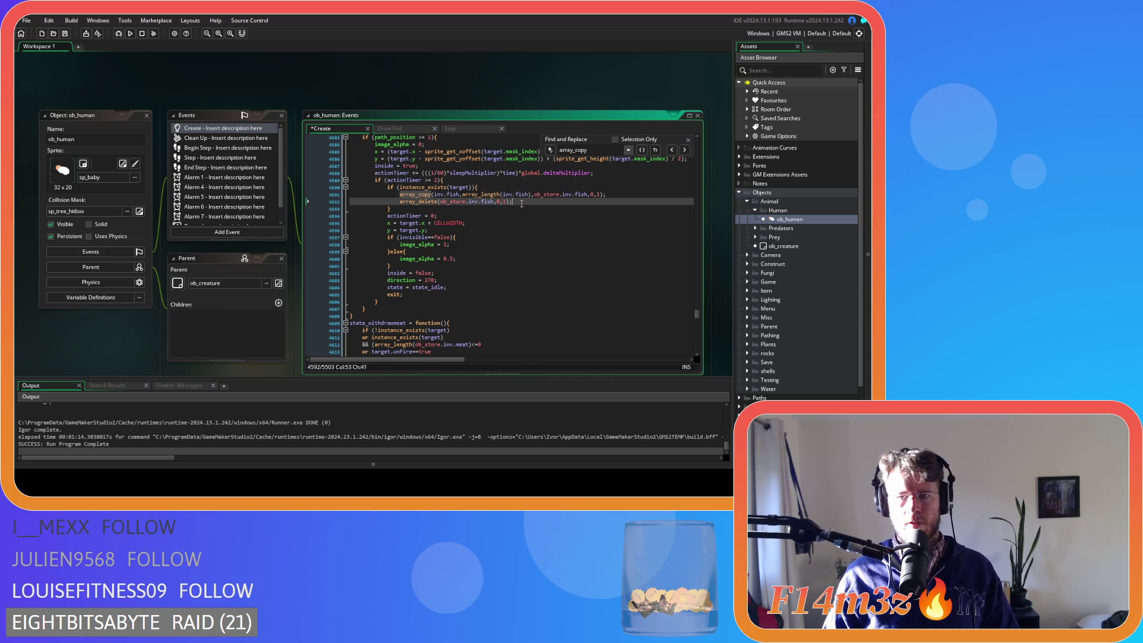
click(504, 195)
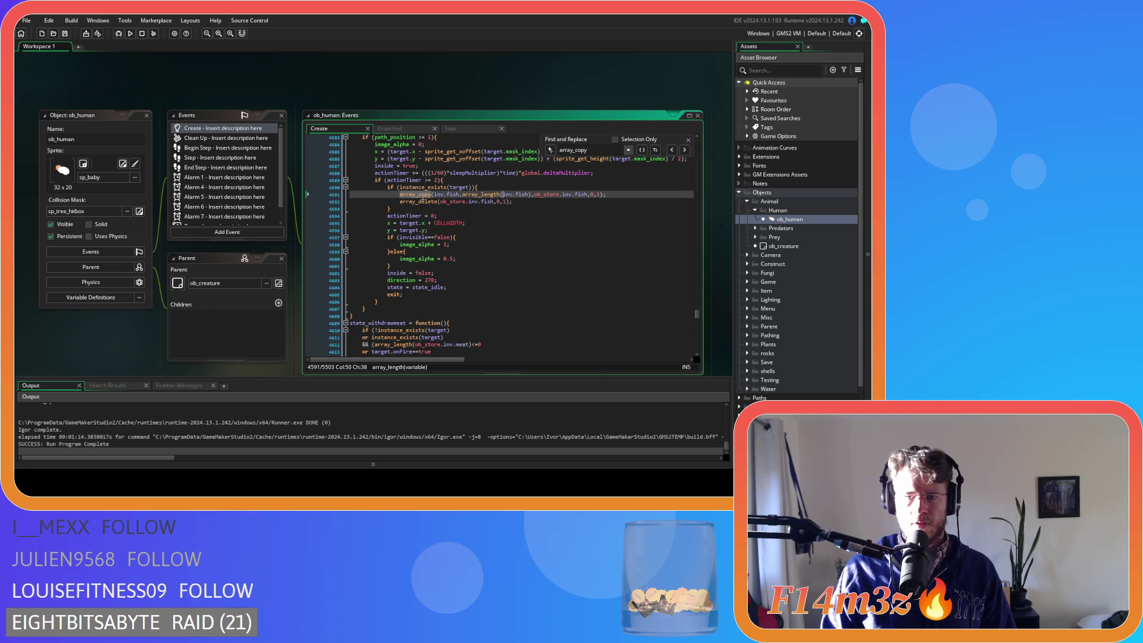
click(685, 150)
scroll(472, 232, up, 10)
key(F3)
click(520, 272)
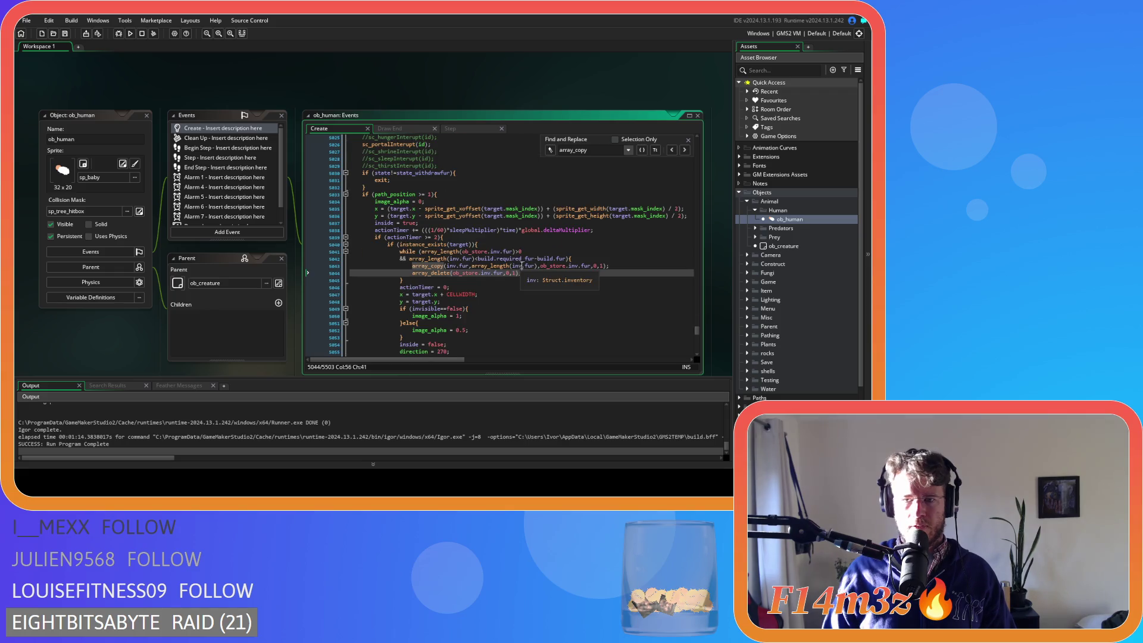
click(425, 266)
Review the lumber withdrawal and meat deposit array_copy calls, then build and run the game.
click(686, 150)
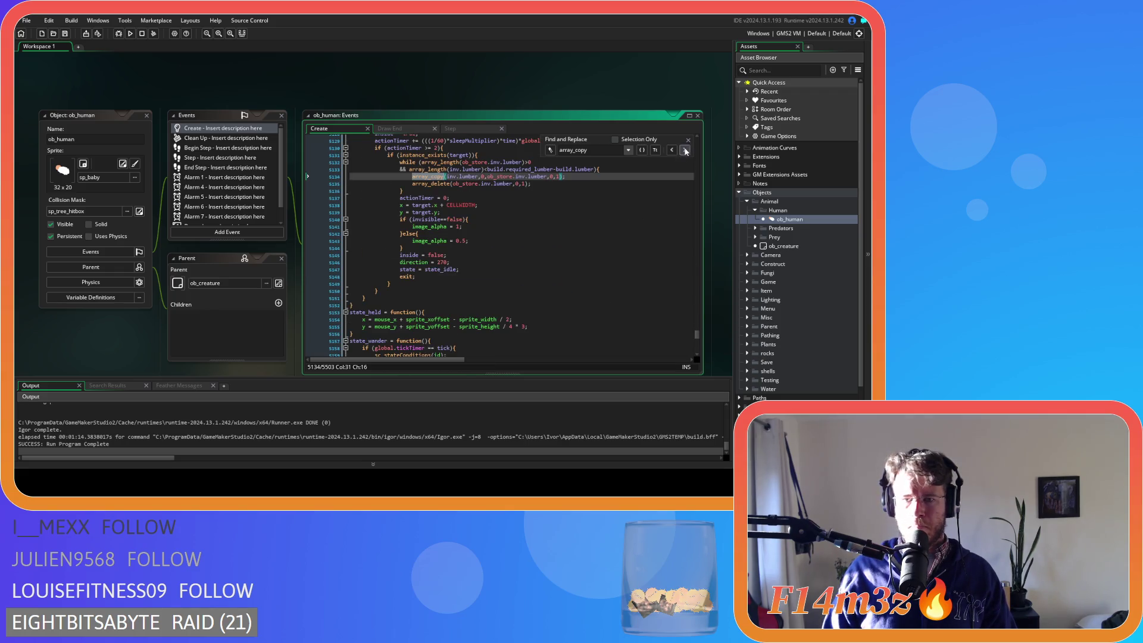
scroll(472, 285, up, 10)
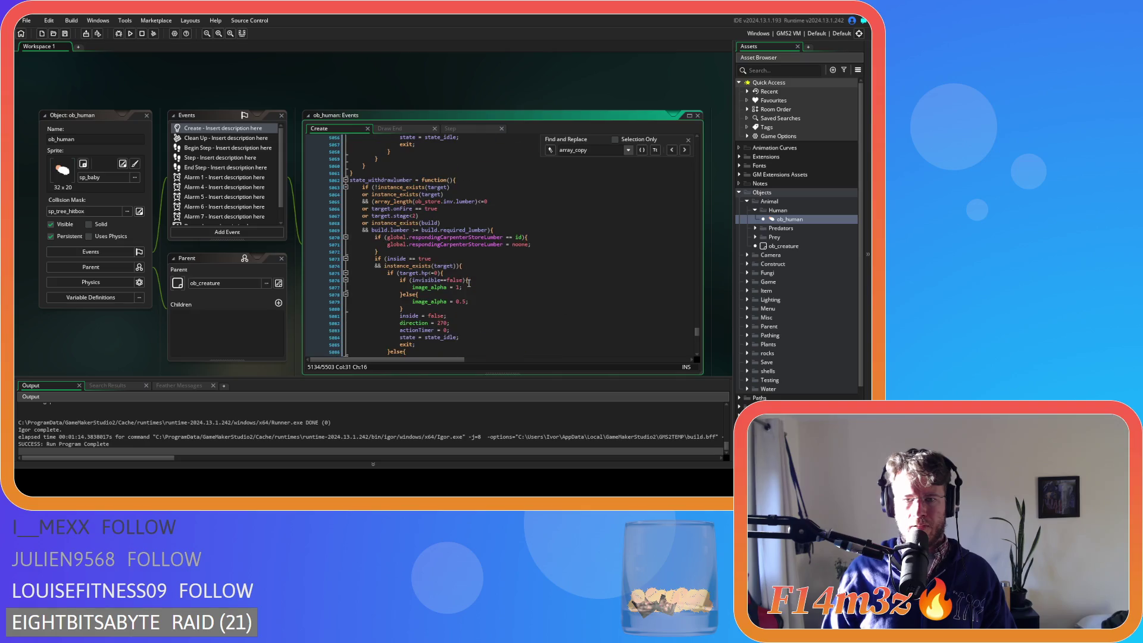
scroll(469, 284, down, 7)
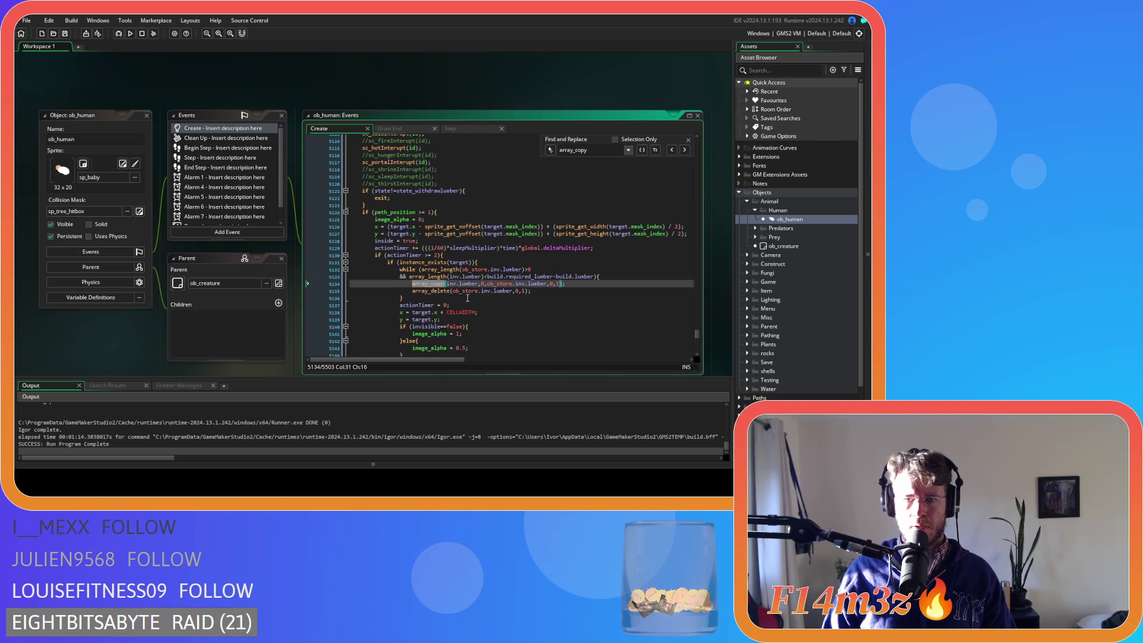
scroll(469, 296, down, 1)
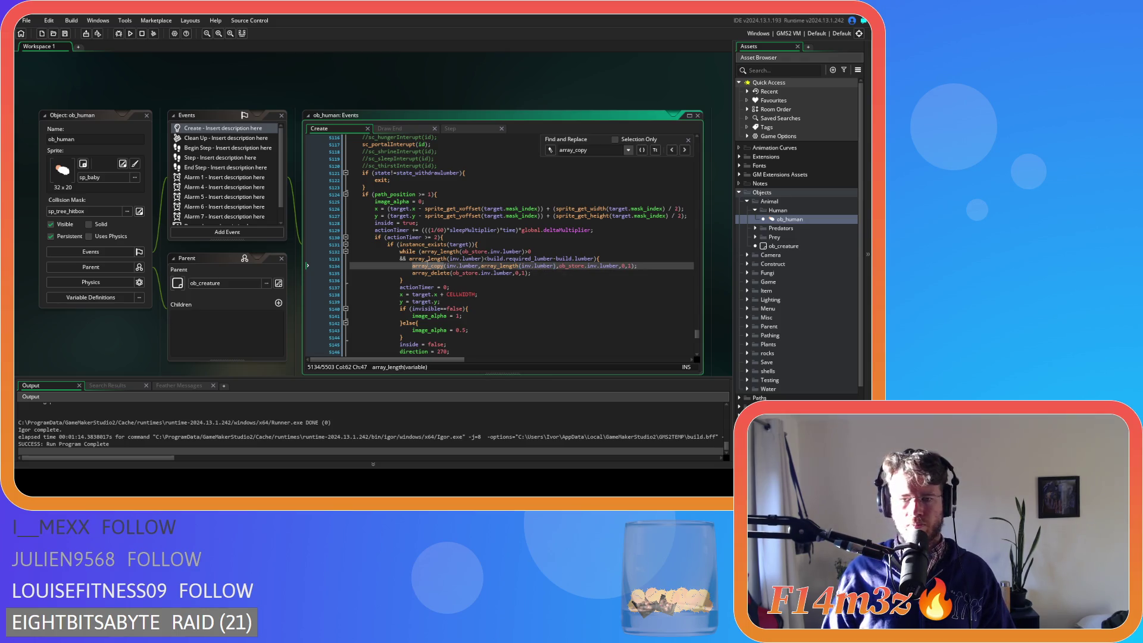
click(685, 151)
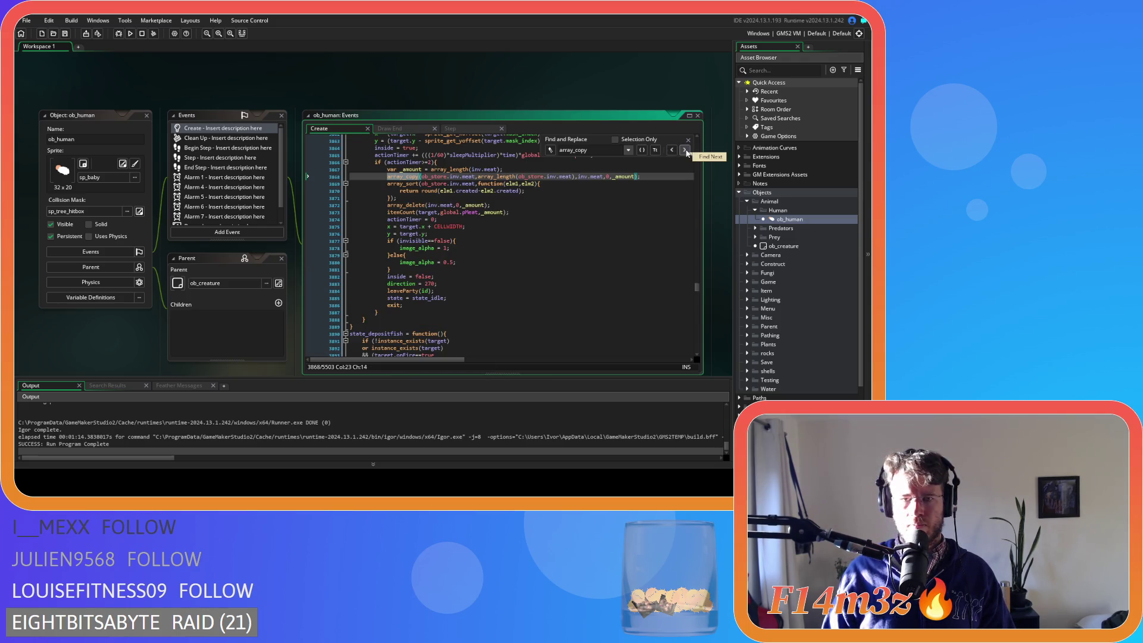
scroll(446, 286, up, 6)
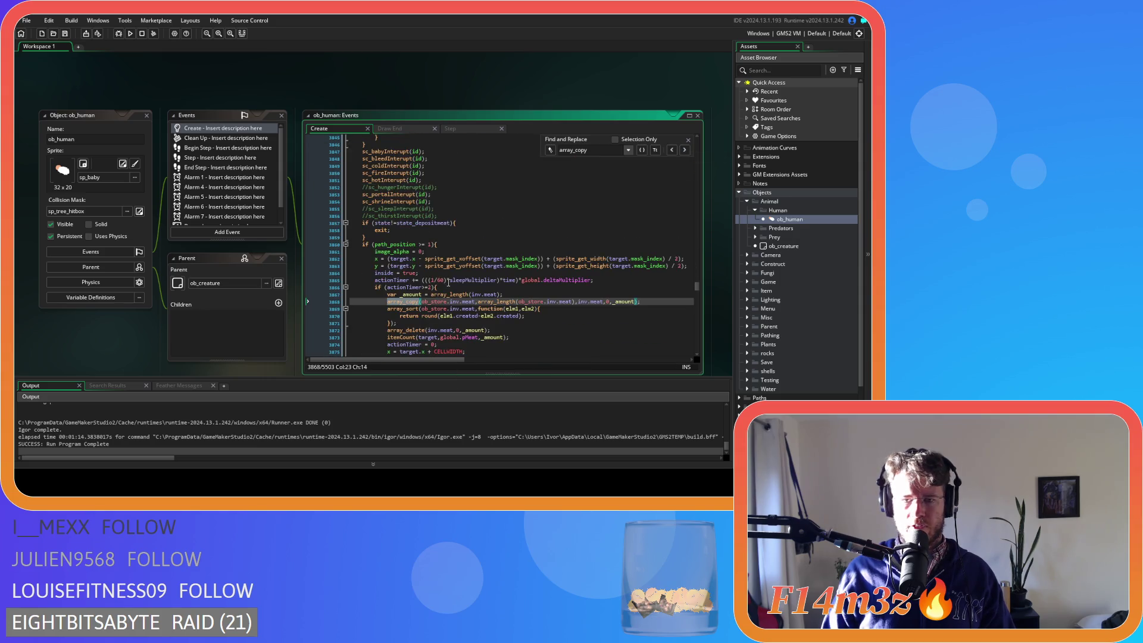
click(468, 287)
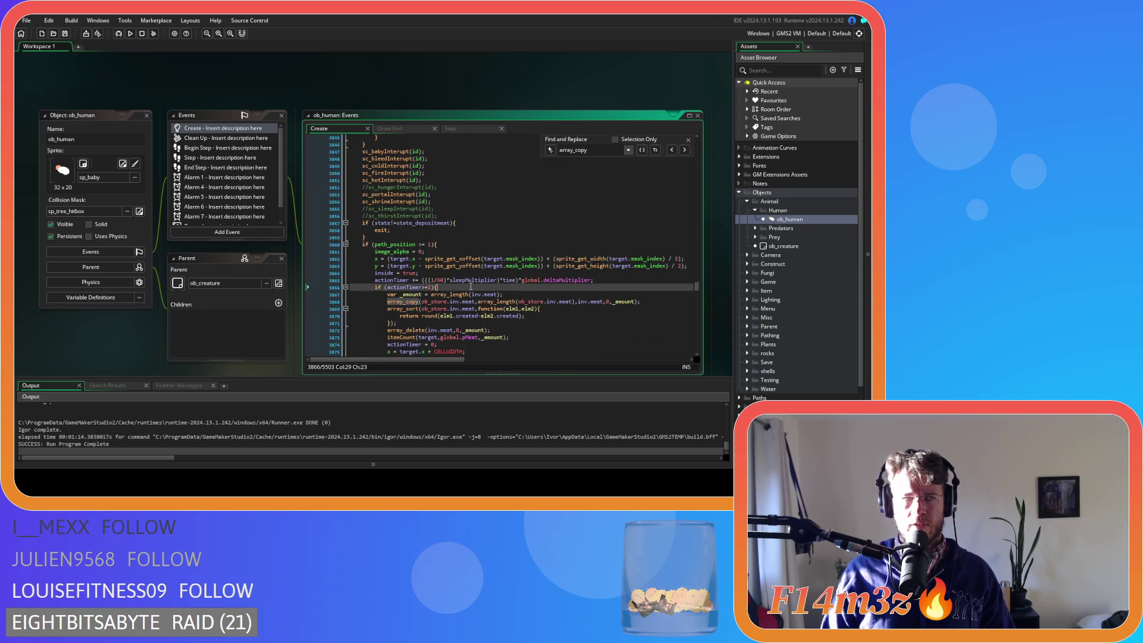
key(F5)
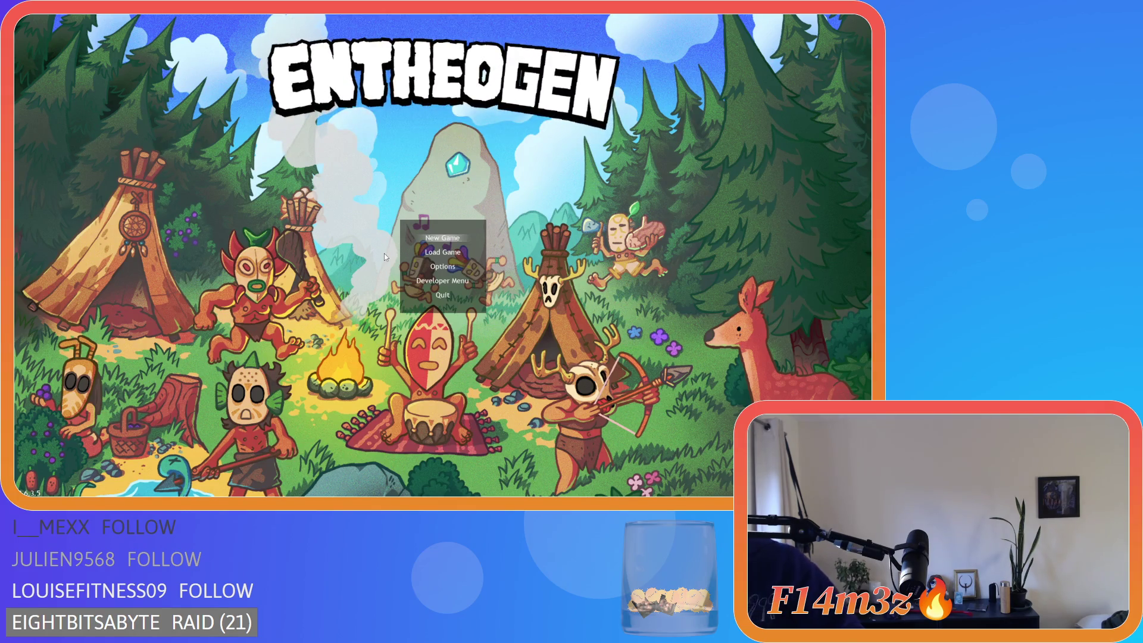
Choose Load Game on the title menu to load the saved village.
key(Down)
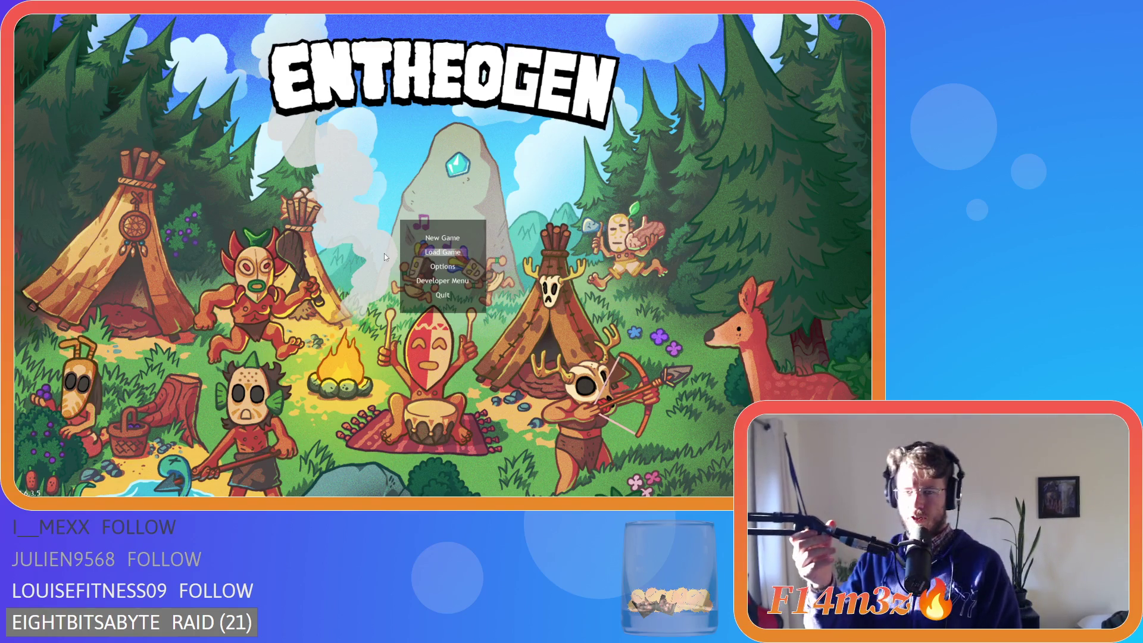
key(Return)
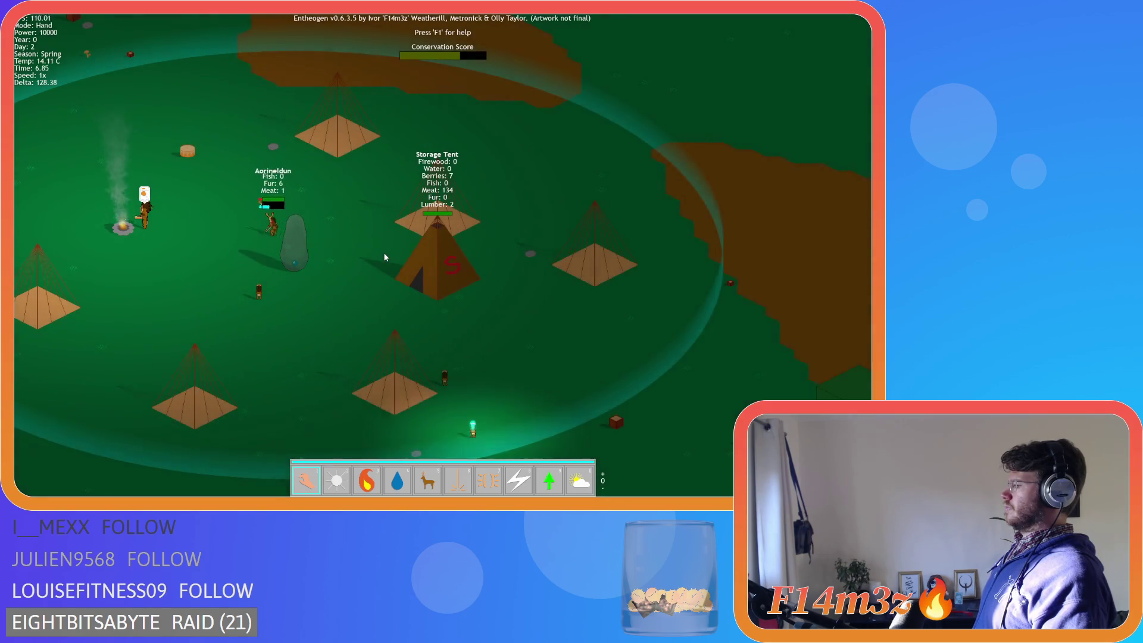
Pan across the village and zoom in on the Storage Tent showing Water 35, Meat 189, Firewood 3.
key(a)
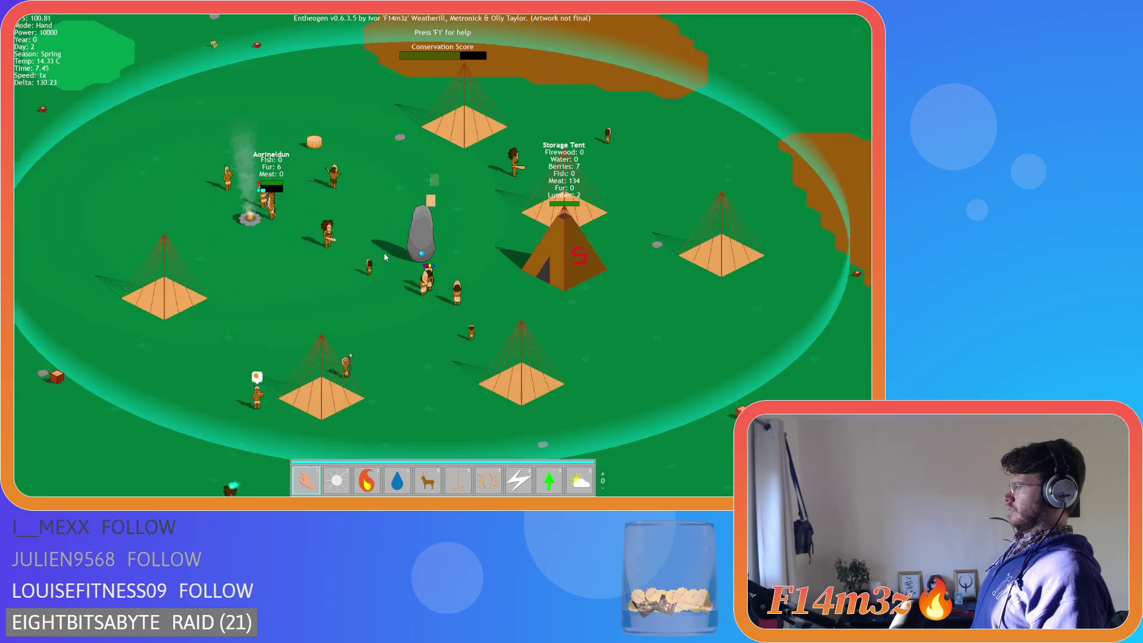
key(d)
key(d)
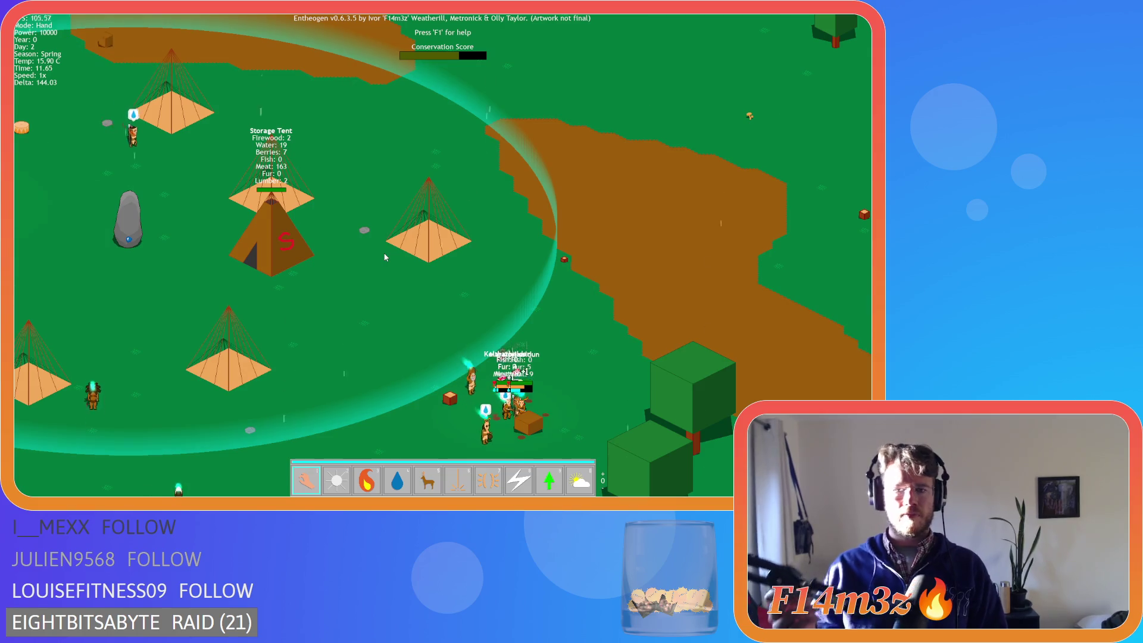
key(a)
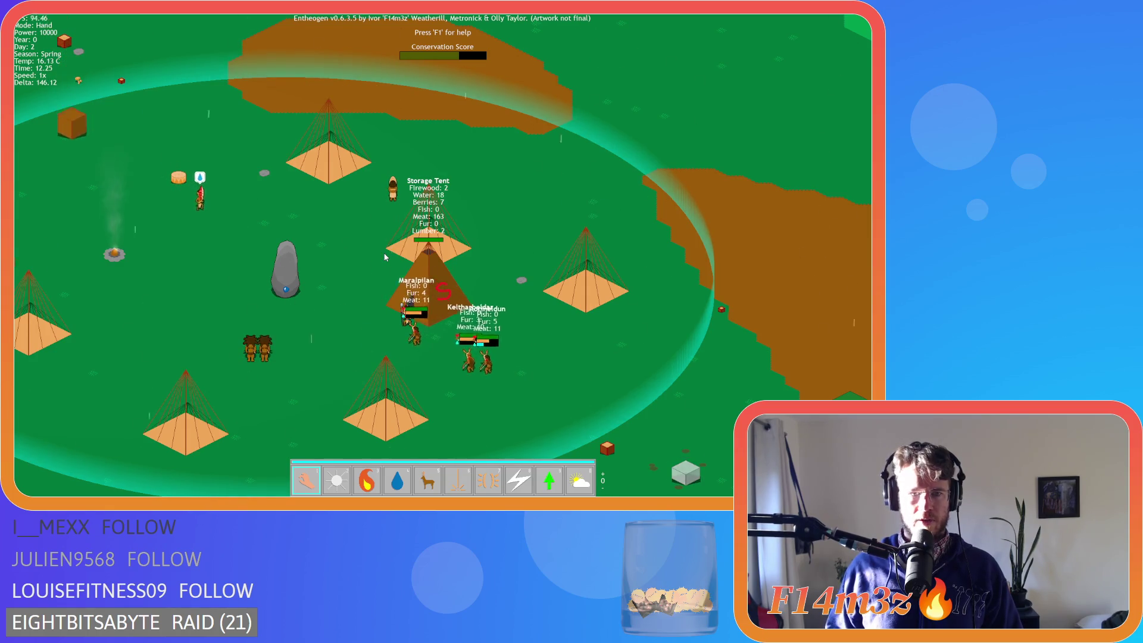
scroll(377, 311, up, 3)
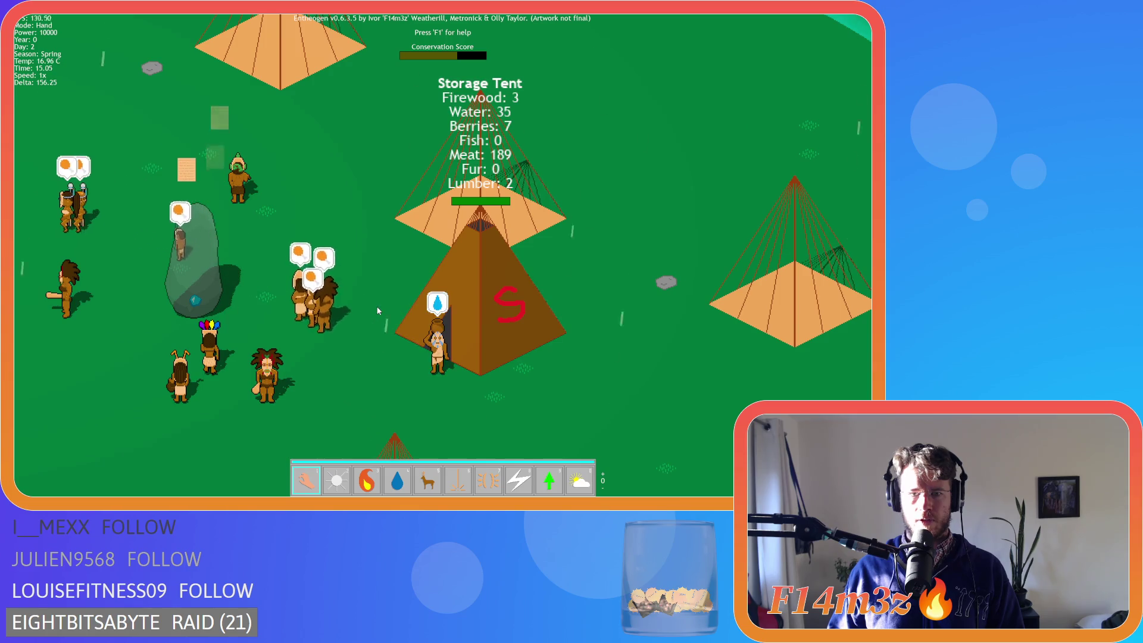
Pan around the Storage Tent while its stocks climb toward 235 meat and 3 fur.
key(w)
key(a)
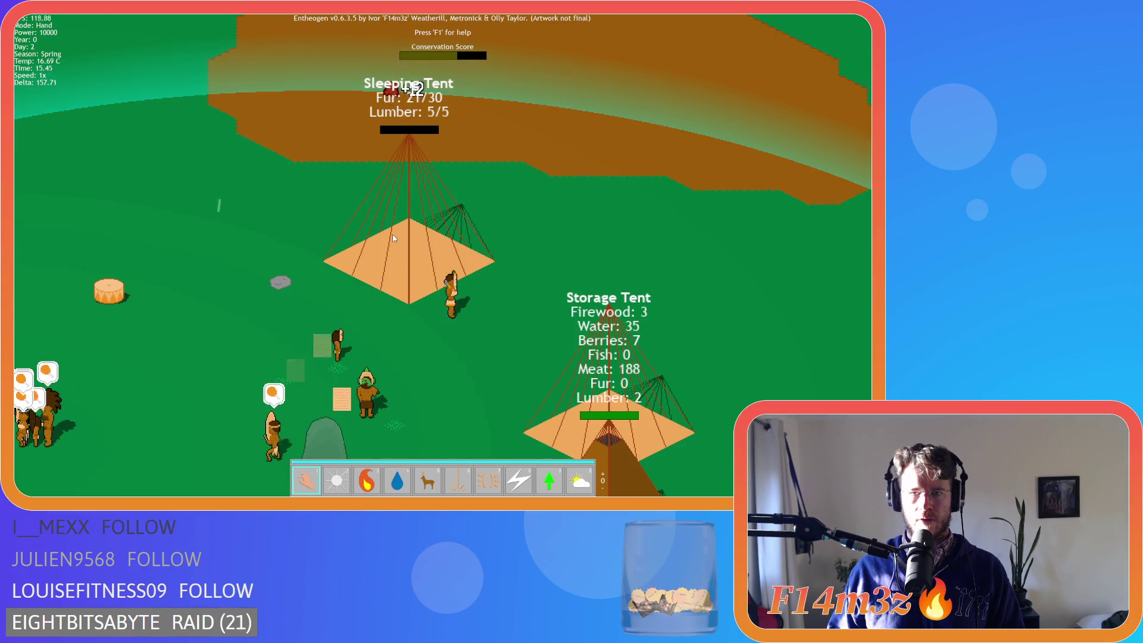
key(s)
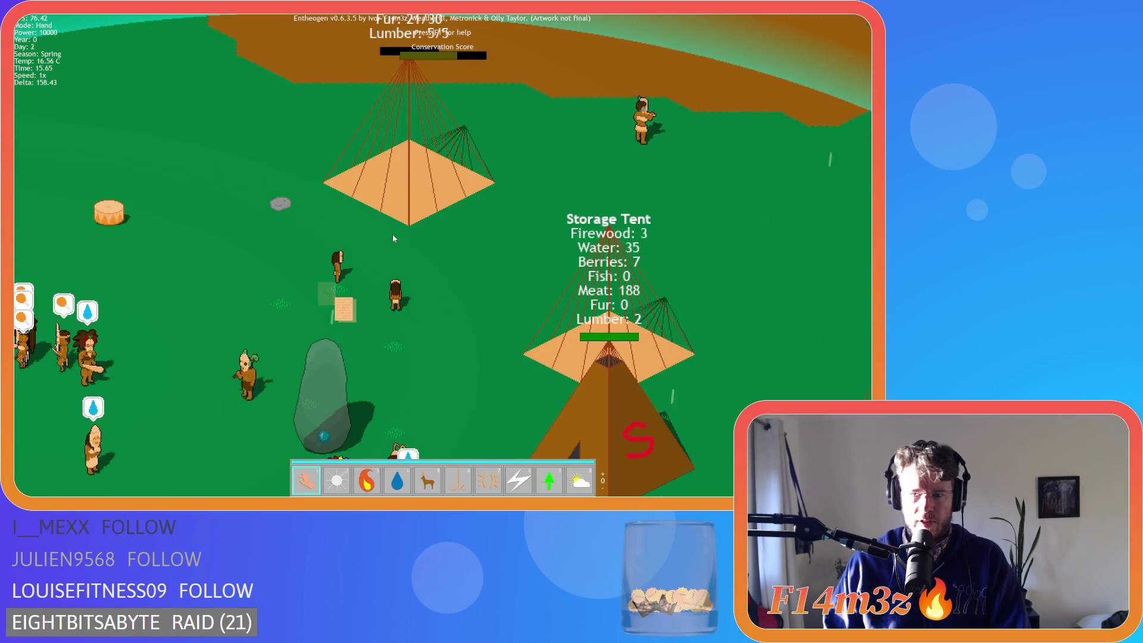
key(s)
key(d)
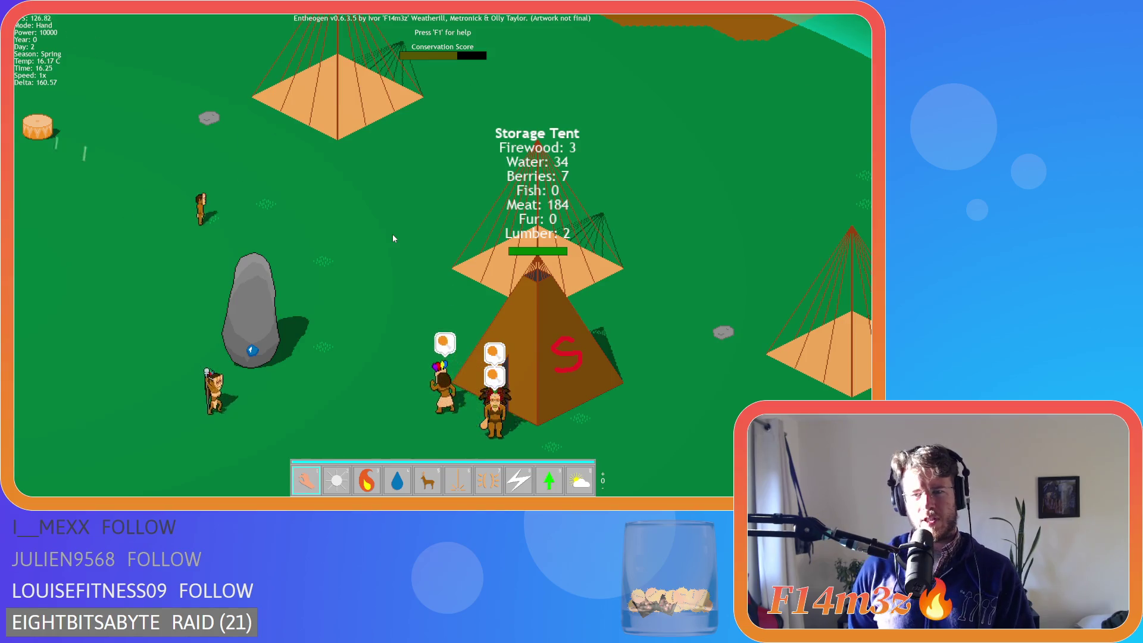
key(s)
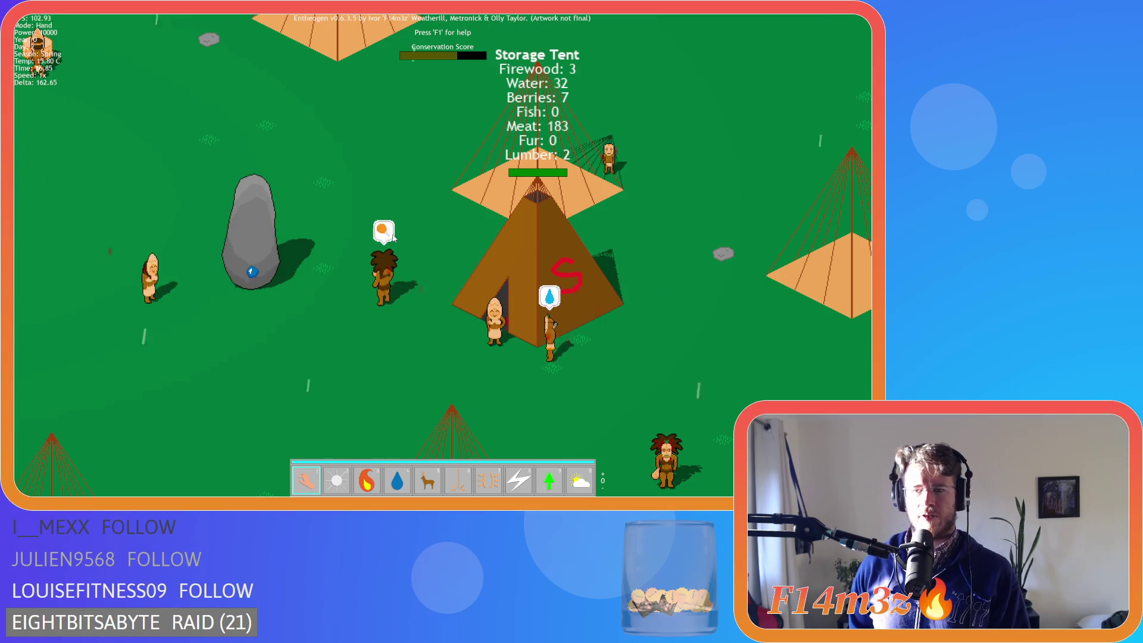
key(w)
key(d)
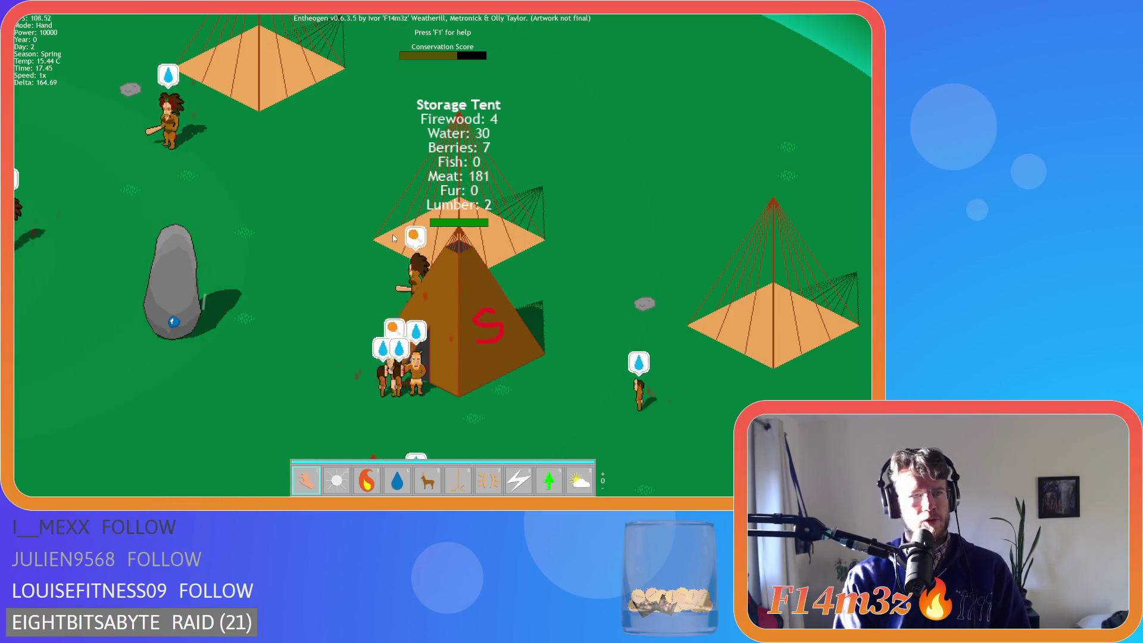
key(w)
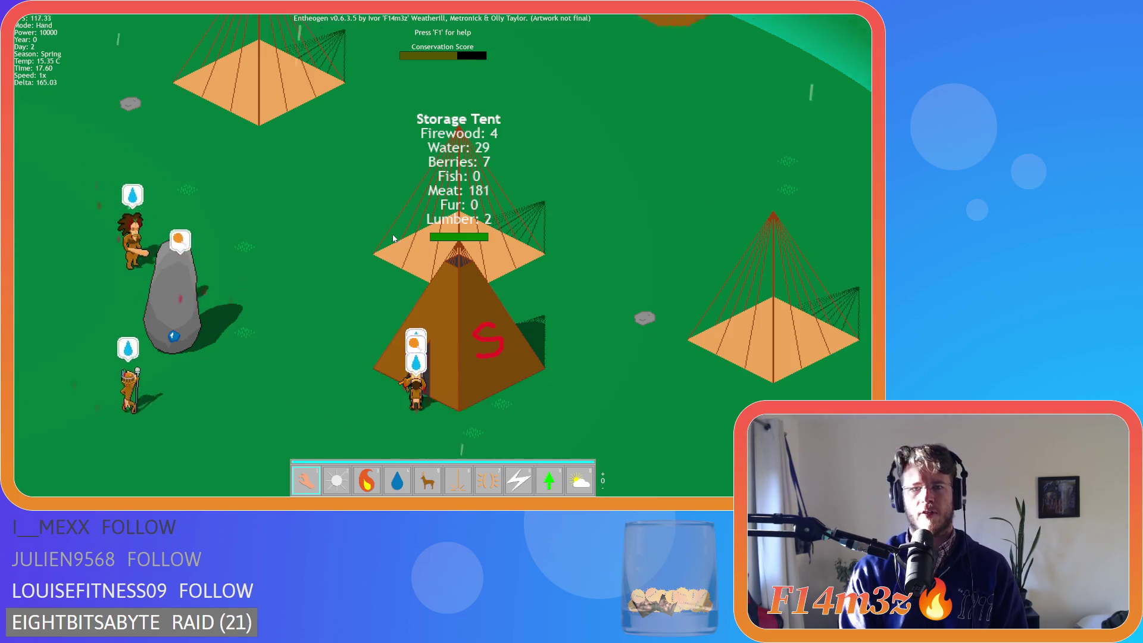
key(a)
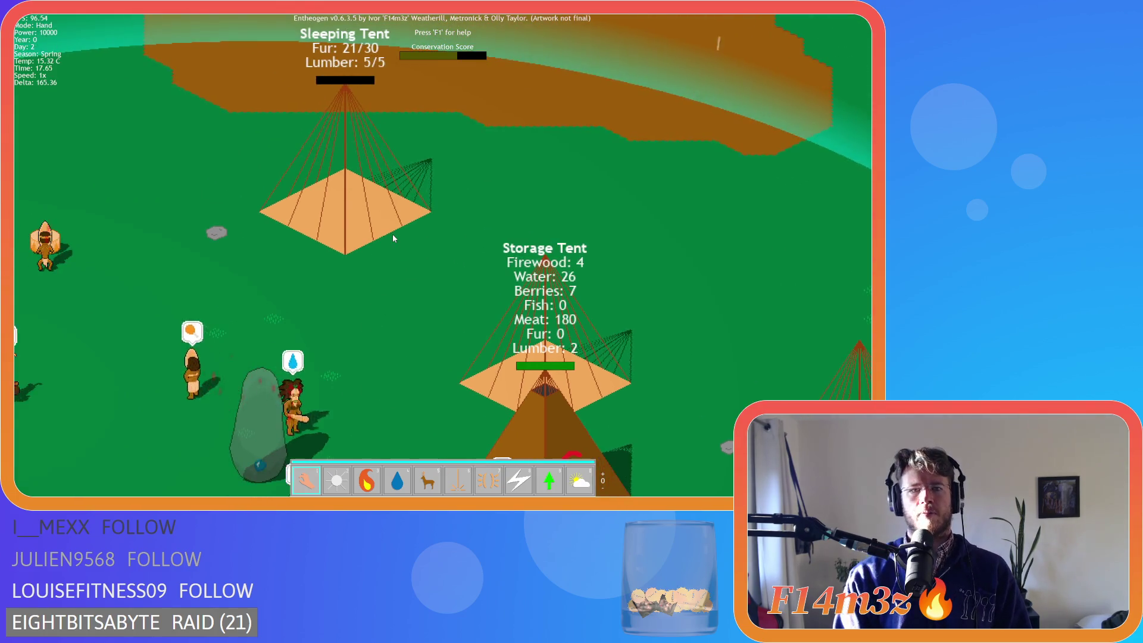
key(s)
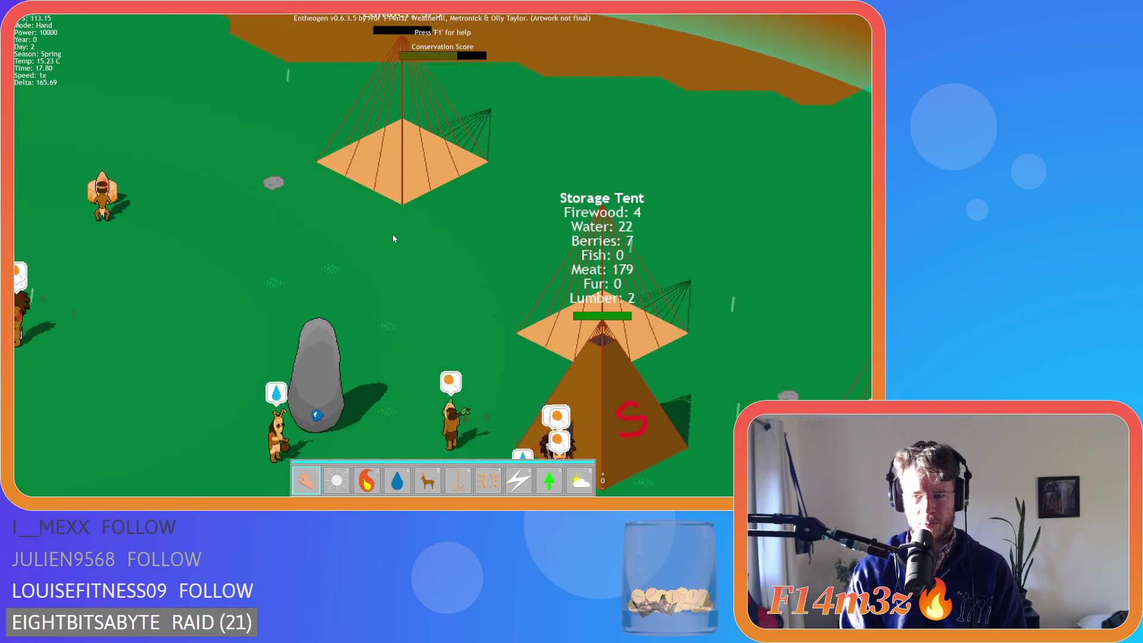
key(d)
key(s)
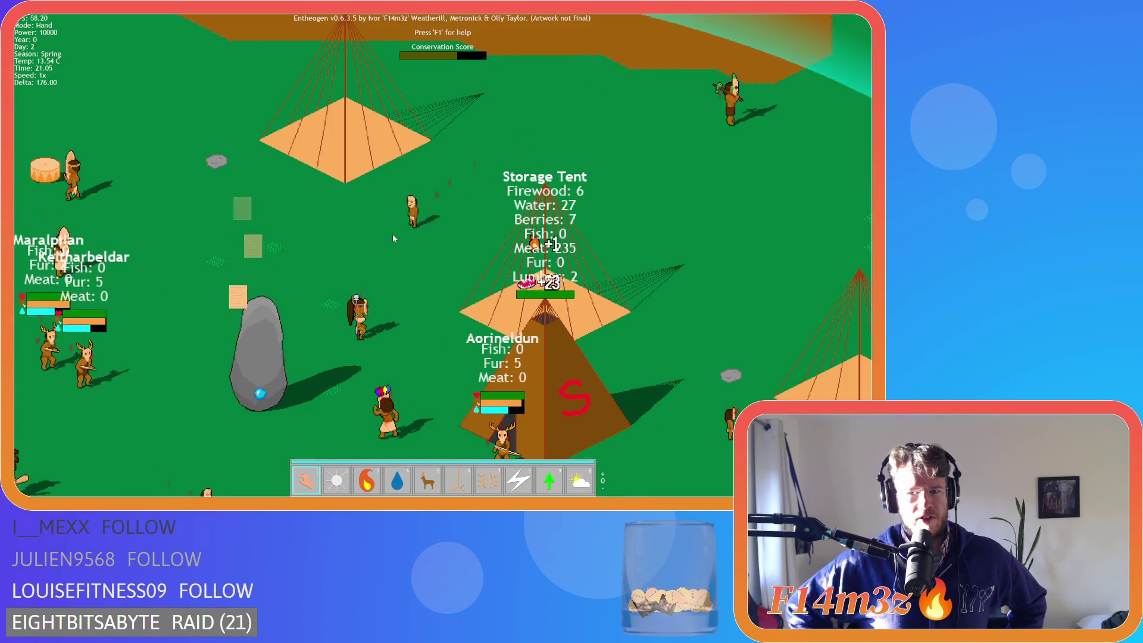
Pan between the Sleeping and Storage Tents, then quit the game to the title screen.
key(Up)
key(Left)
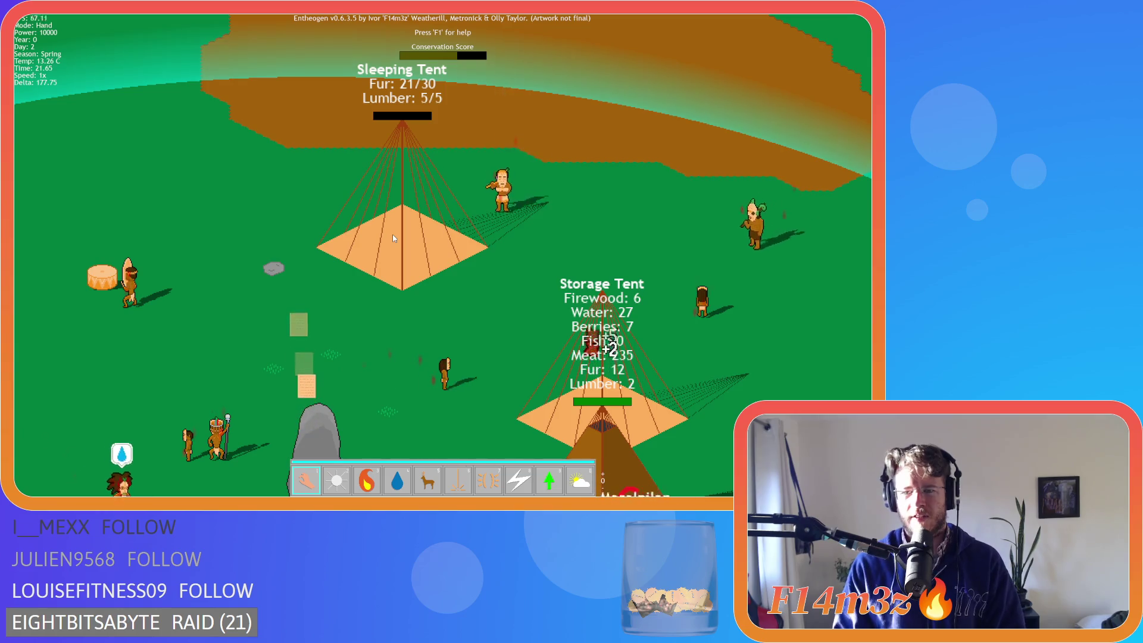
key(Down)
key(Right)
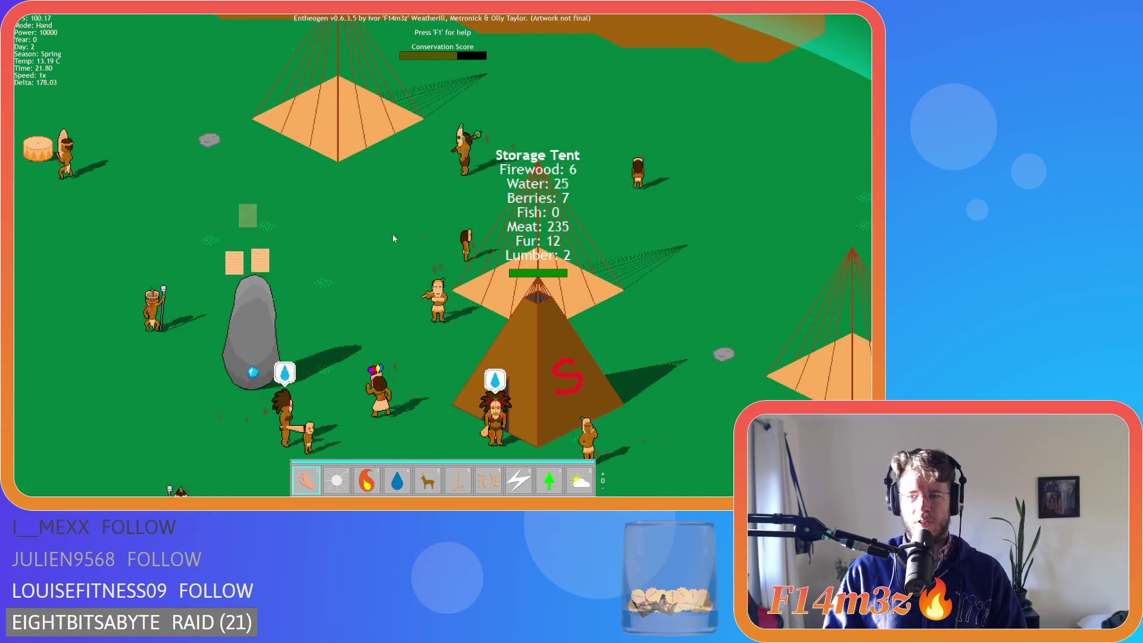
key(Down)
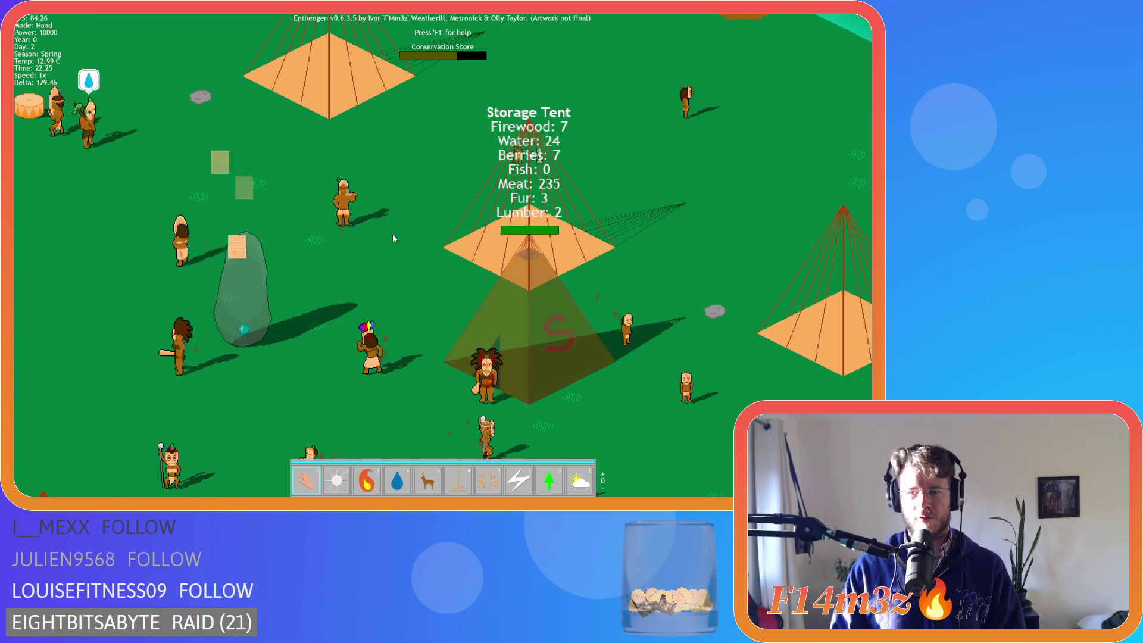
key(Left)
key(Up)
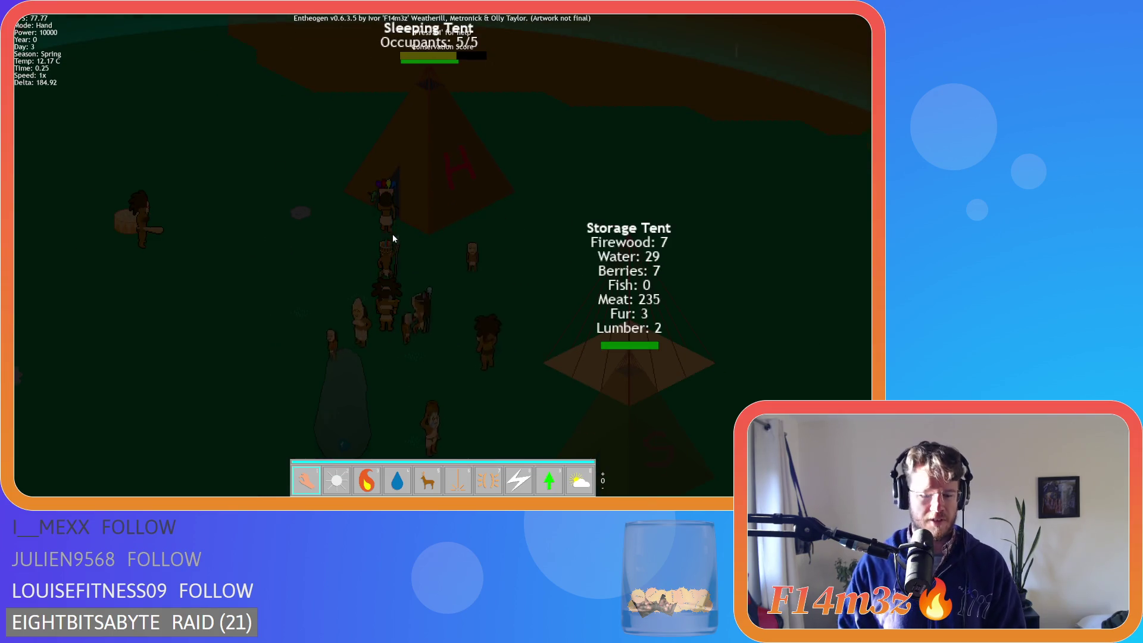
key(Escape)
Quit Entheogen, close all workspace editor windows, and collapse the Animal and Objects asset folders.
key(y)
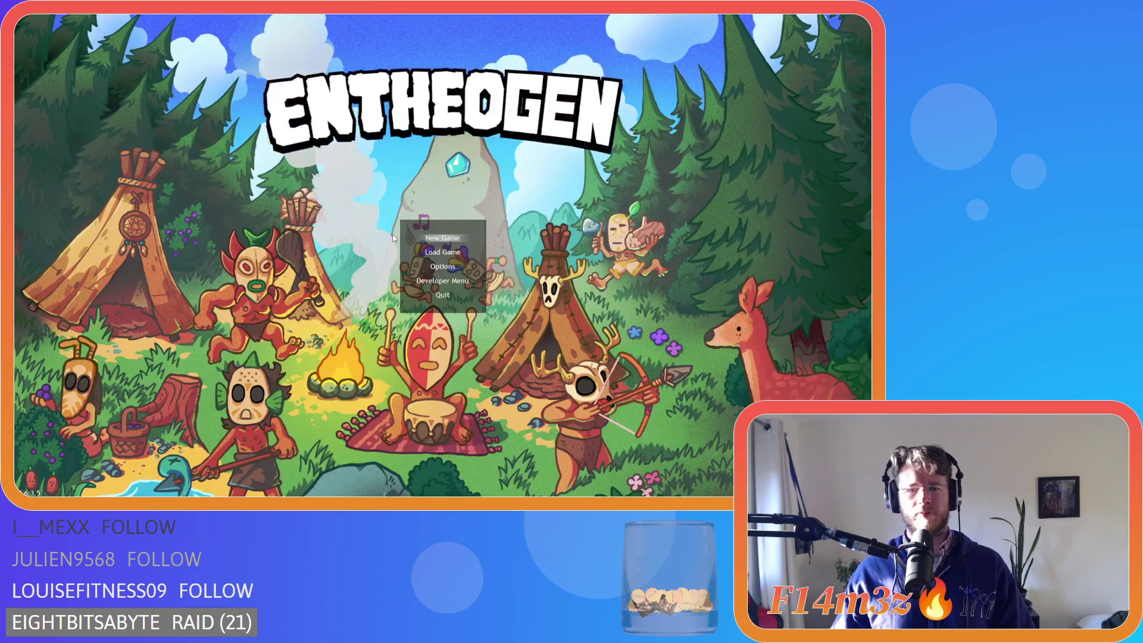
right_click(239, 91)
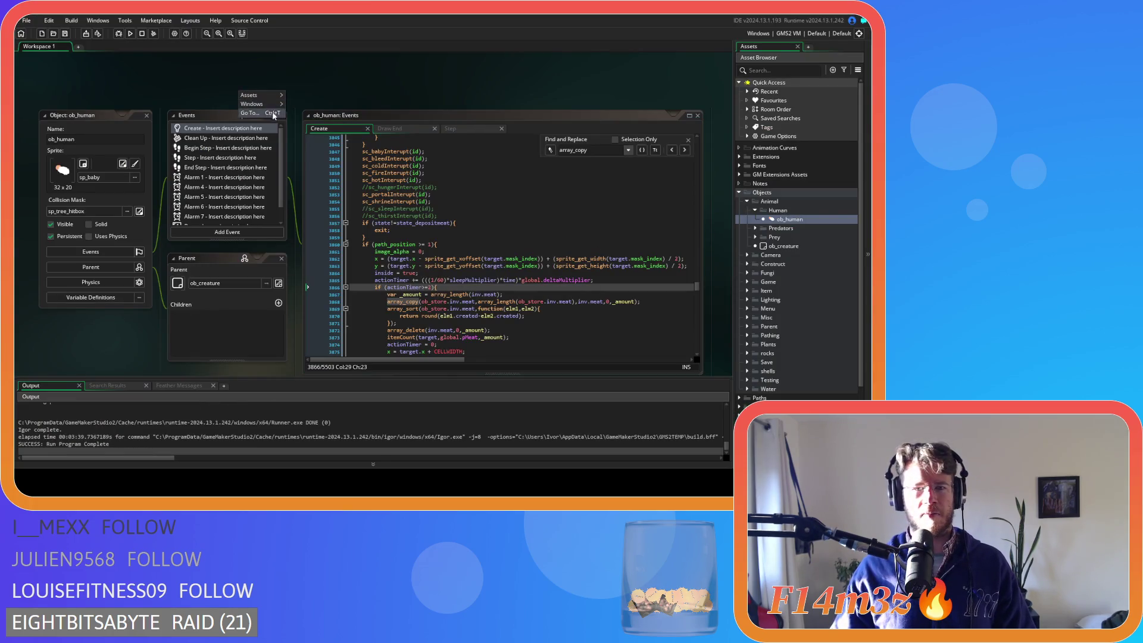
mouse_move(274, 106)
click(332, 125)
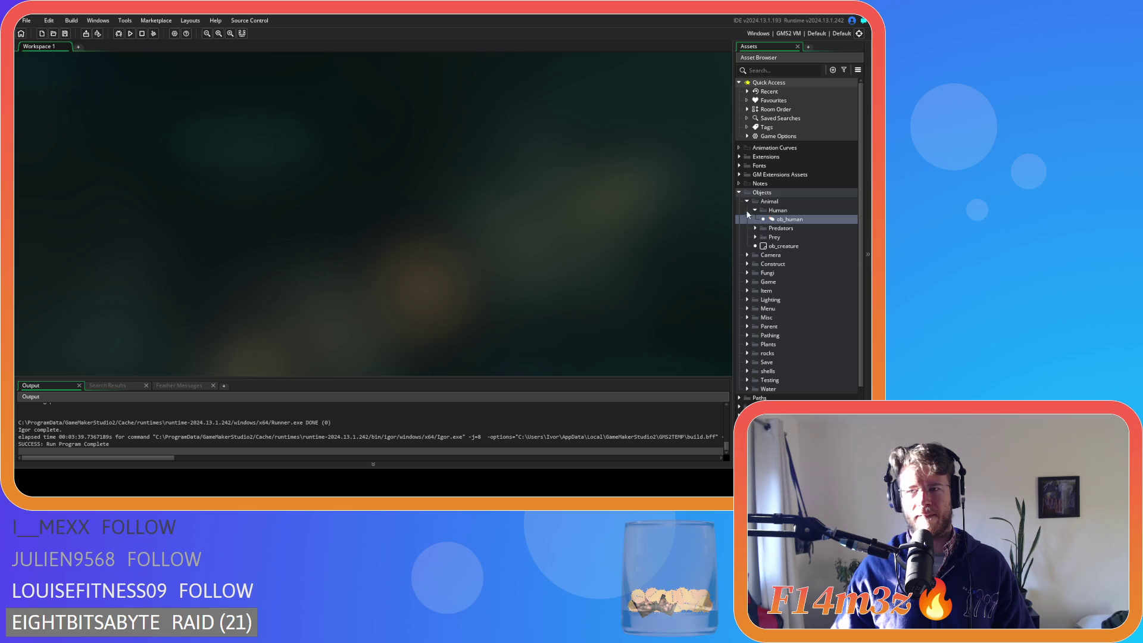
click(747, 201)
click(740, 193)
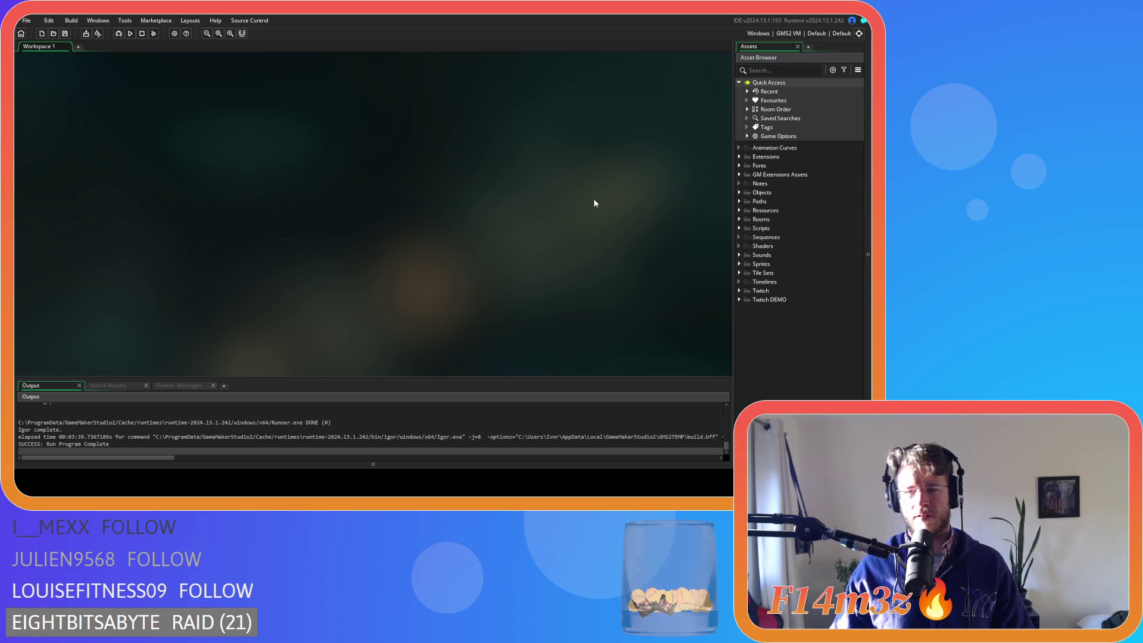
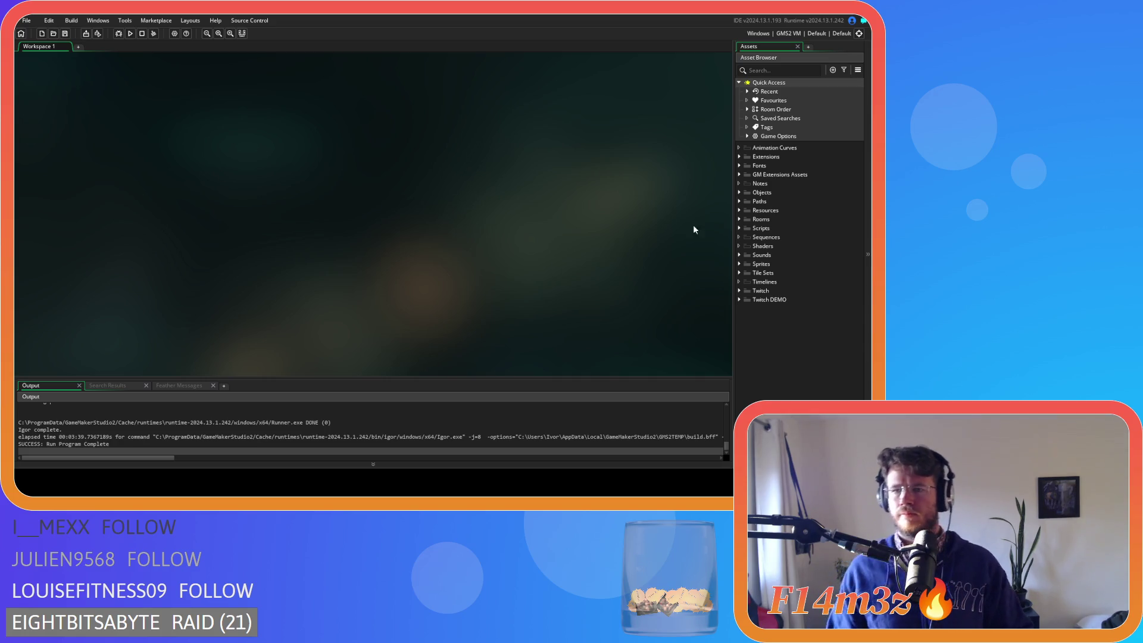
Open ob_gui from Objects > Game, bring its Create event tab first, then open ob_creator from Menu.
double_click(750, 195)
click(747, 237)
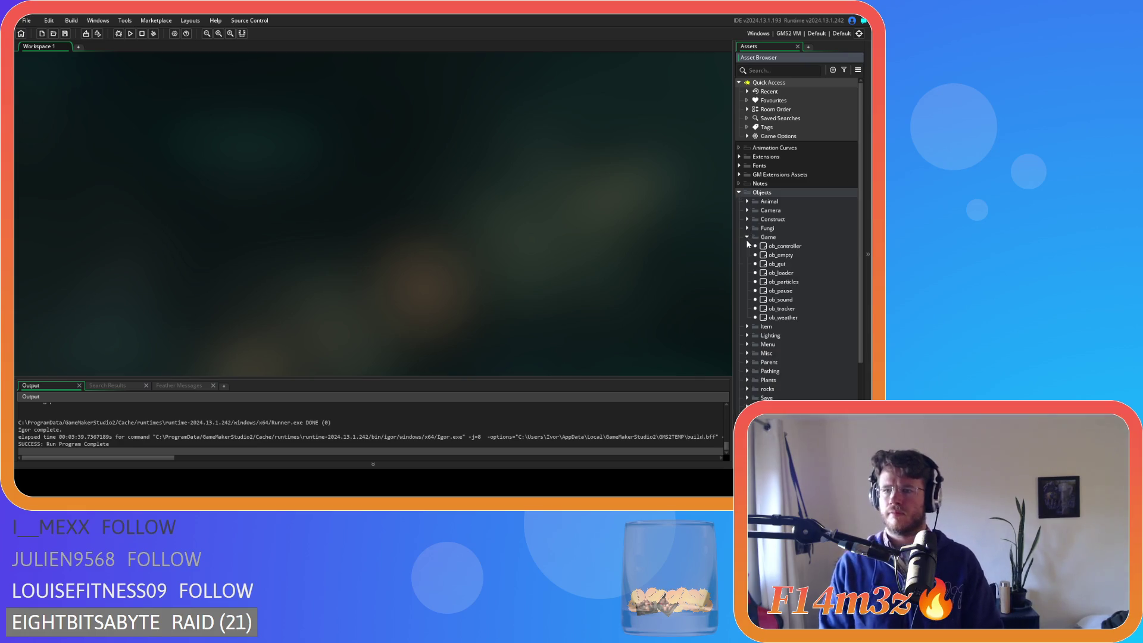
double_click(780, 264)
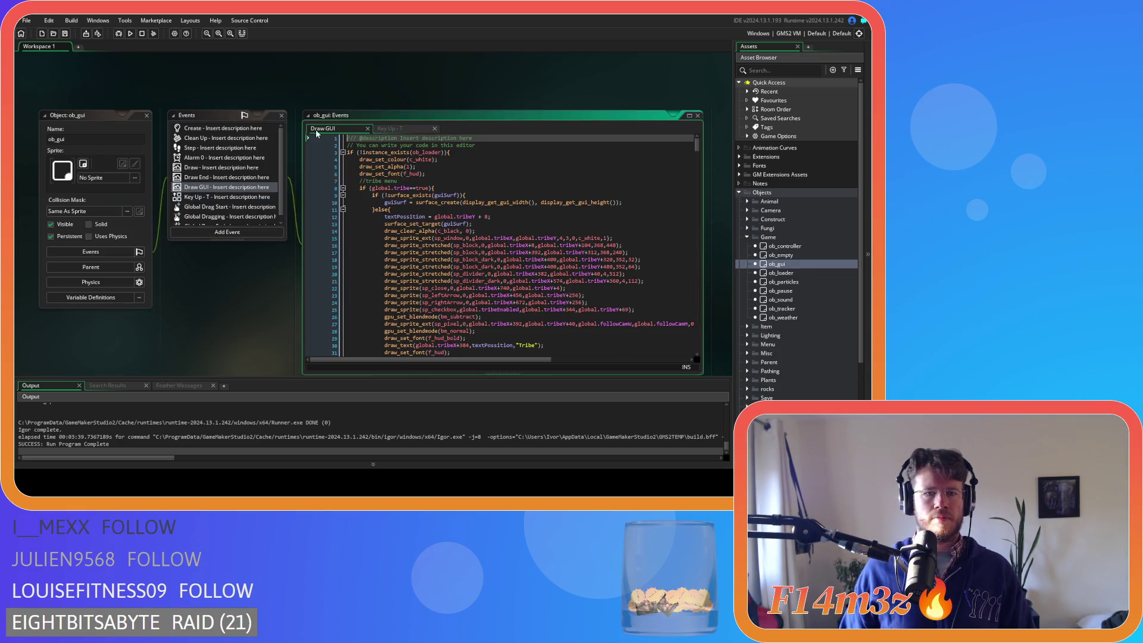
click(209, 130)
drag(452, 131, 326, 130)
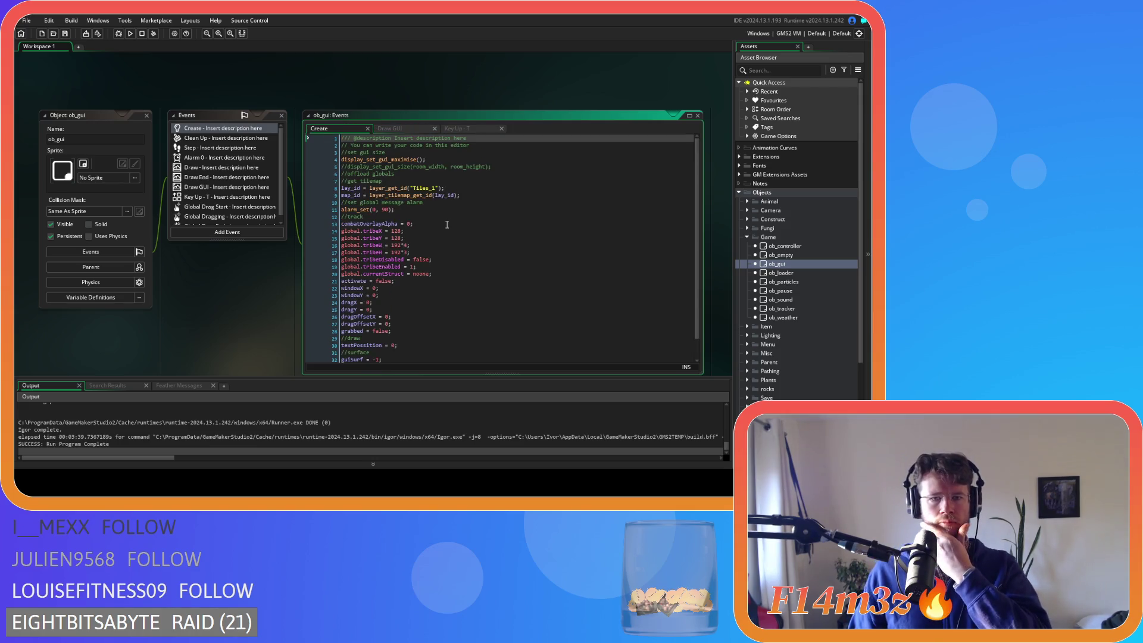
scroll(798, 304, down, 2)
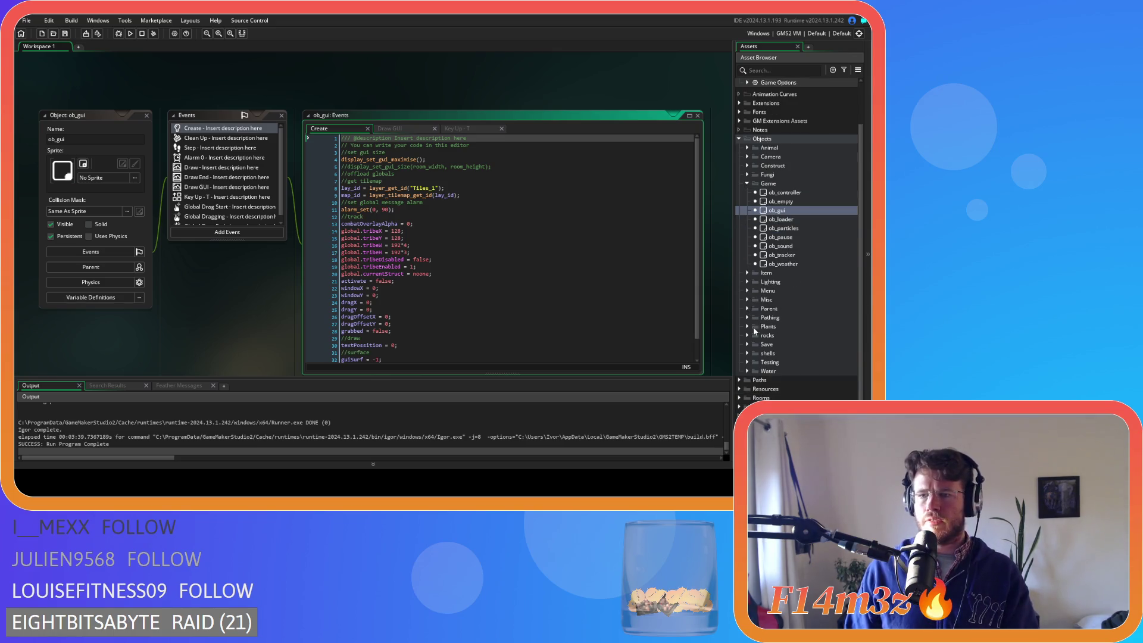
click(747, 291)
double_click(781, 309)
Duplicate the global.tribe line in ob_creator's Create code and rename the copy to global.inventory.
scroll(421, 255, down, 8)
click(418, 305)
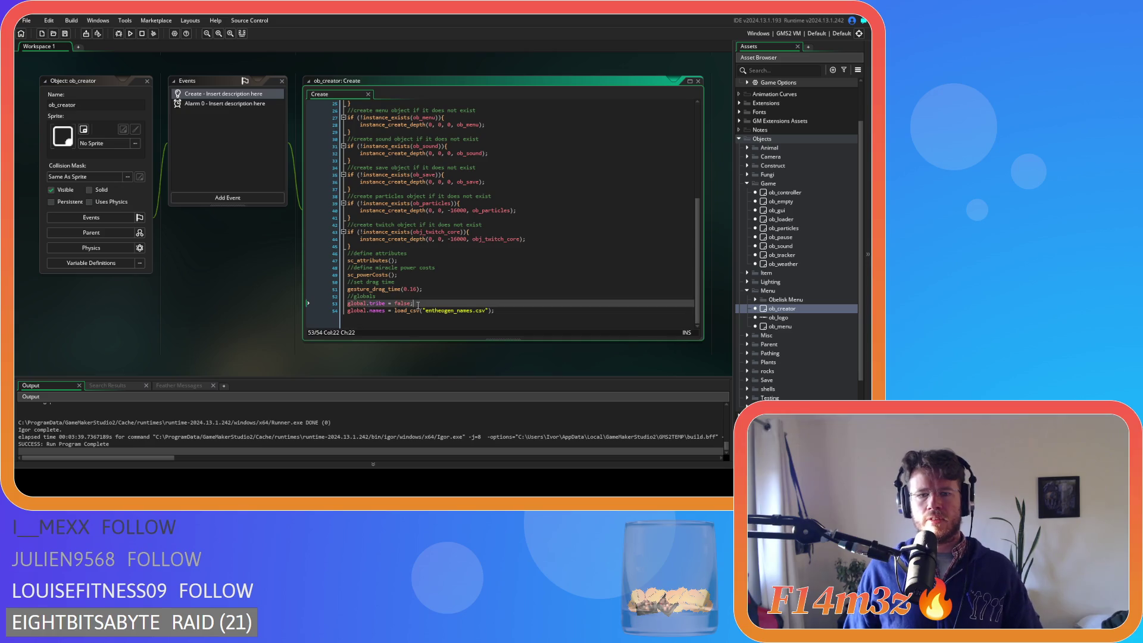
key(ctrl+d)
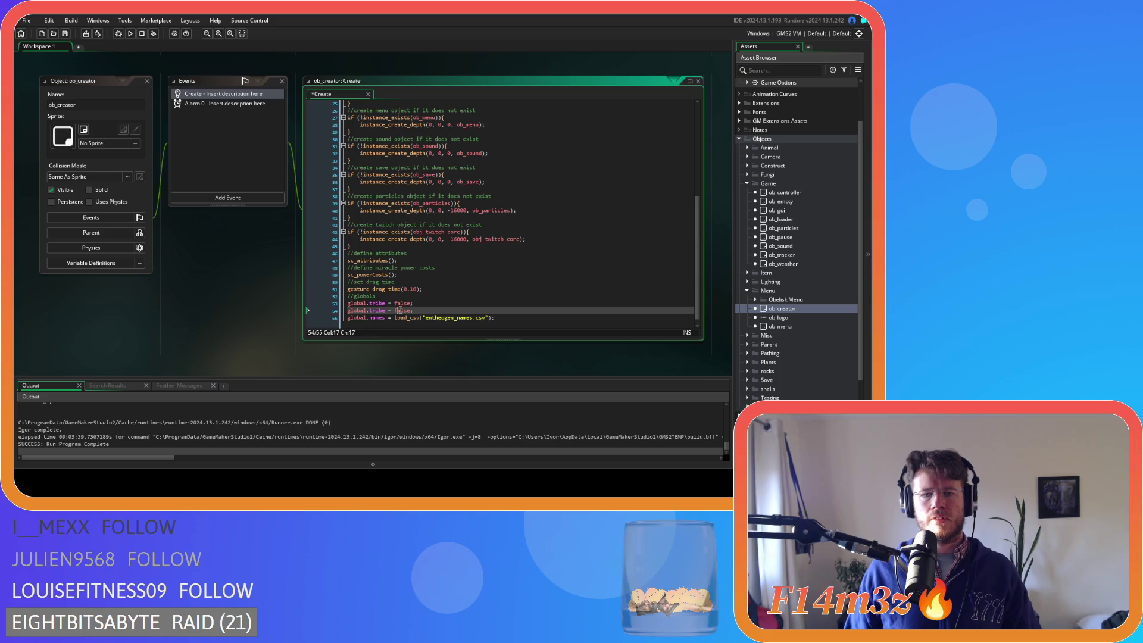
click(377, 309)
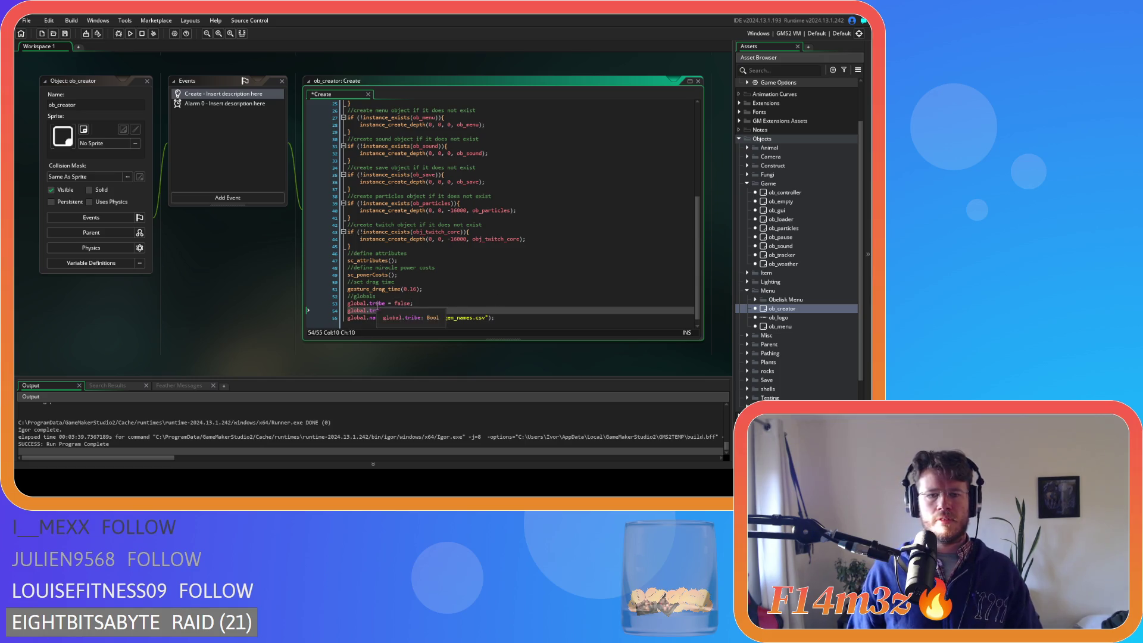
double_click(377, 310)
text(inventory = false;)
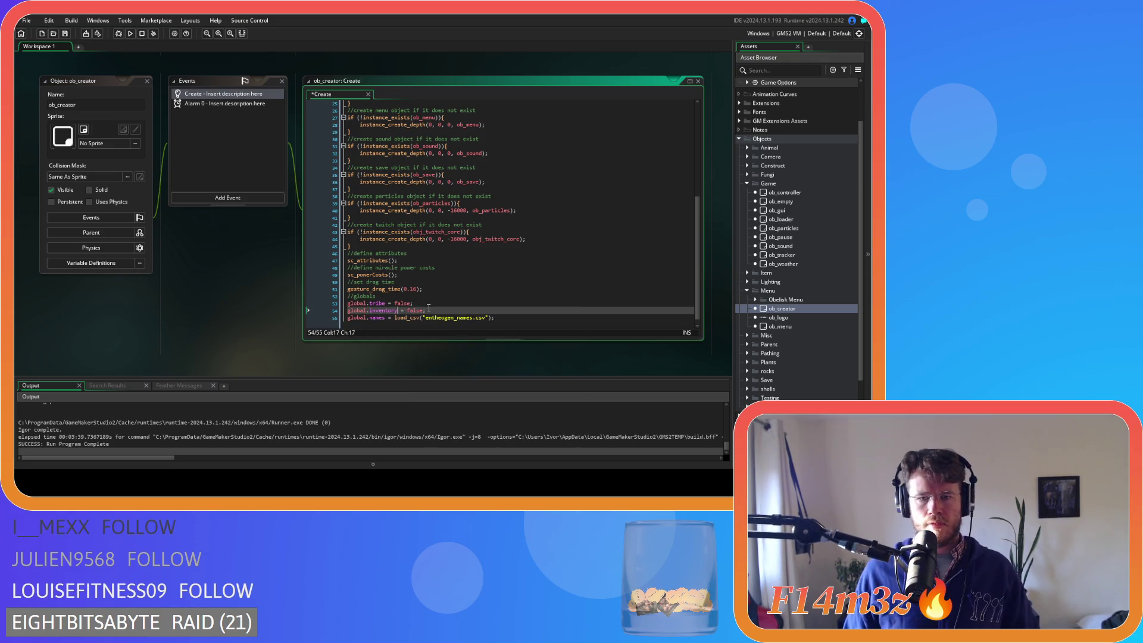
Search the whole project for global.inventory to confirm it occurs only once.
drag(397, 310, 318, 312)
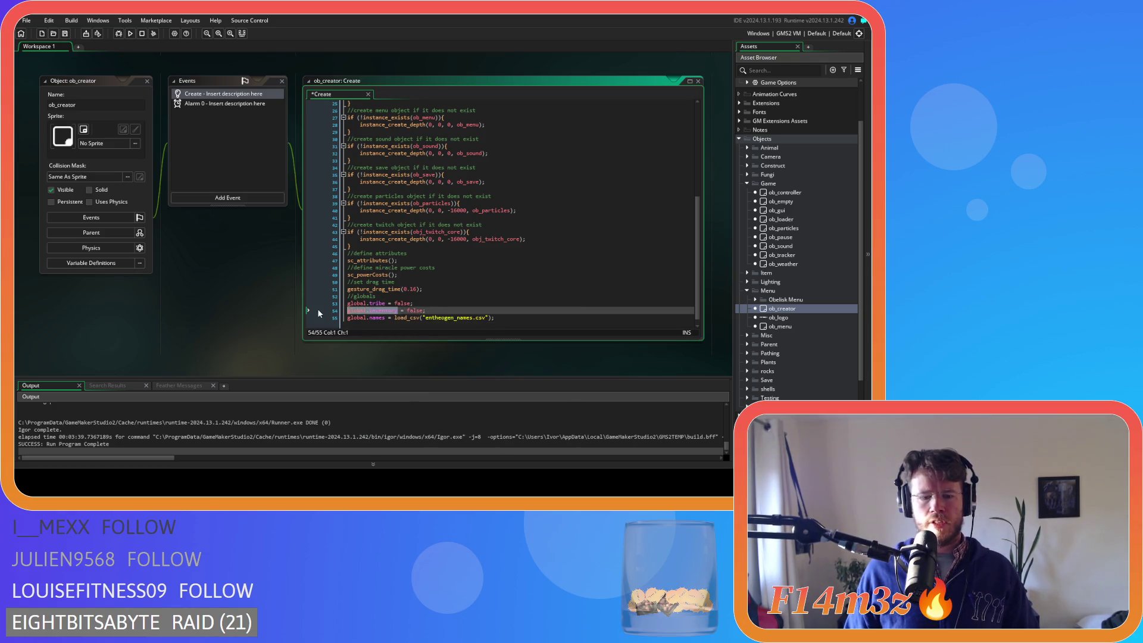
key(ctrl+shift+f)
click(237, 124)
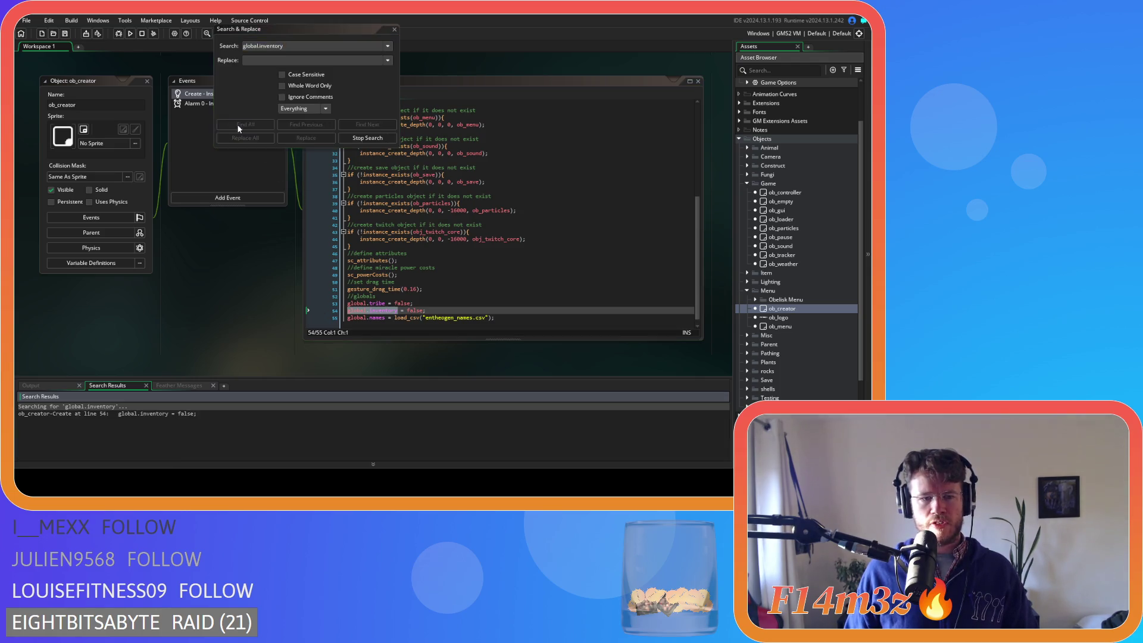
click(394, 29)
click(429, 311)
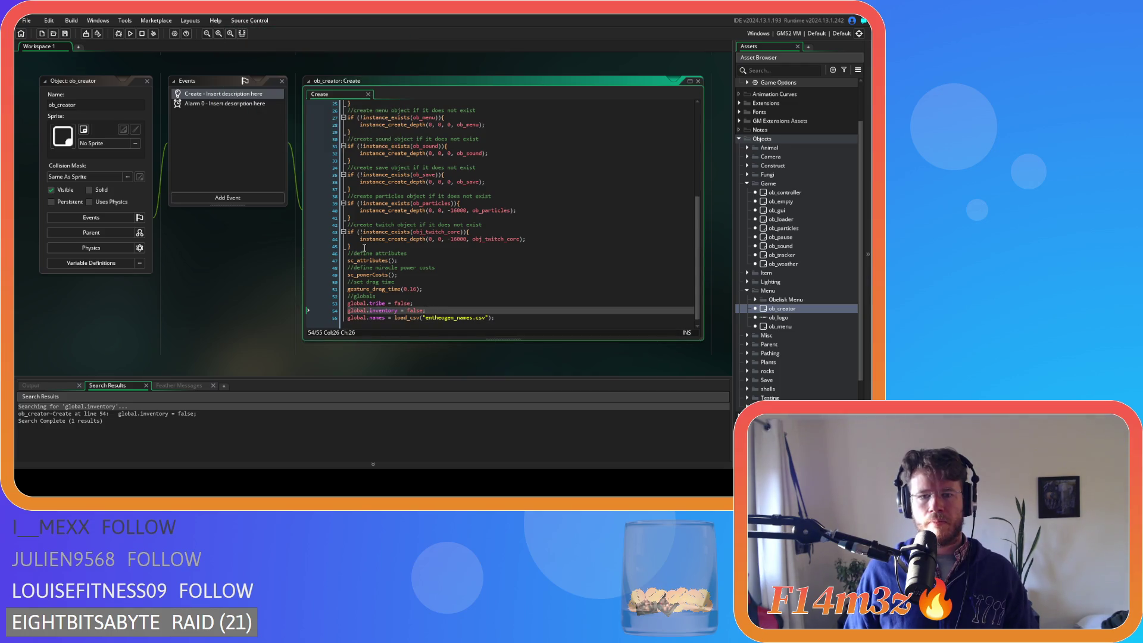
Back in ob_gui's Create code, add a 'tribe window' comment below combatOverlayAlpha, above the tribe globals.
click(148, 80)
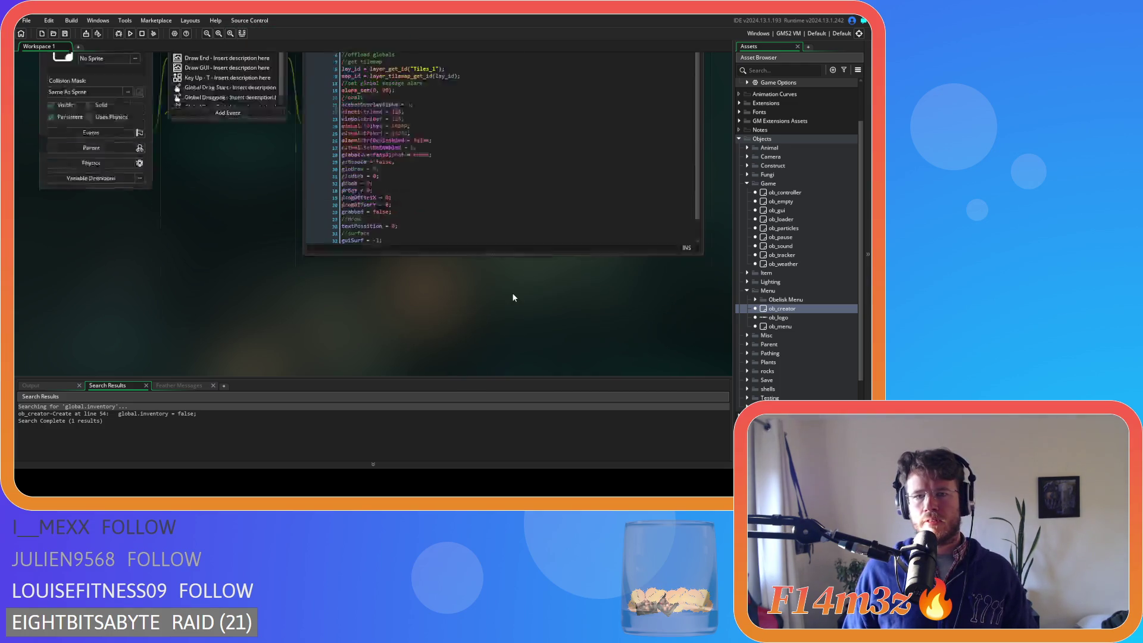
click(458, 251)
click(461, 260)
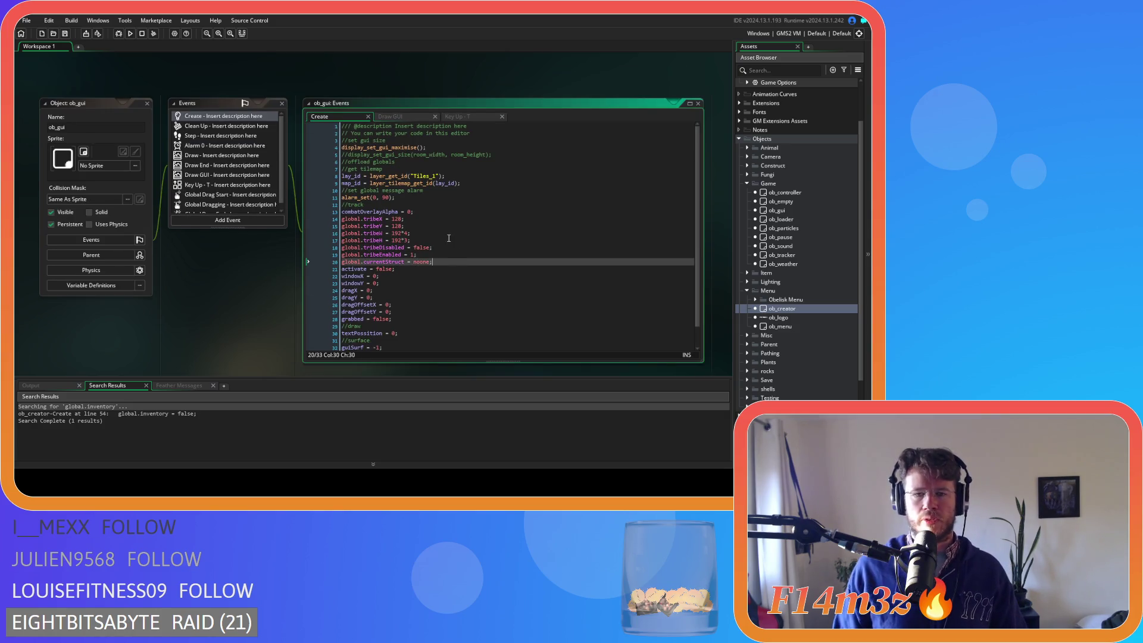
click(430, 214)
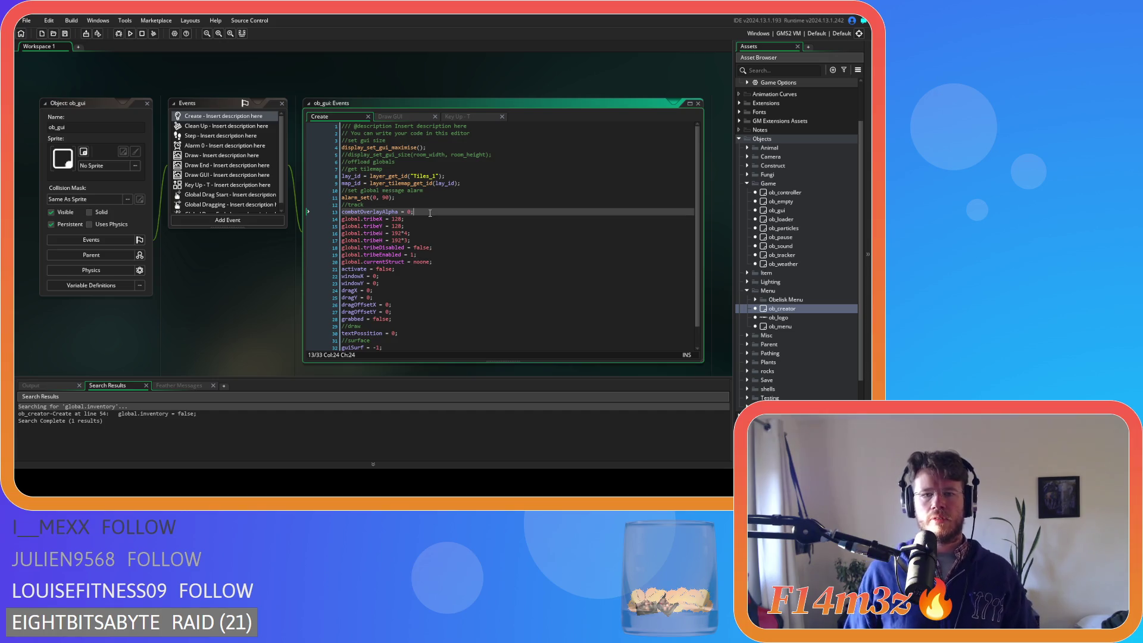
key(Return)
text(trib)
key(BackSpace)
text(e w)
key(BackSpace)
key(BackSpace)
key(BackSpace)
text(window)
Add an 'inventory window' comment after global.currentStruct and select the four tribe window lines.
click(456, 271)
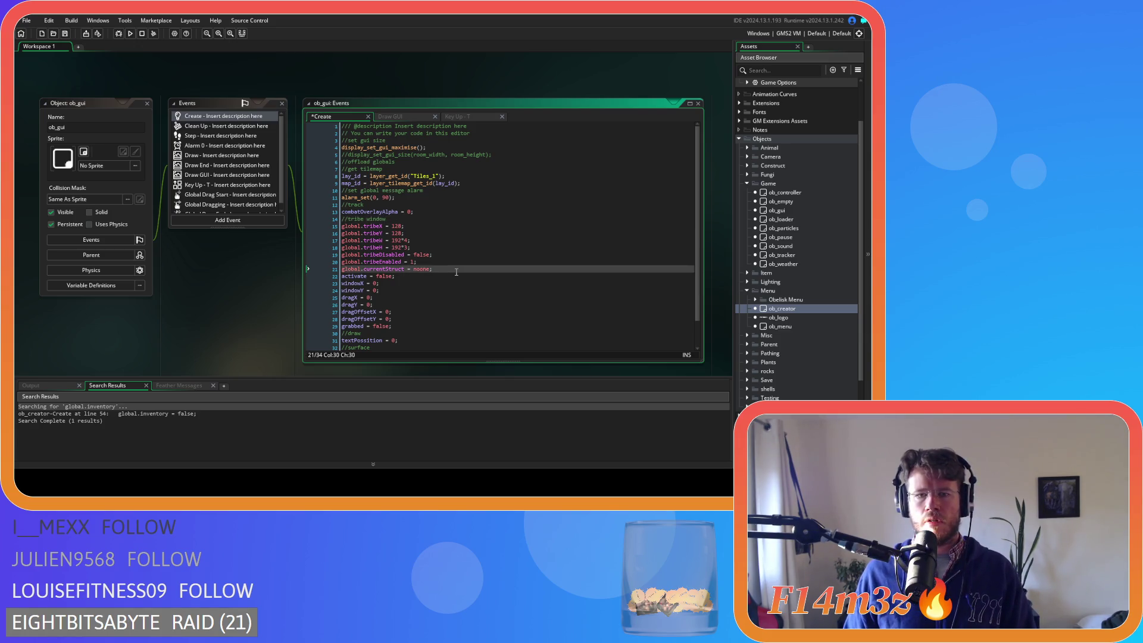
key(Return)
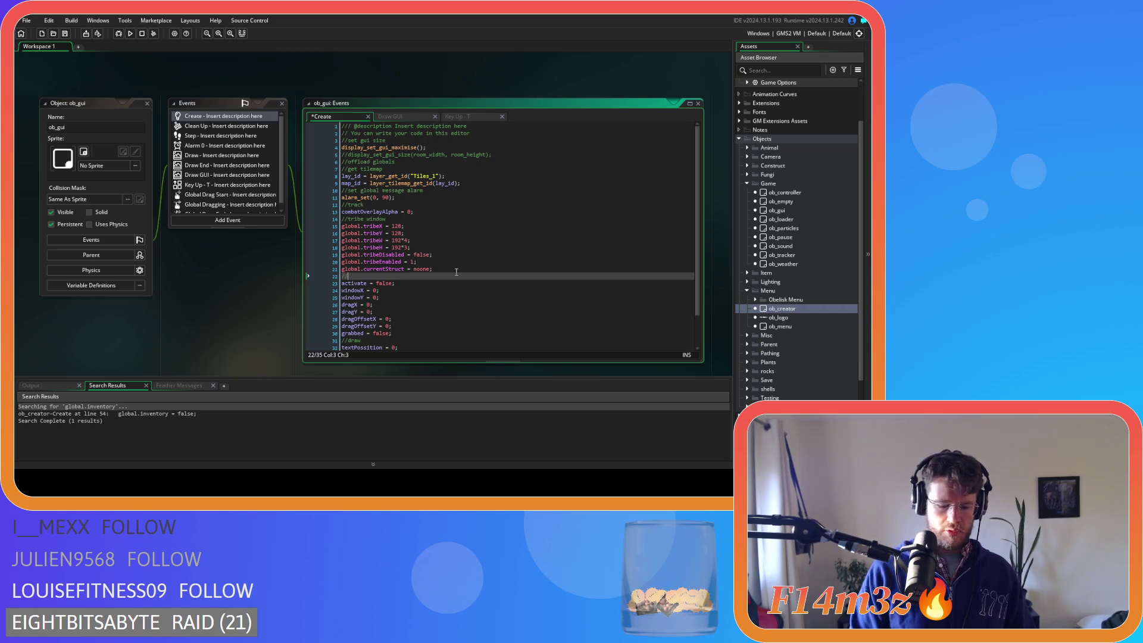
text(inventory window)
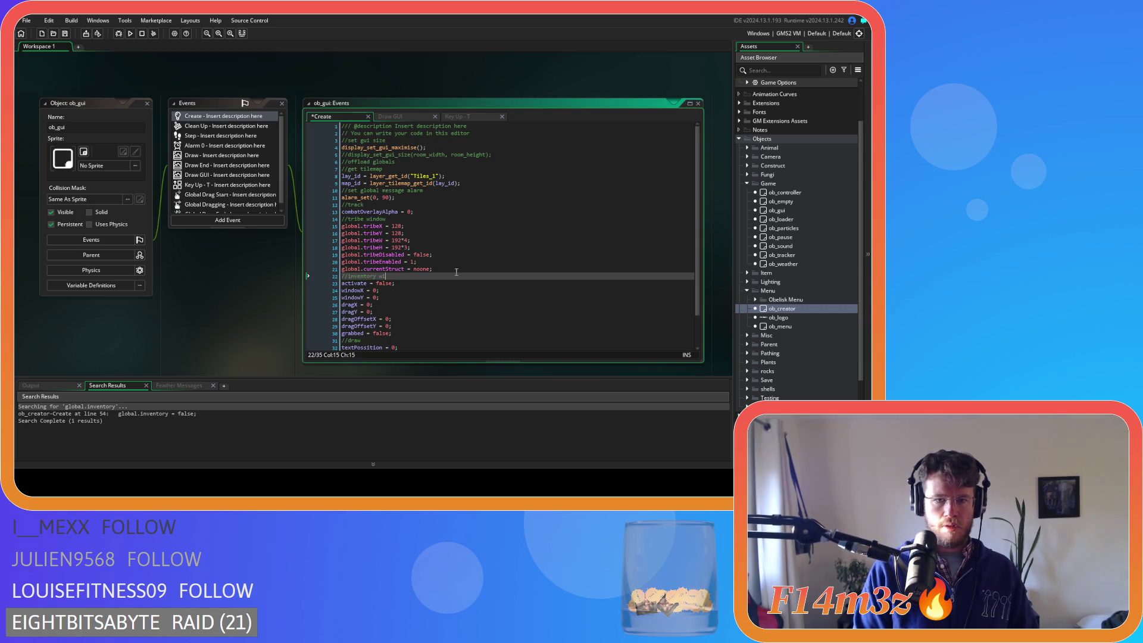
key(Return)
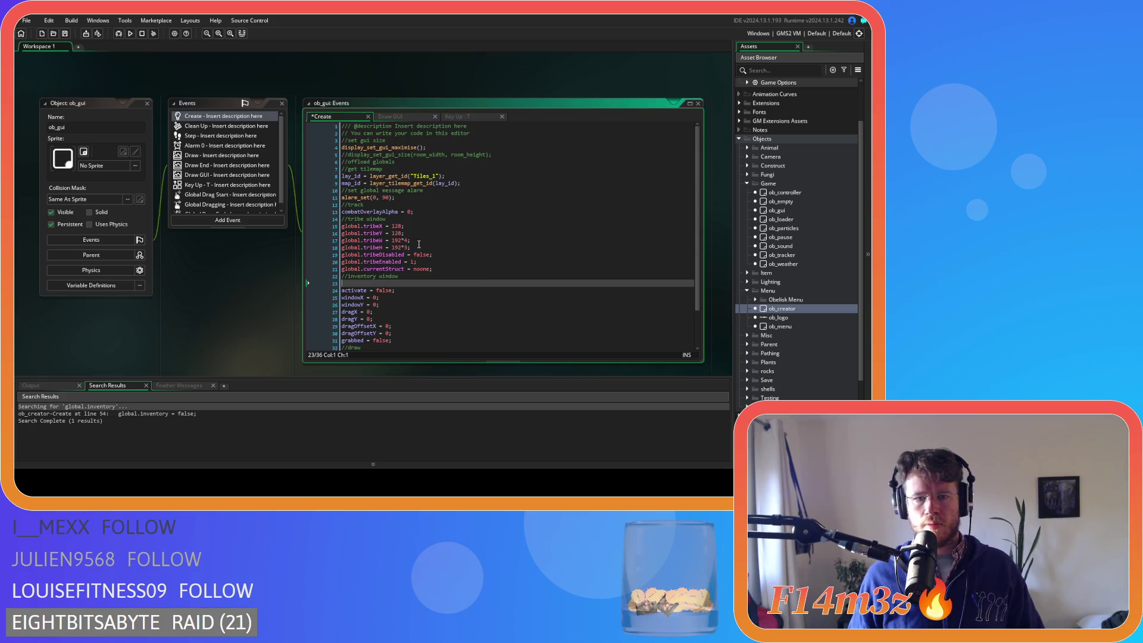
drag(342, 255, 323, 225)
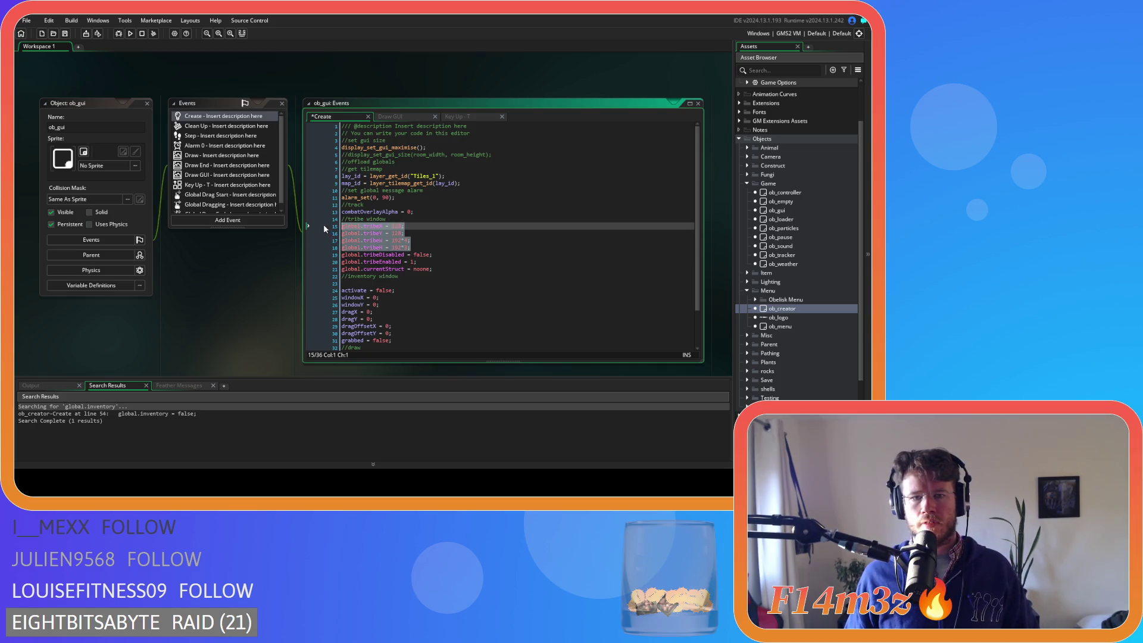
Paste a copy of the four tribe window lines under the inventory window comment.
key(ctrl+c)
click(370, 283)
key(ctrl+v)
Reopen ob_creator and remove the indentation from its followCamH line.
click(778, 311)
double_click(777, 313)
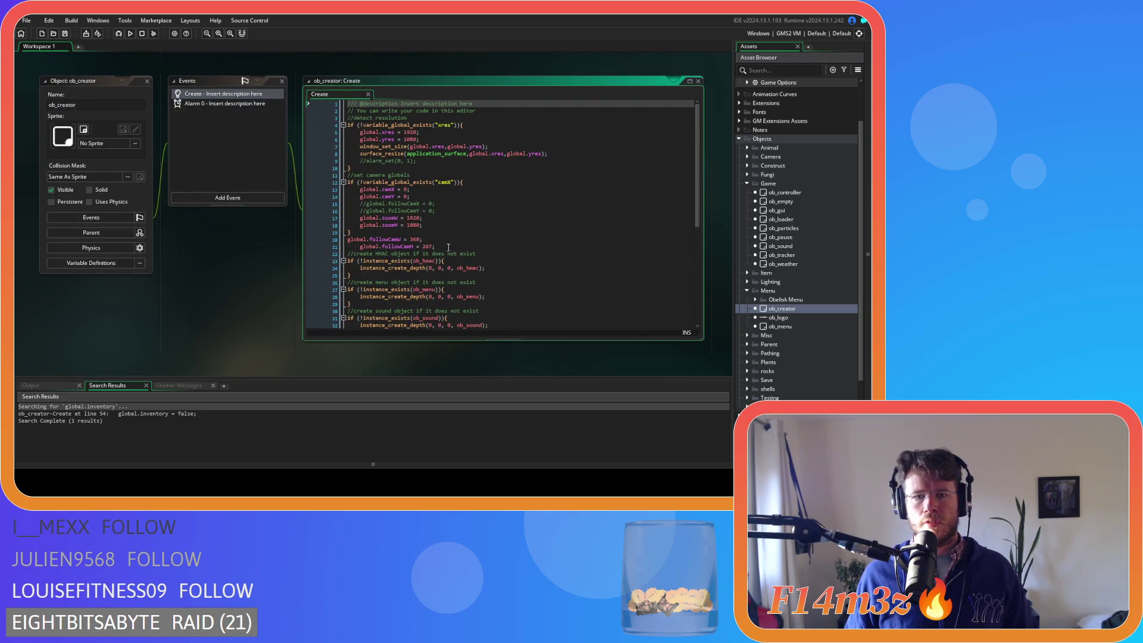
click(440, 246)
key(shift+Tab)
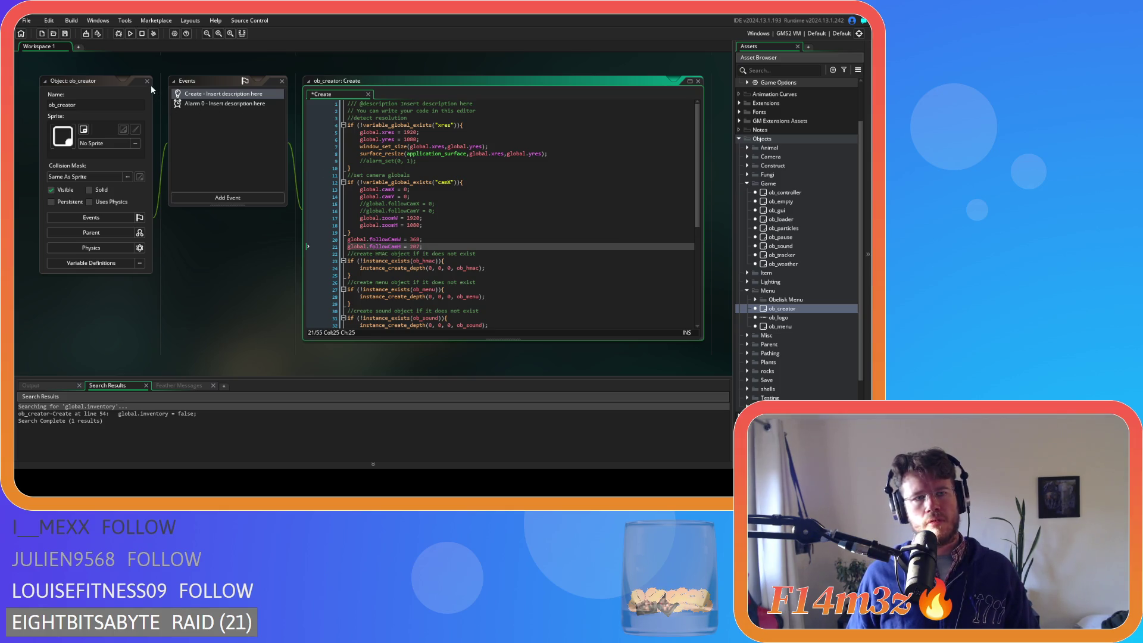
scroll(277, 166, down, 10)
scroll(390, 280, up, 2)
Change the copied width line to 192*2 and rename its variable to global.inventoryW.
click(391, 283)
click(429, 264)
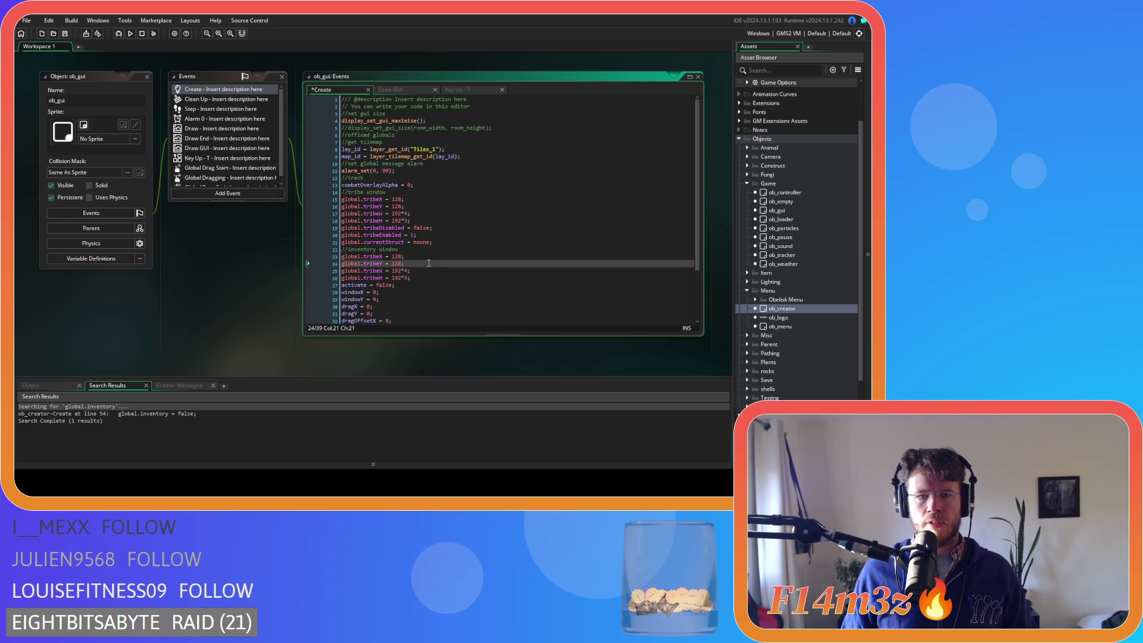
click(426, 277)
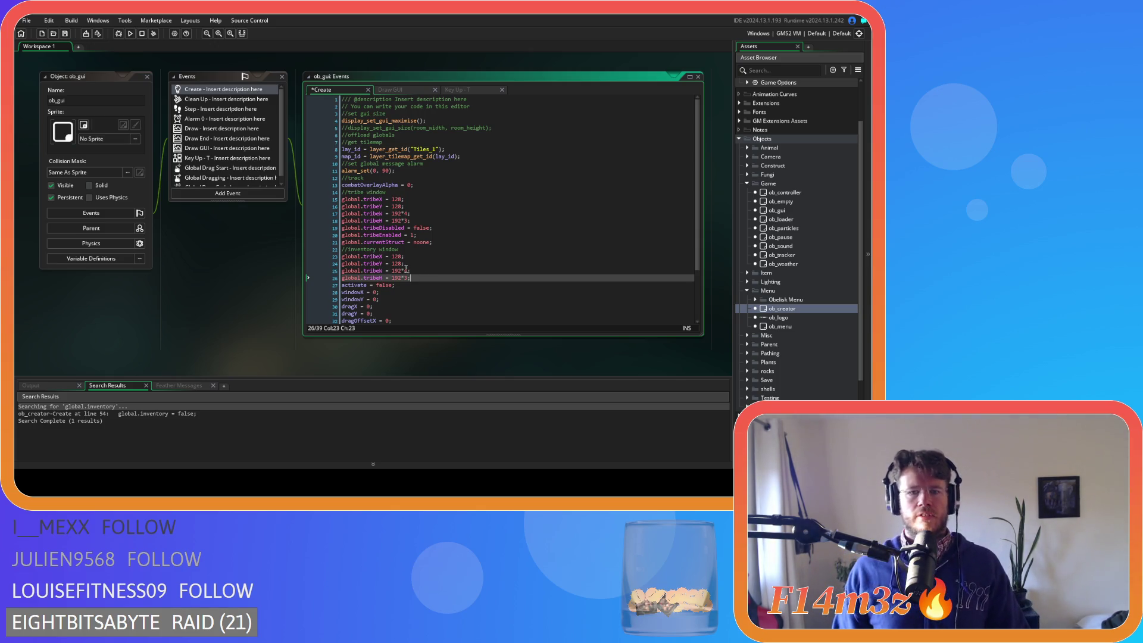
double_click(406, 271)
text(2)
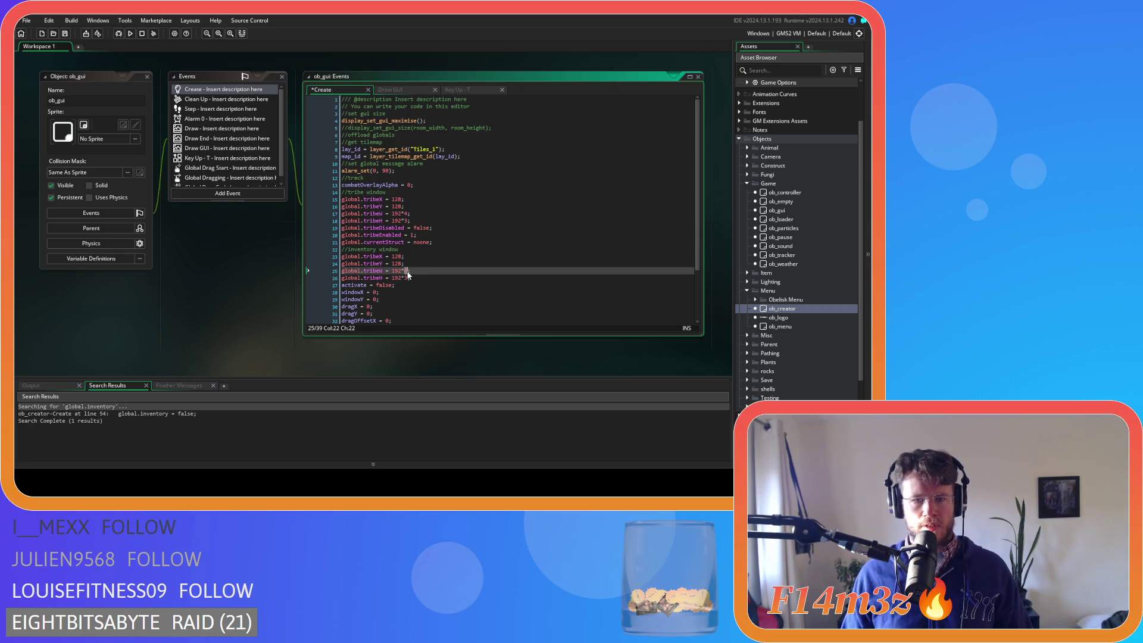
click(369, 273)
text(invent)
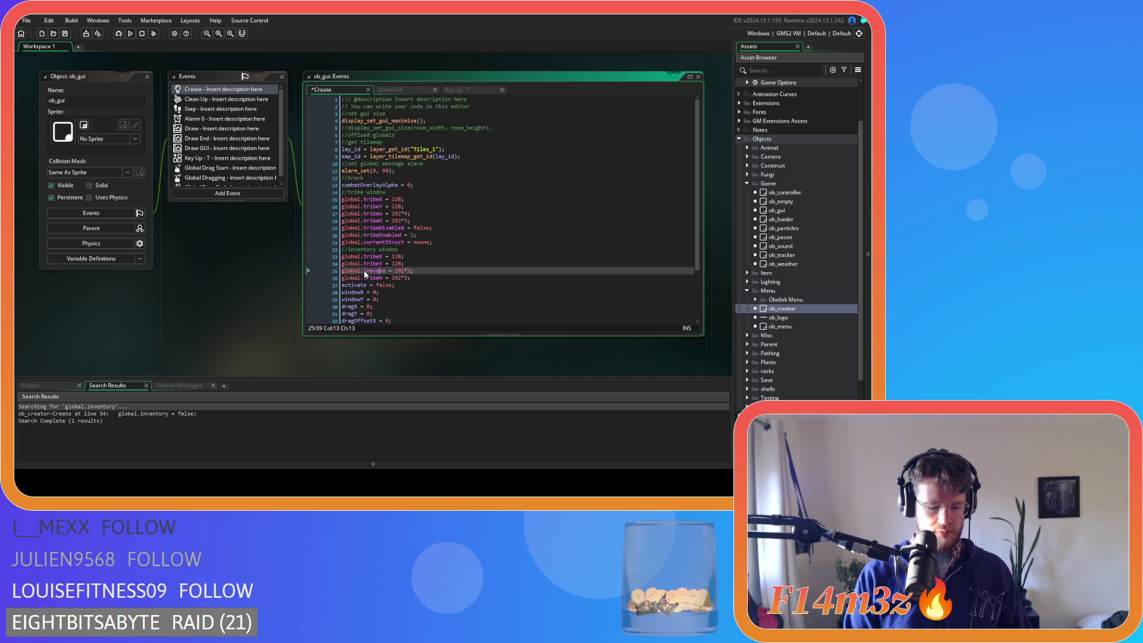
key(BackSpace)
key(BackSpace)
key(BackSpace)
text(ventory)
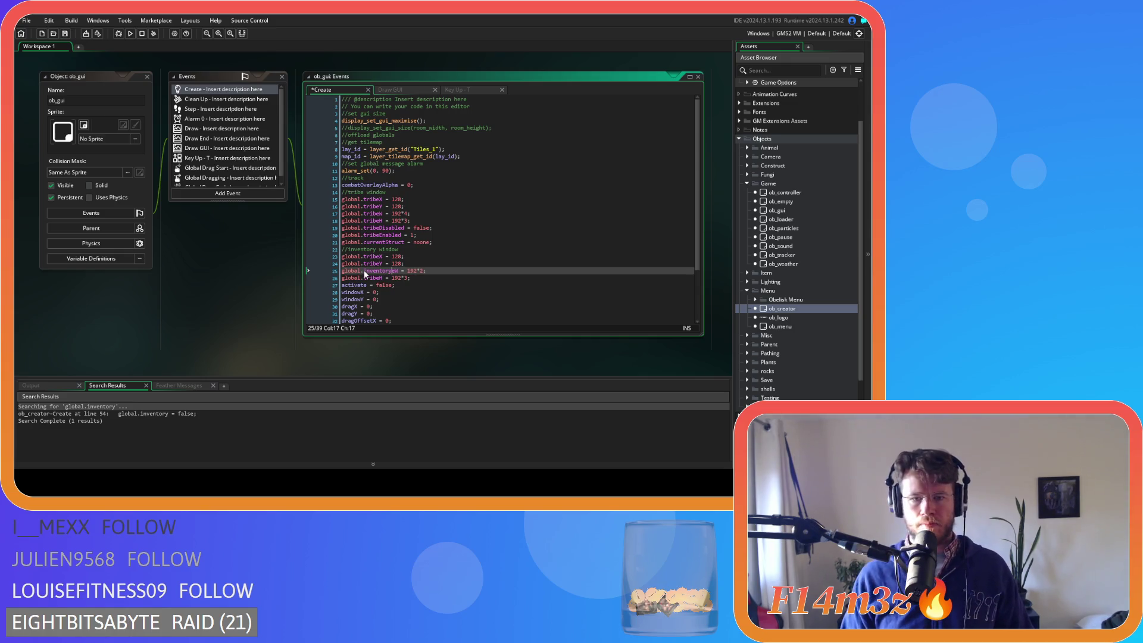
key(ctrl+space)
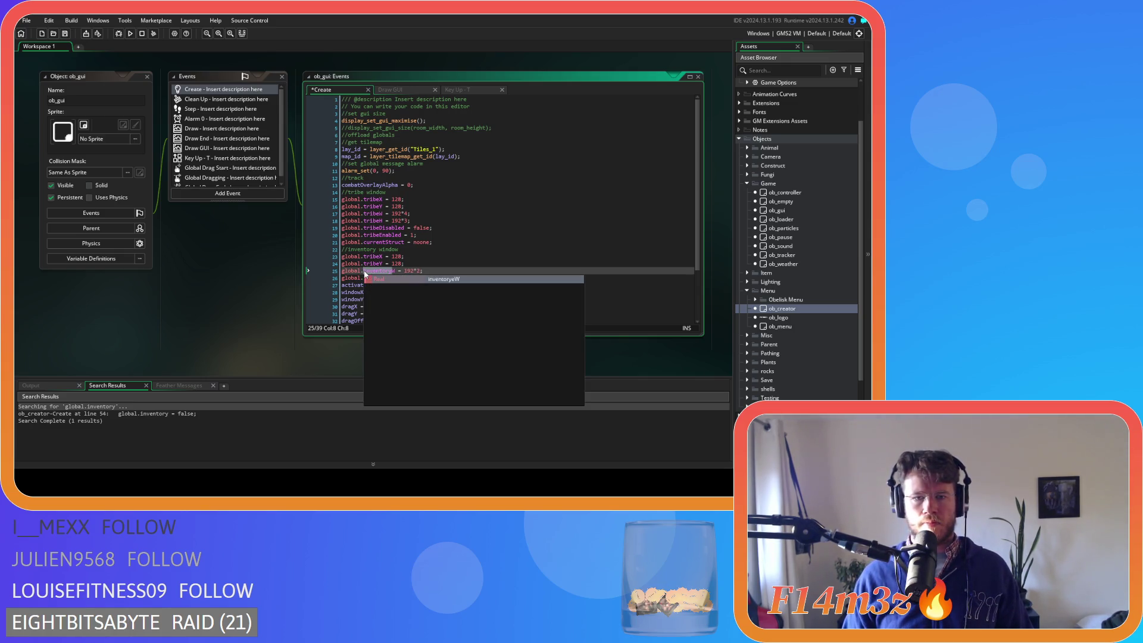
key(Escape)
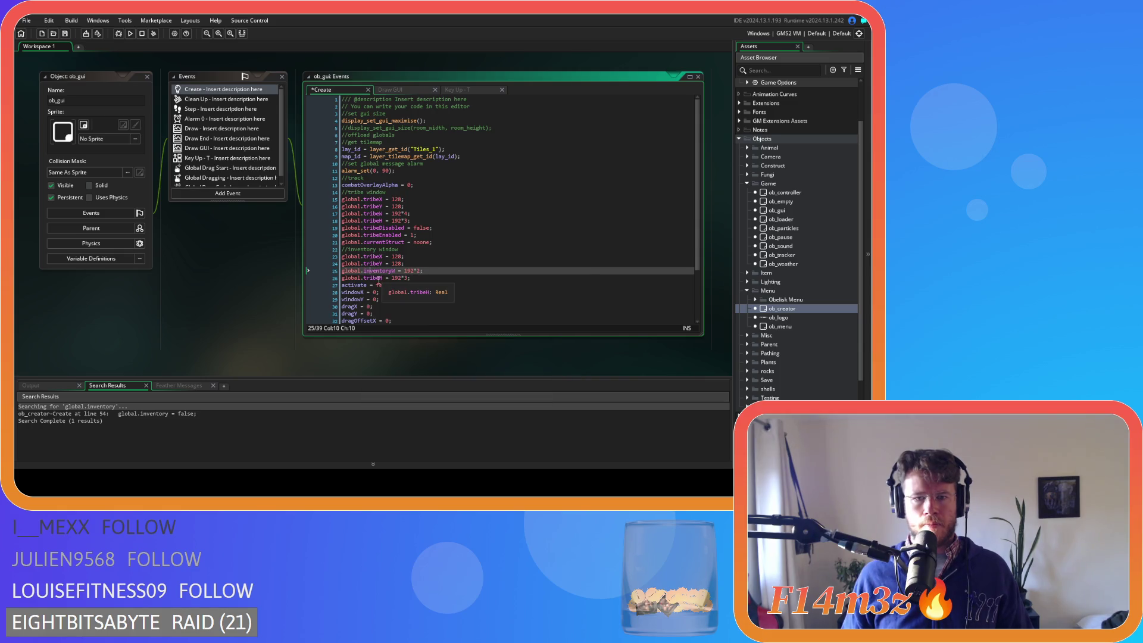
Rename the other copied lines to global.inventoryH, inventoryX and inventoryY, then save.
click(379, 279)
double_click(379, 278)
text(inv)
key(Return)
click(378, 257)
click(379, 257)
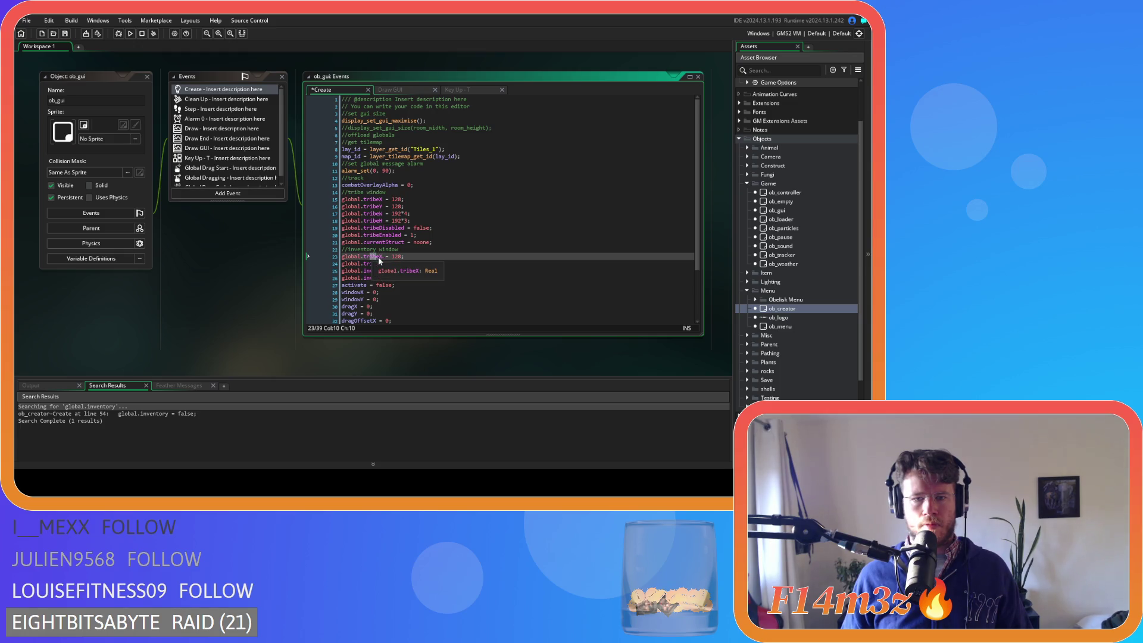
key(BackSpace)
key(BackSpace)
key(BackSpace)
text(inventory)
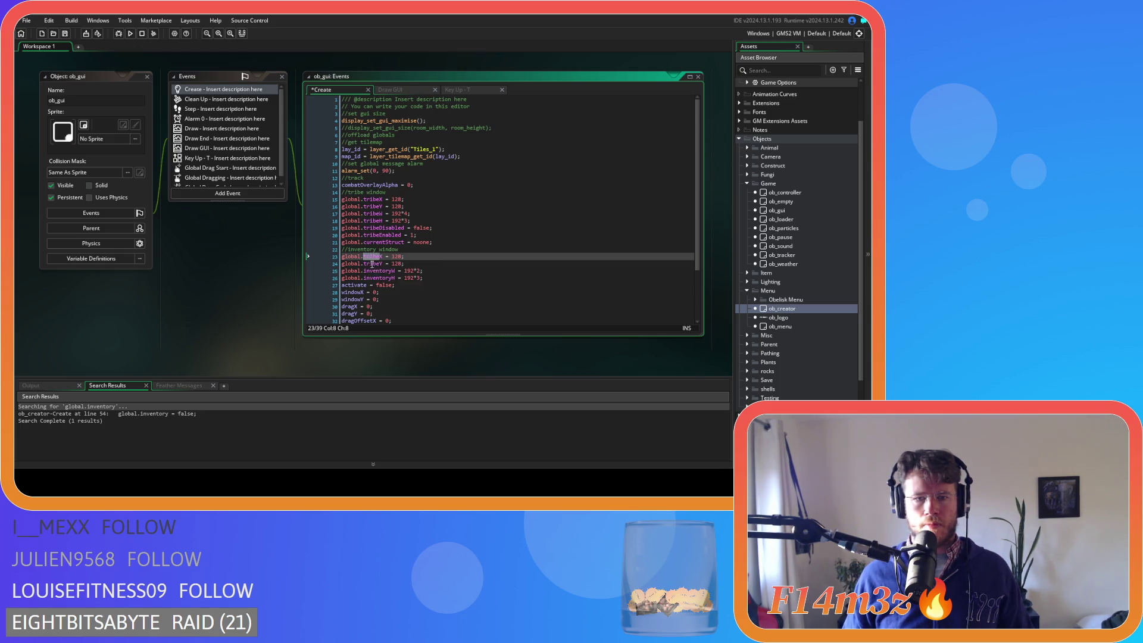
click(385, 265)
key(BackSpace)
key(BackSpace)
key(BackSpace)
text(inventory)
key(ctrl+s)
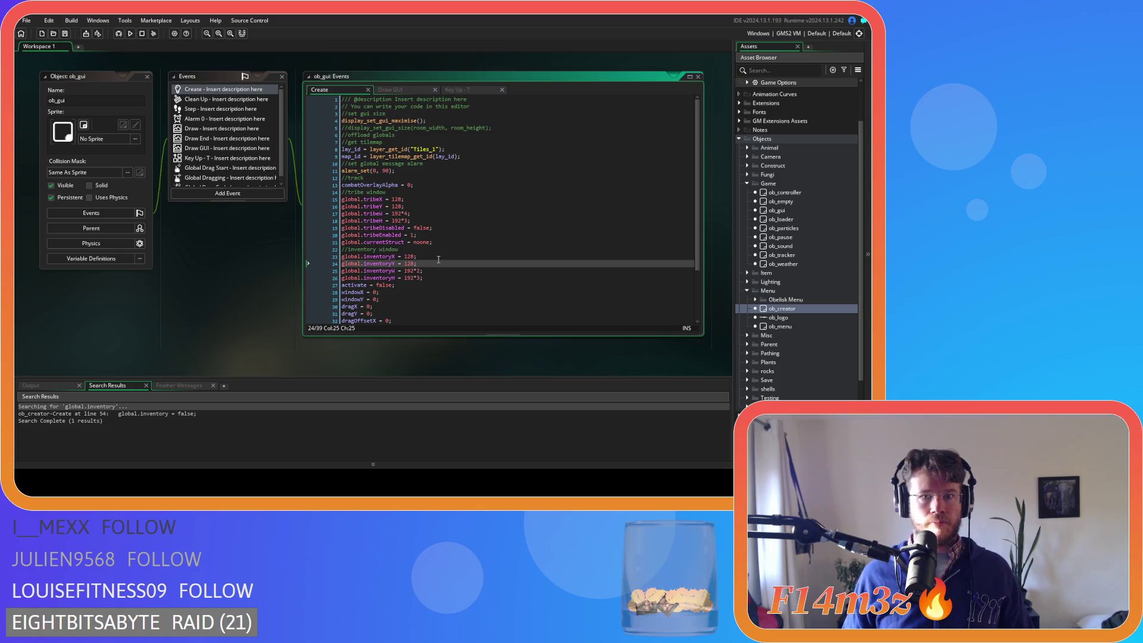
Change the global.inventoryX value from 128 to 1400.
click(410, 257)
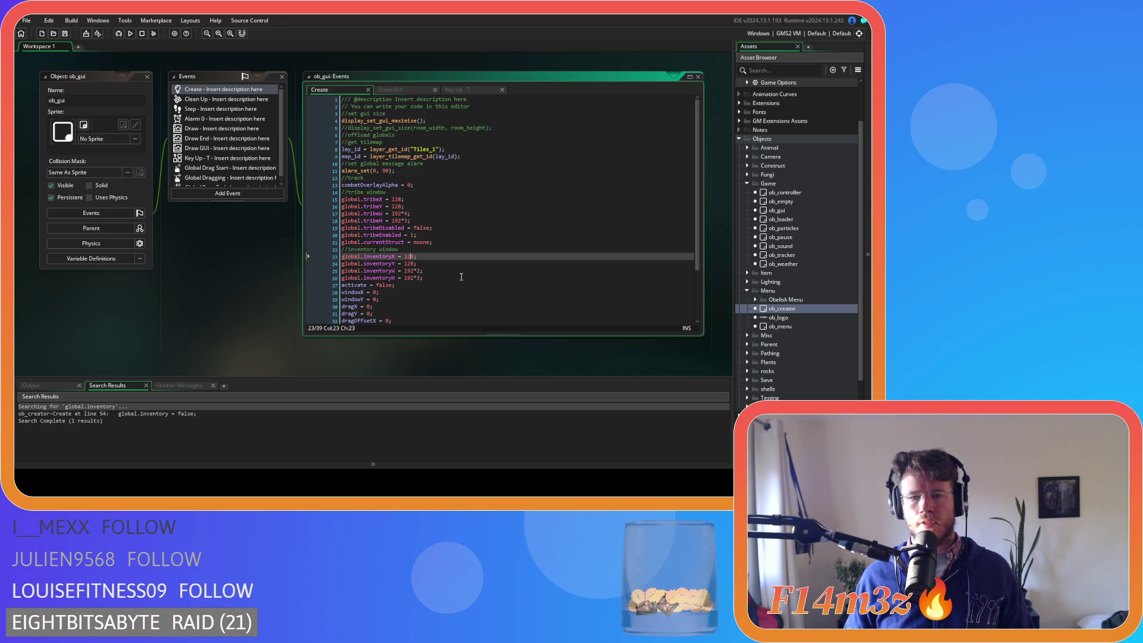
double_click(408, 257)
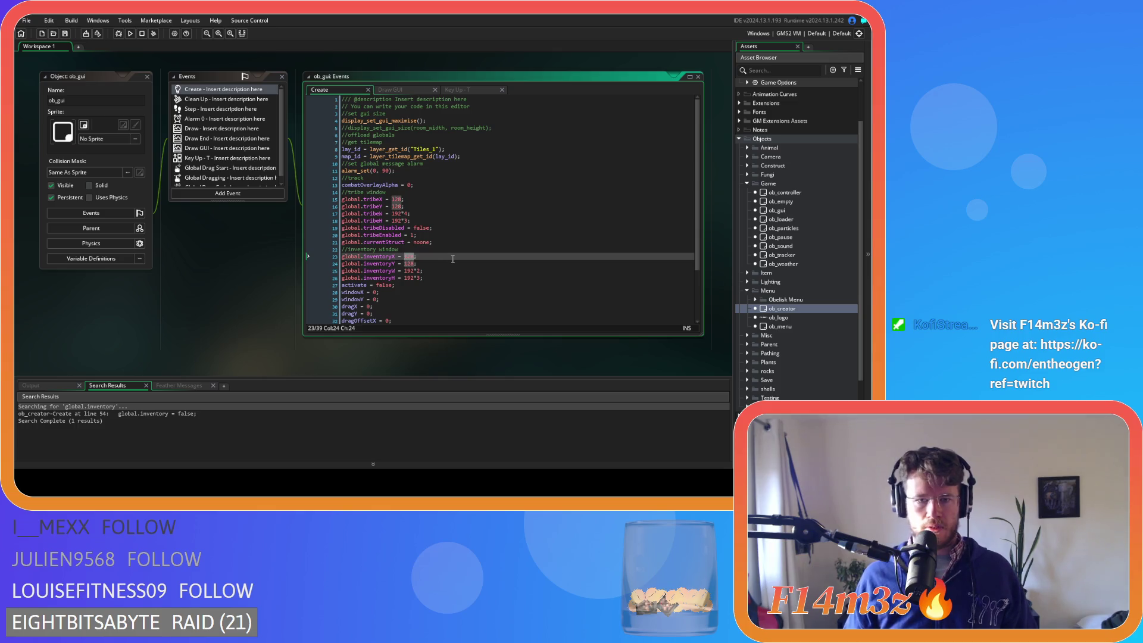
text(14)
text(00)
click(494, 270)
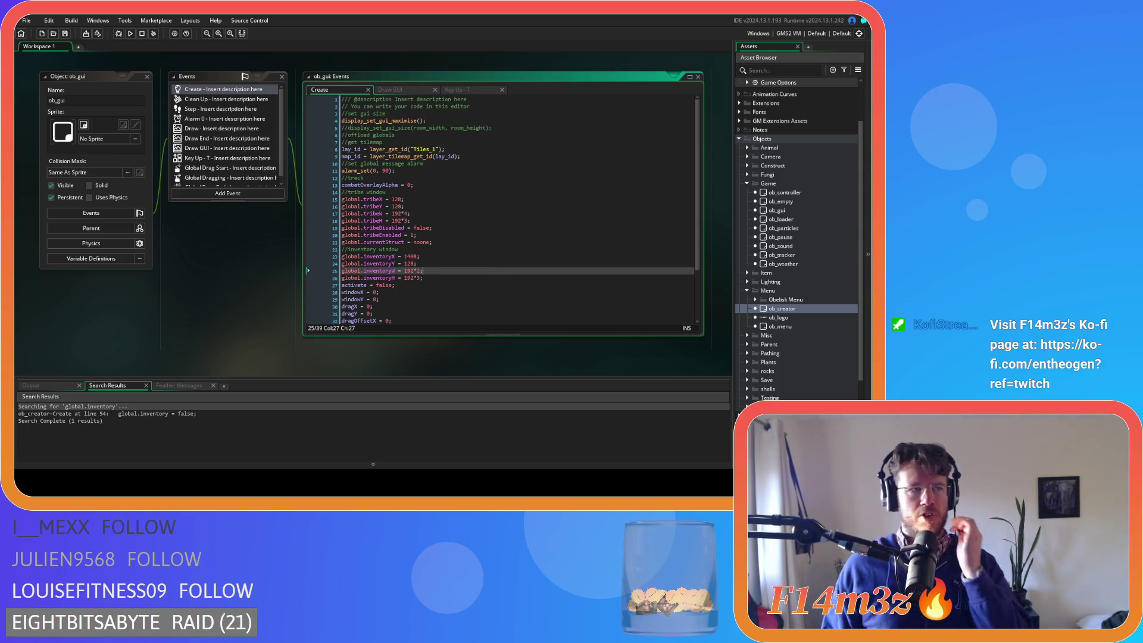
click(443, 206)
scroll(443, 210, down, 3)
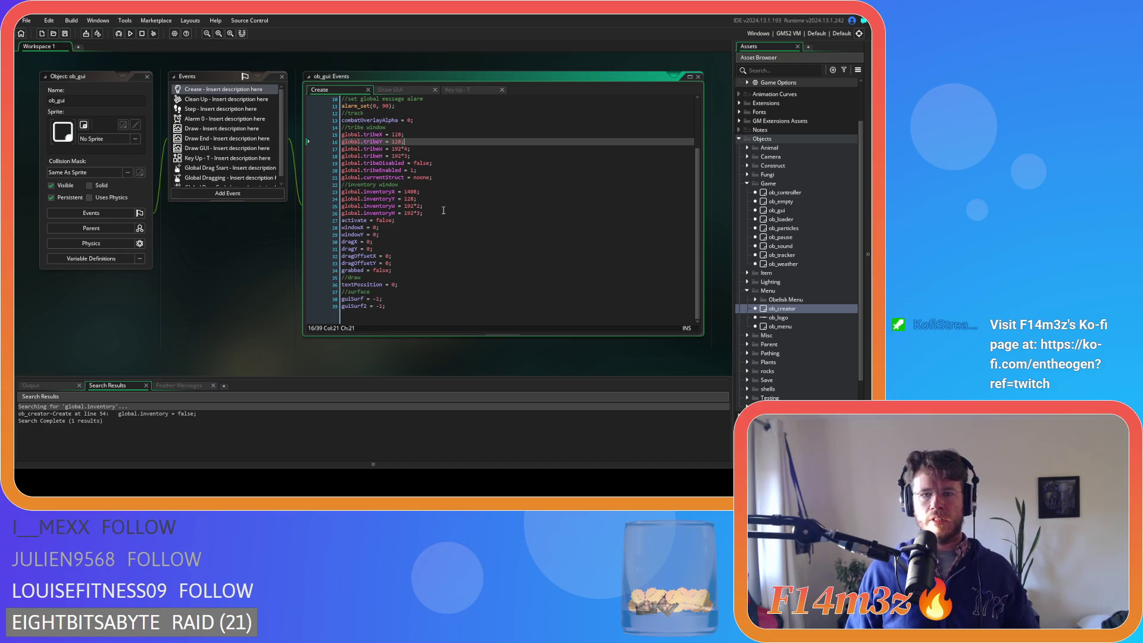
scroll(443, 211, up, 1)
scroll(452, 213, down, 1)
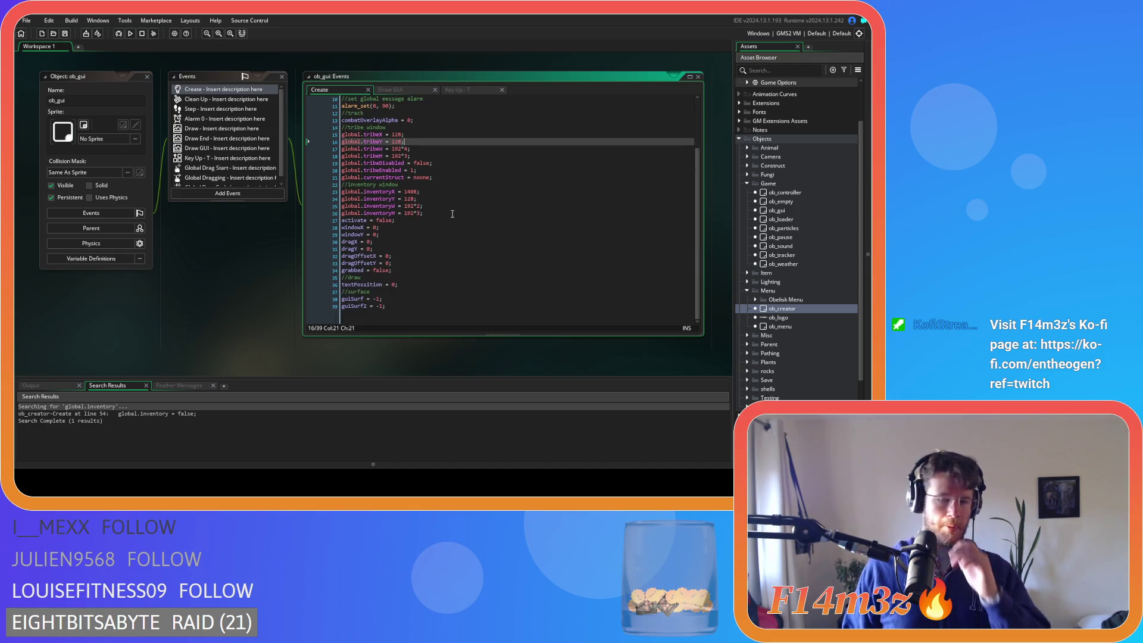
Show ob_gui's Draw GUI code and select the tribe menu drawing block inside the global.tribe check.
click(405, 90)
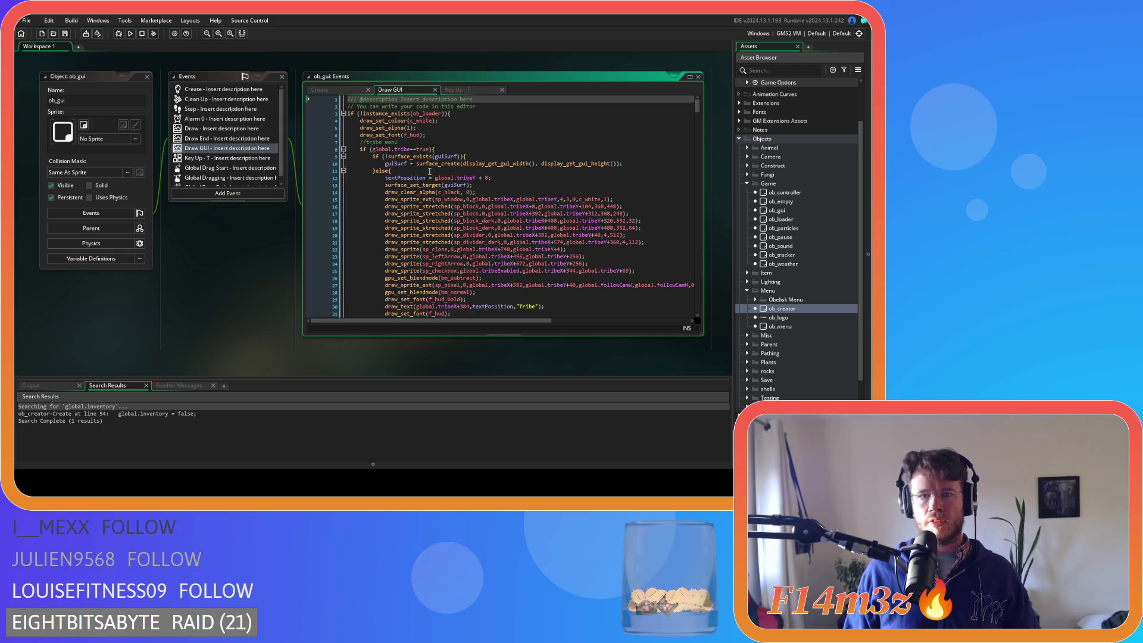
mouse_move(360, 149)
mouse_down()
mouse_move(416, 158)
mouse_move(465, 185)
mouse_up()
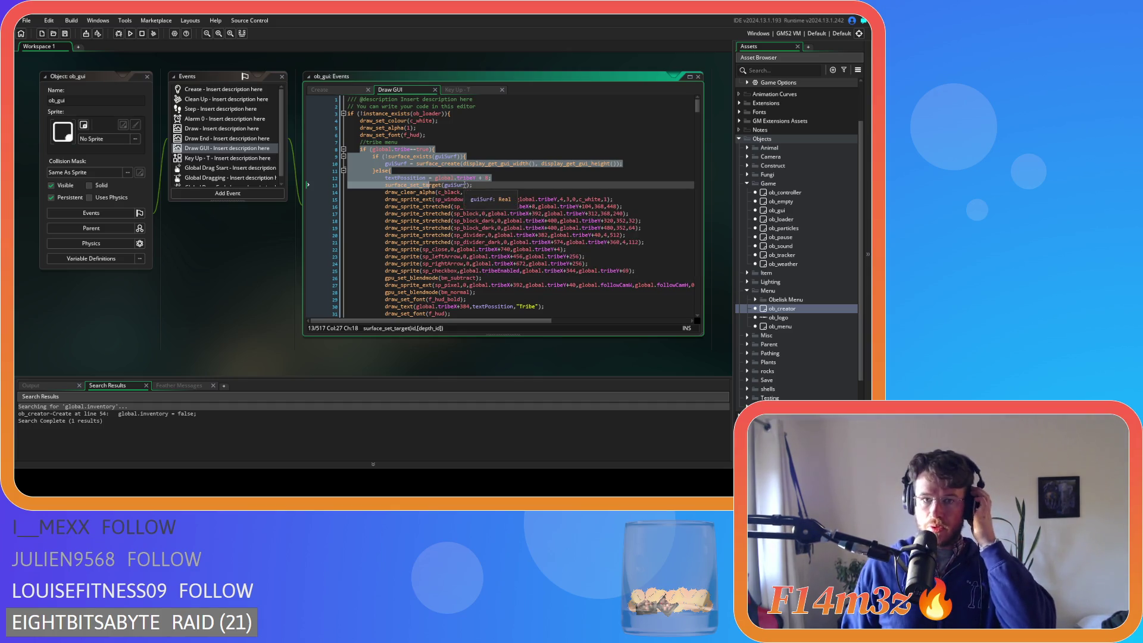
scroll(464, 185, down, 15)
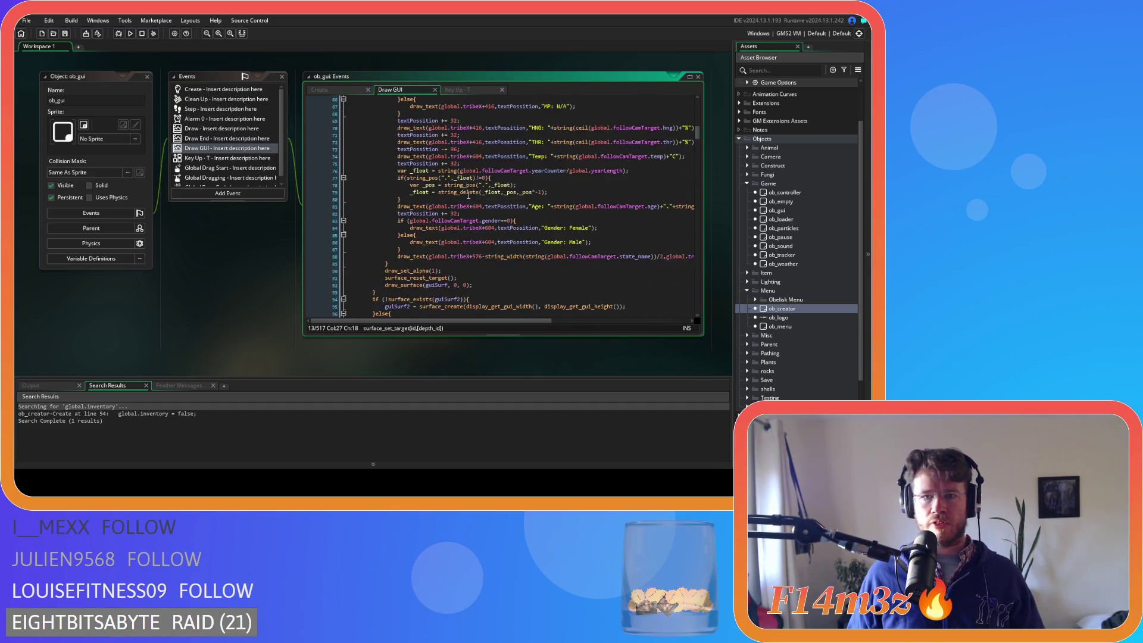
scroll(483, 202, down, 13)
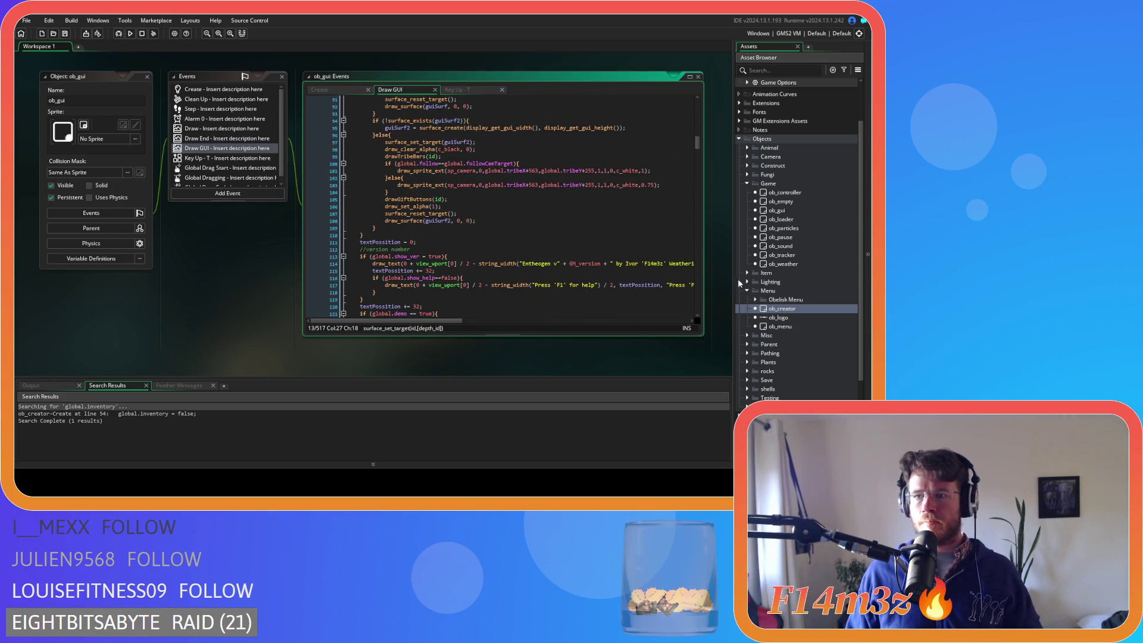
scroll(740, 284, down, 7)
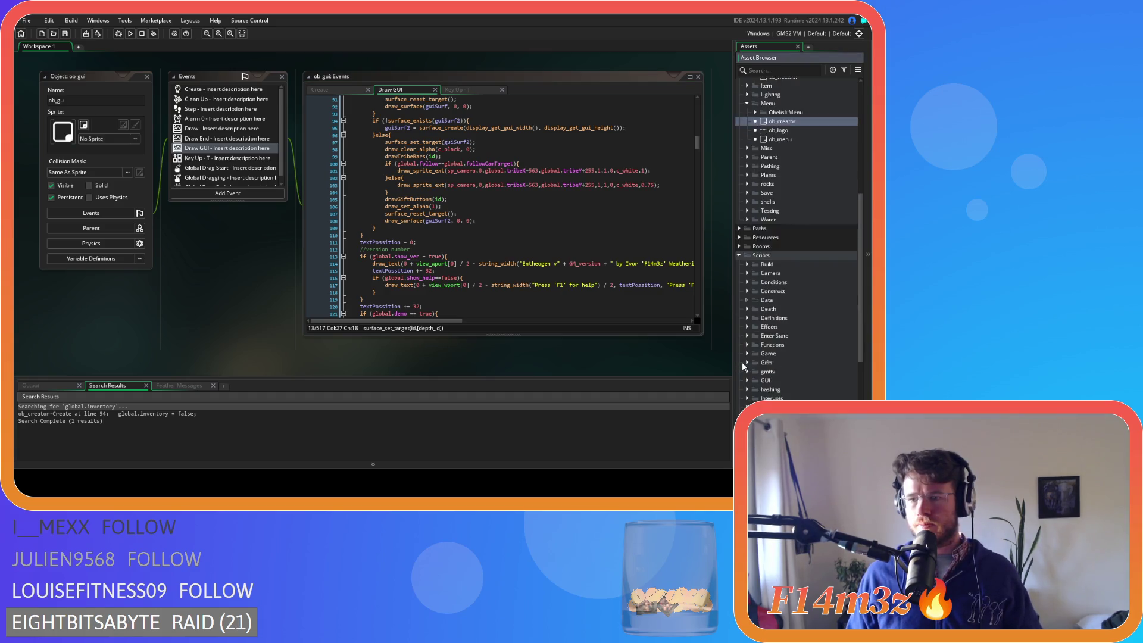
scroll(746, 364, down, 3)
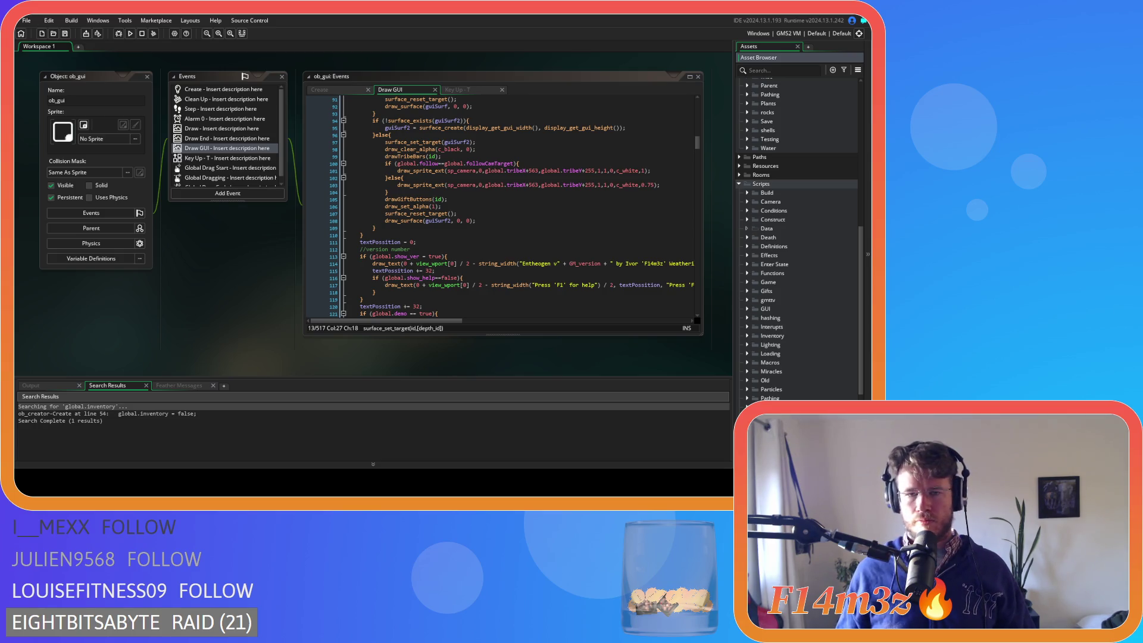
scroll(798, 238, down, 5)
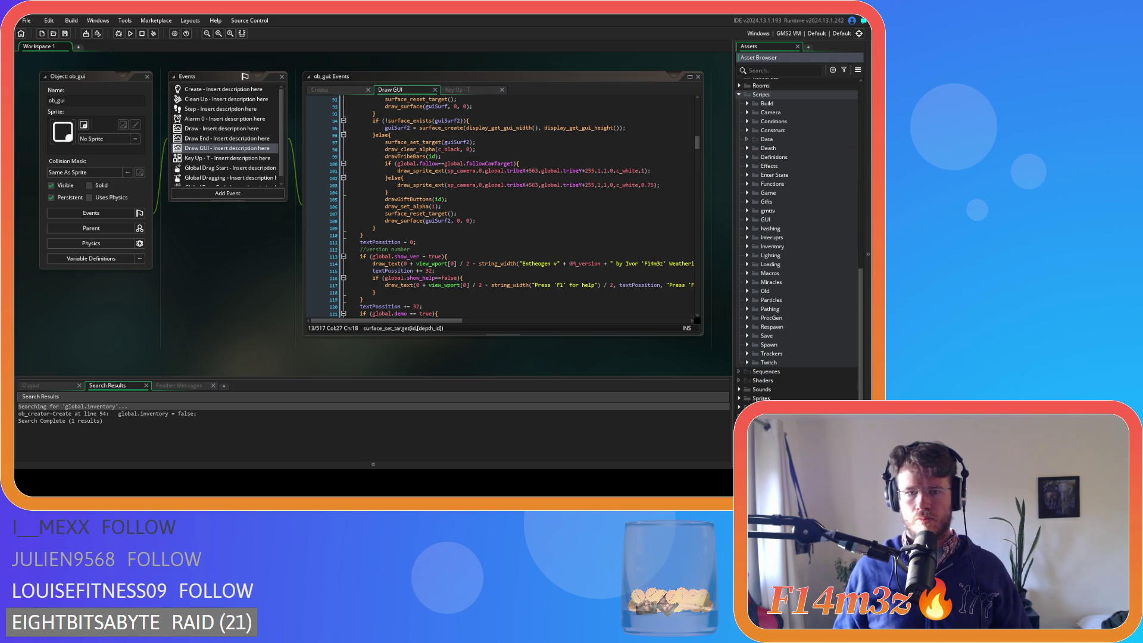
scroll(512, 206, up, 2)
drag(375, 273, 357, 148)
scroll(375, 259, up, 15)
scroll(380, 252, up, 12)
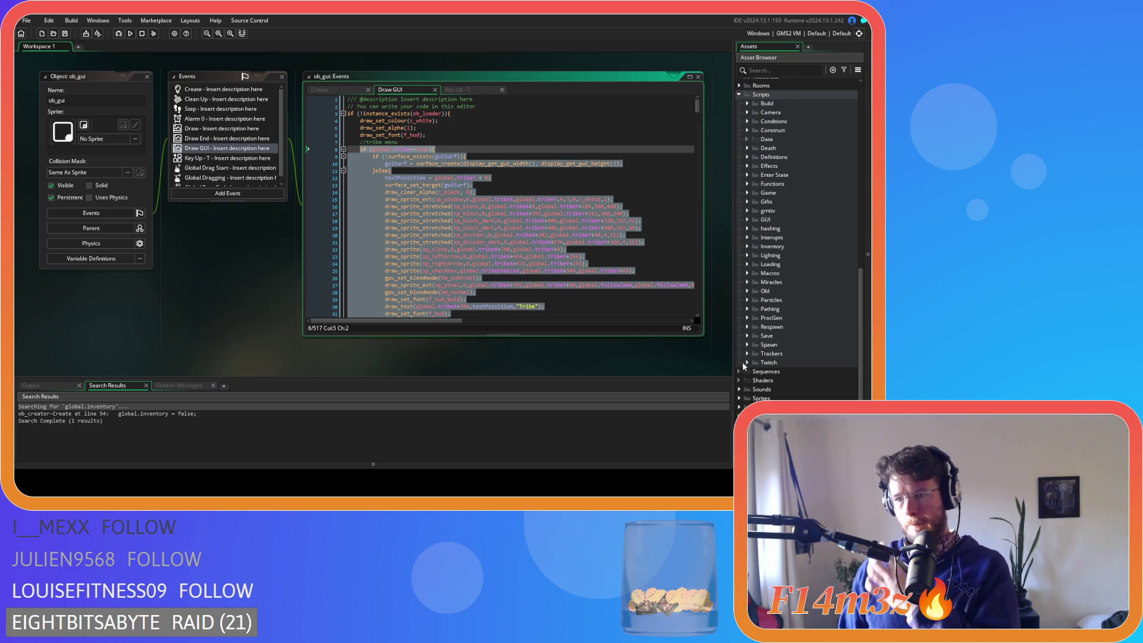
scroll(743, 364, up, 4)
Expand Scripts > GUI > Tribe > Draw in the Asset Browser.
click(747, 327)
click(756, 345)
scroll(760, 334, down, 1)
click(763, 318)
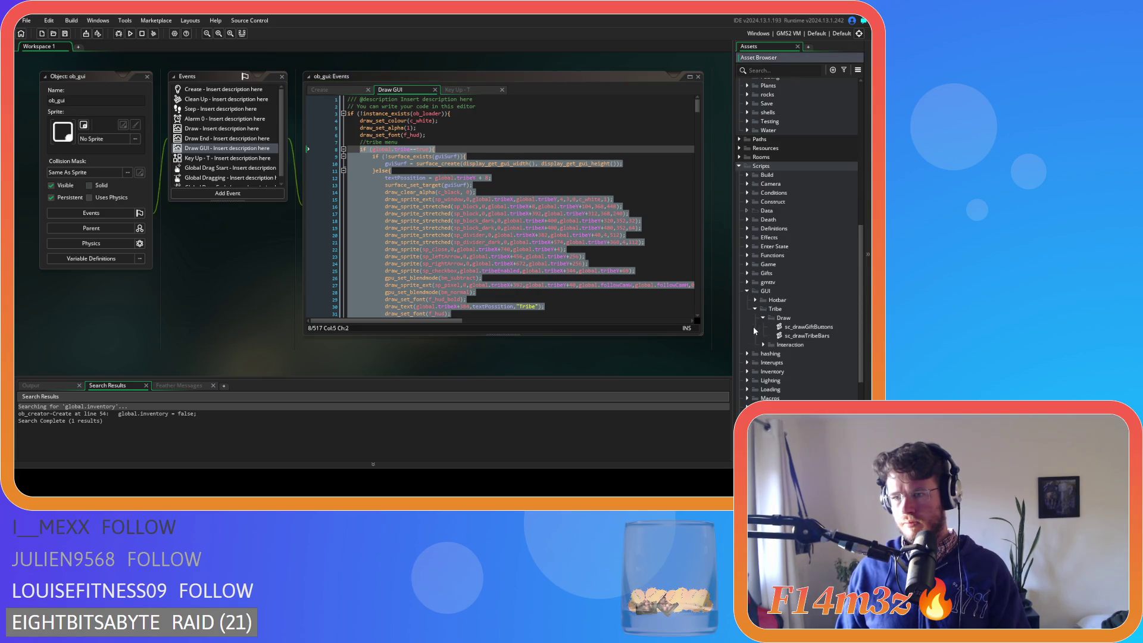
Create a new script in the Tribe Draw folder and name it sc_drawTribeMenu.
right_click(768, 320)
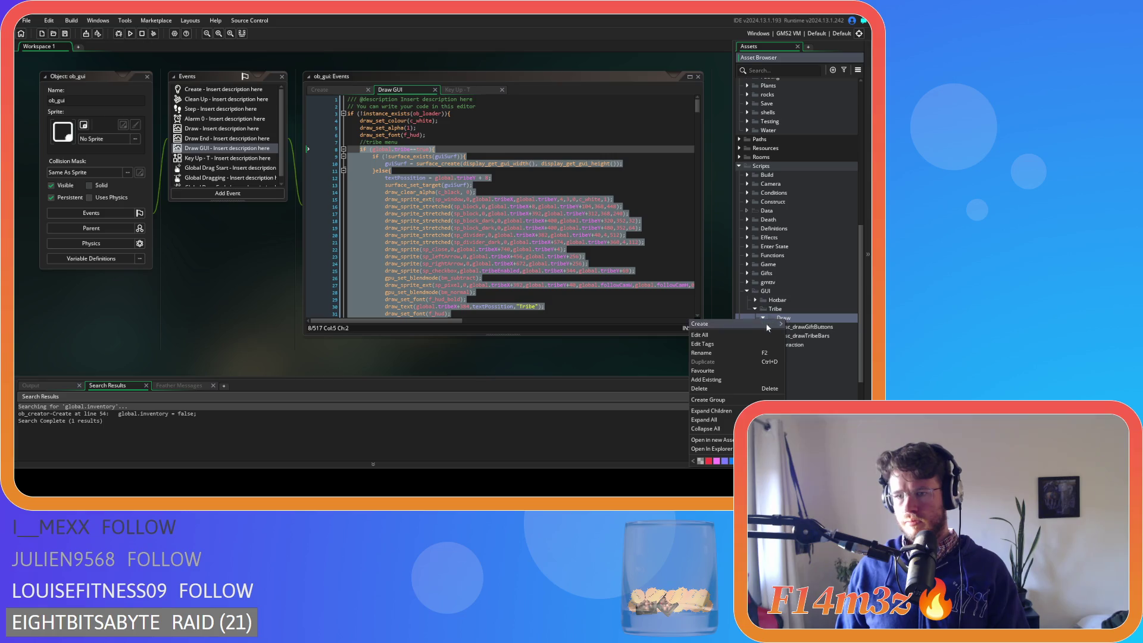
mouse_move(757, 323)
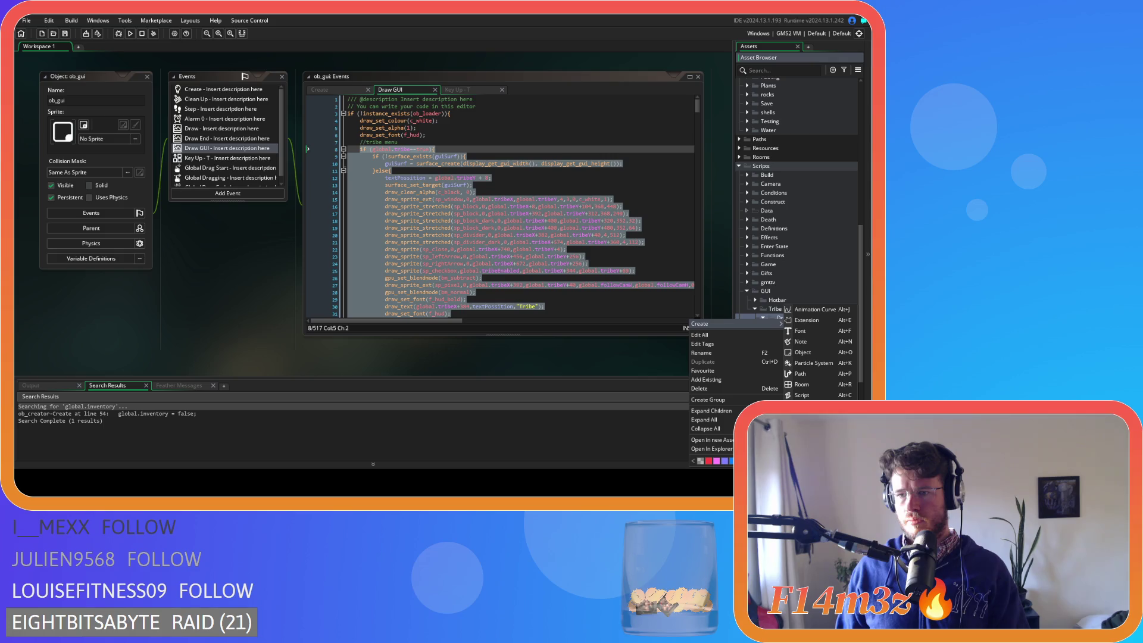
click(802, 395)
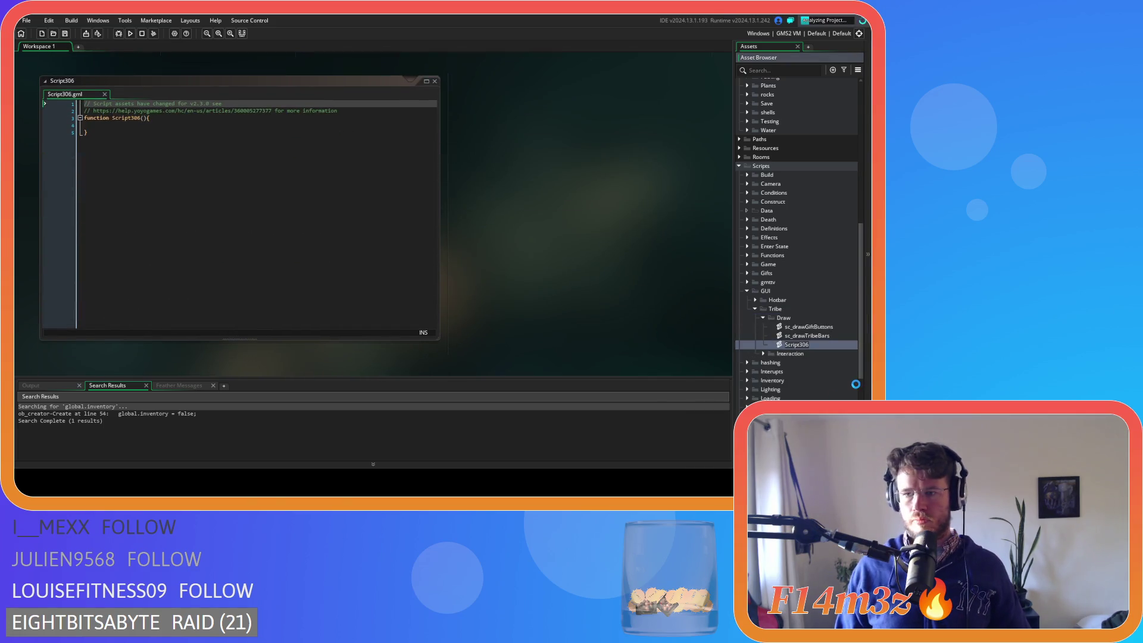
text(sc_draw)
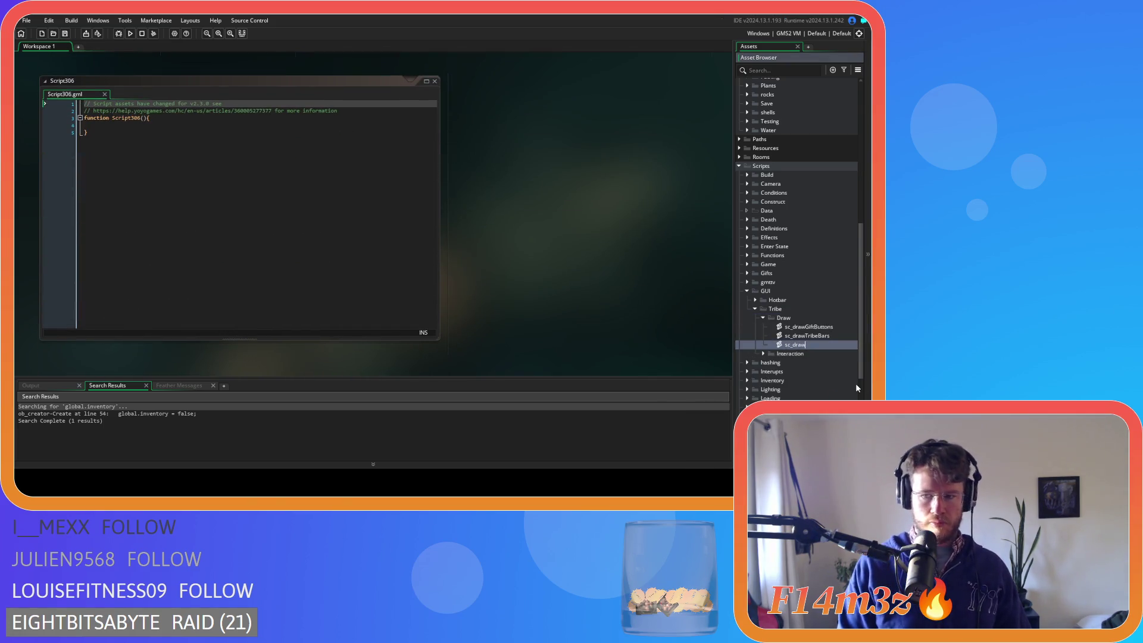
text(TribeMenu)
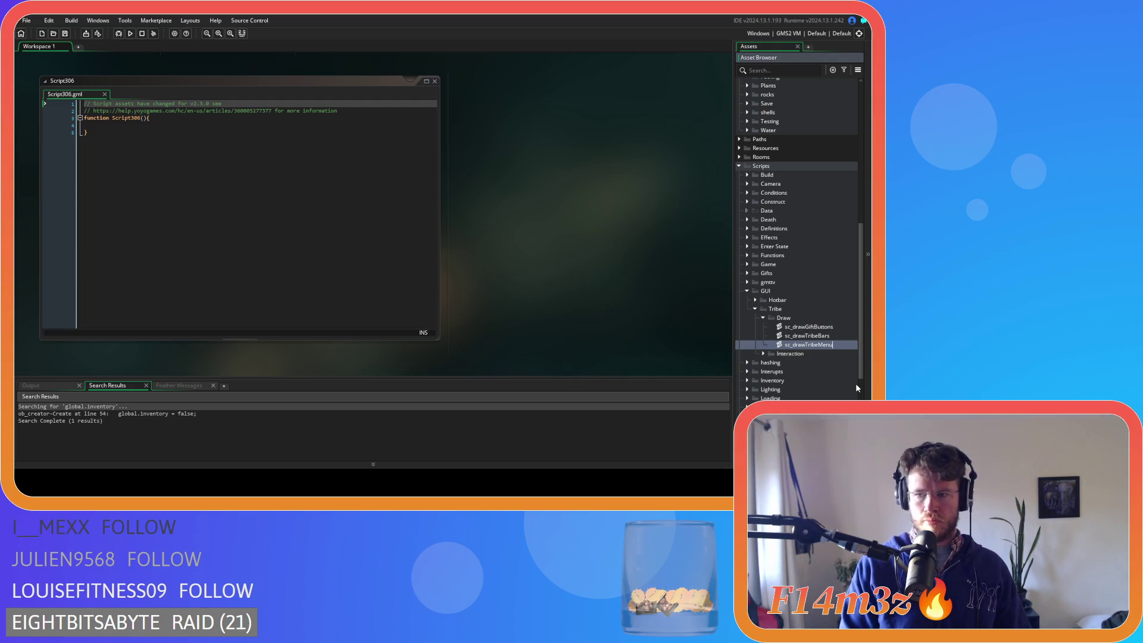
key(Return)
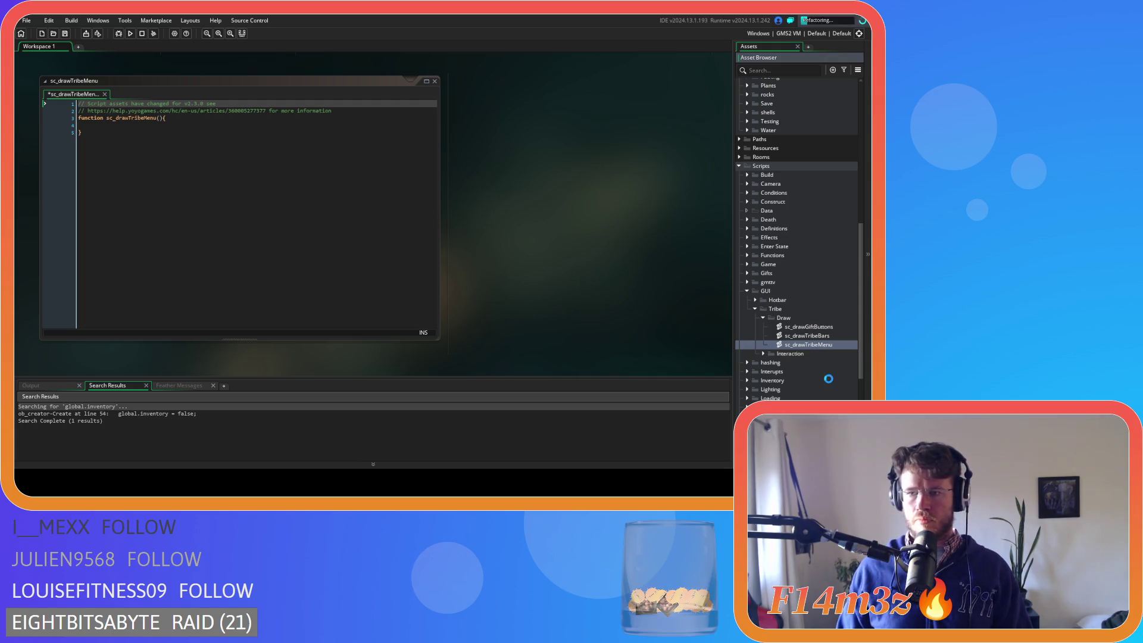
Rename the function to drawTribeMenu(_controller) and start a with(_controller) block in its body.
click(118, 118)
key(BackSpace)
key(BackSpace)
key(BackSpace)
click(156, 118)
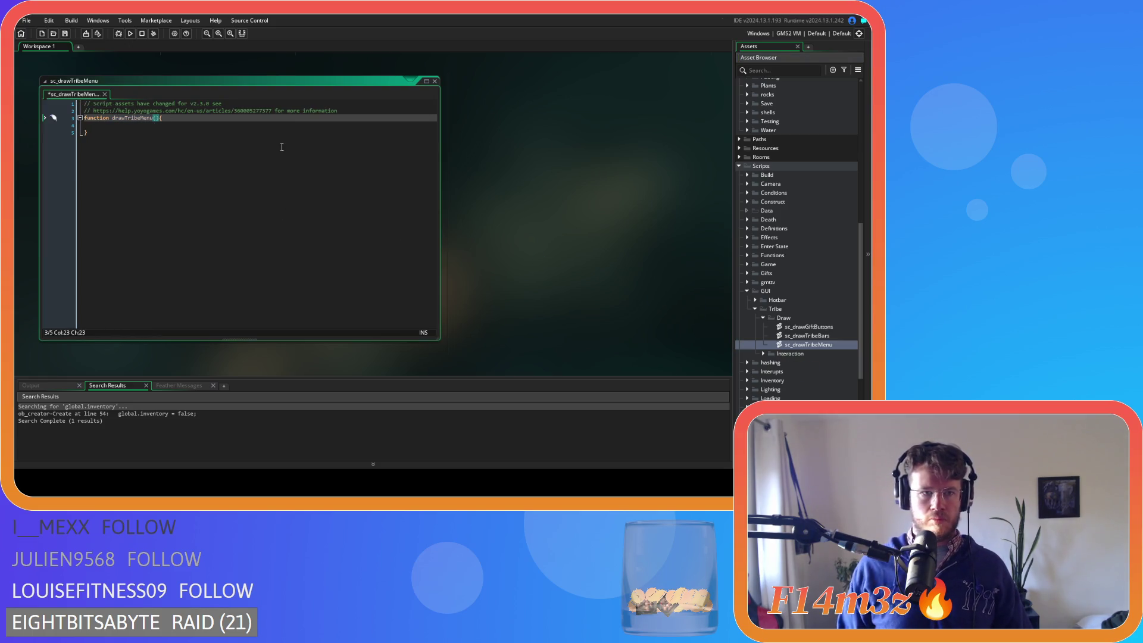
text(_)
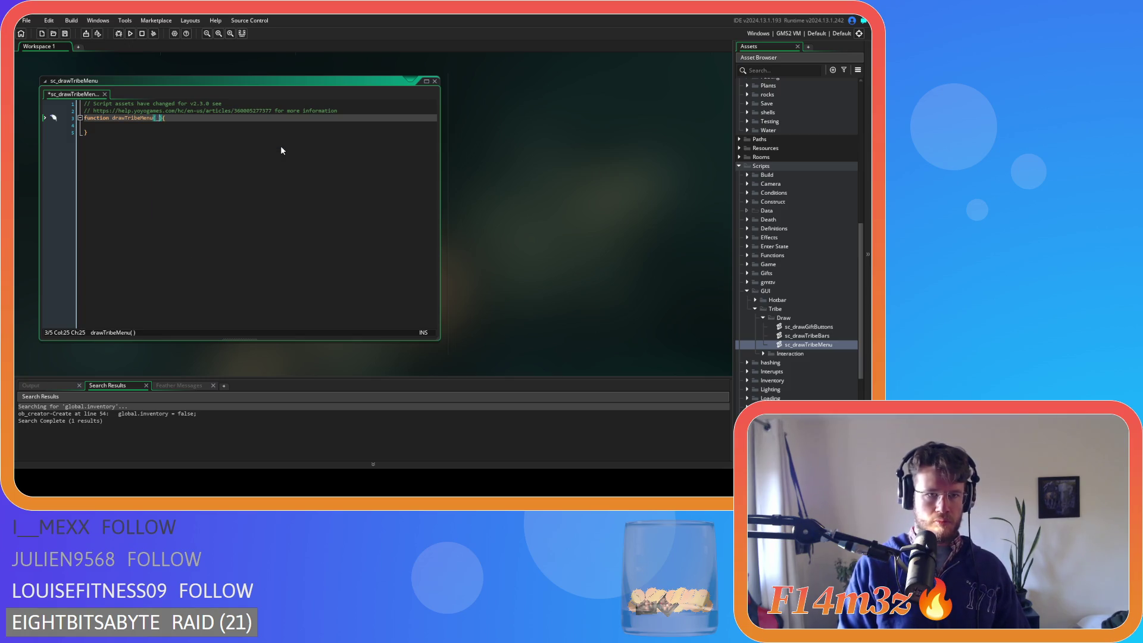
text(controller)
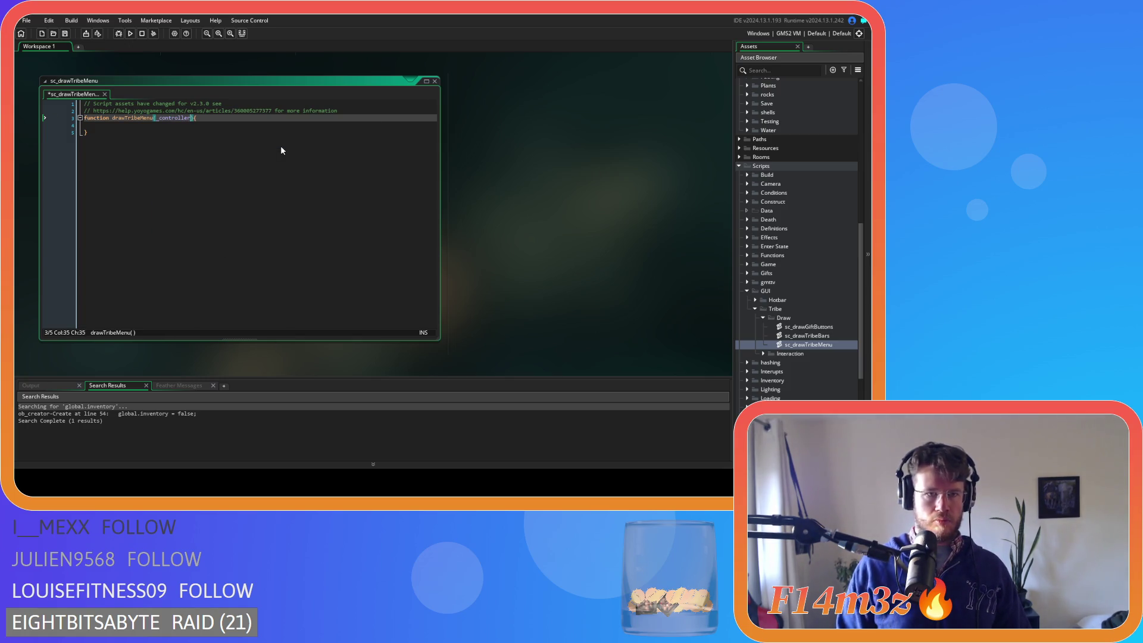
key(Down)
key(Tab)
text(with)
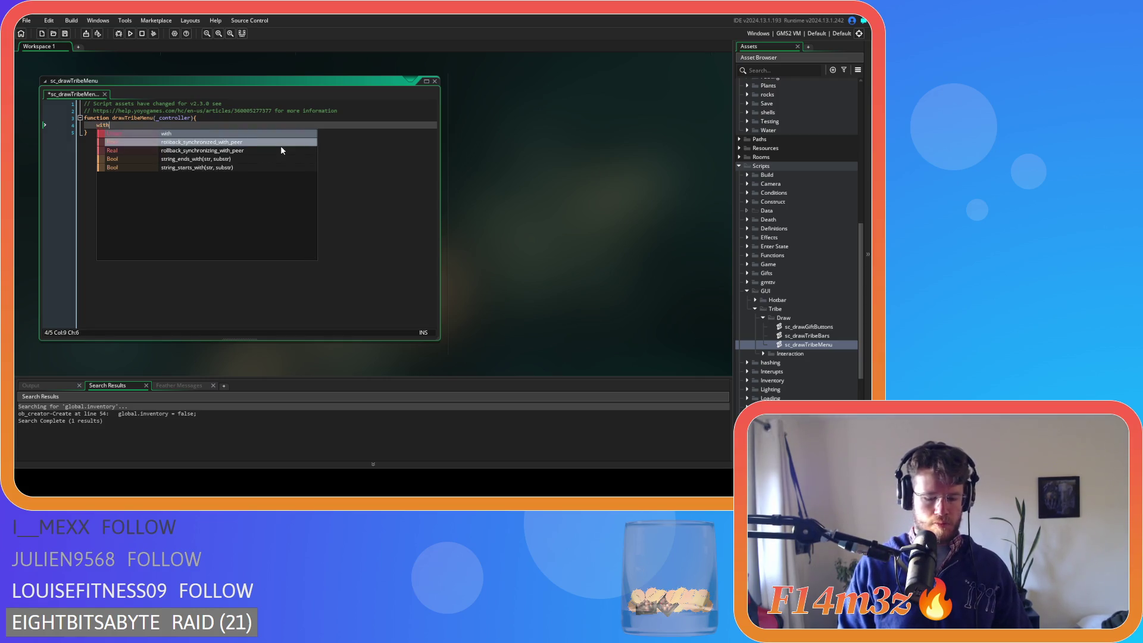
text((_con)
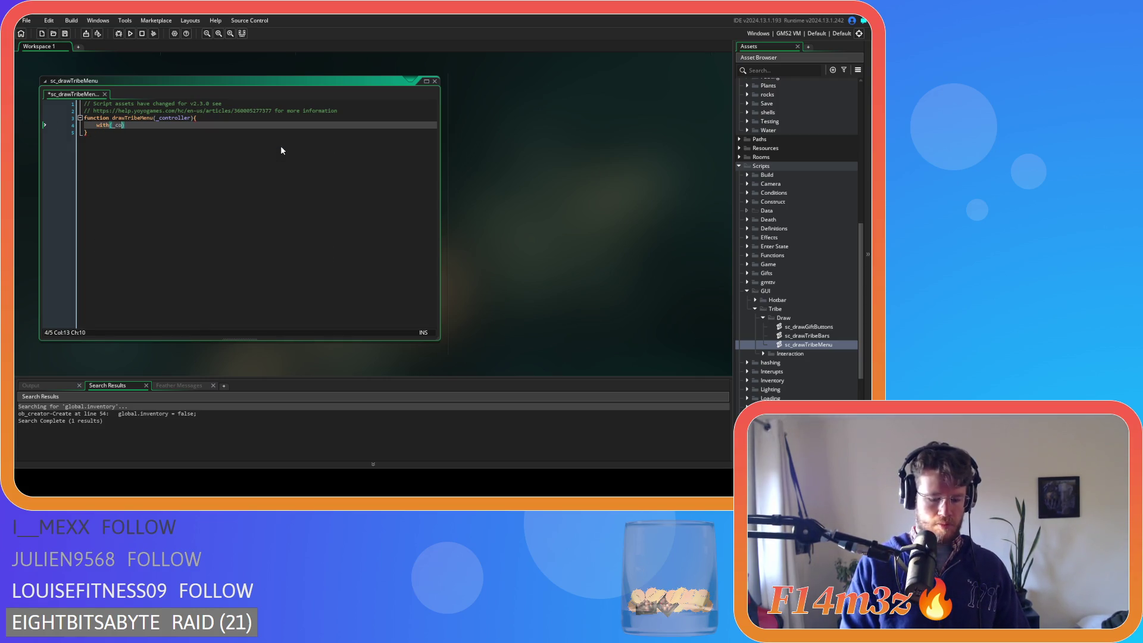
text(troller)
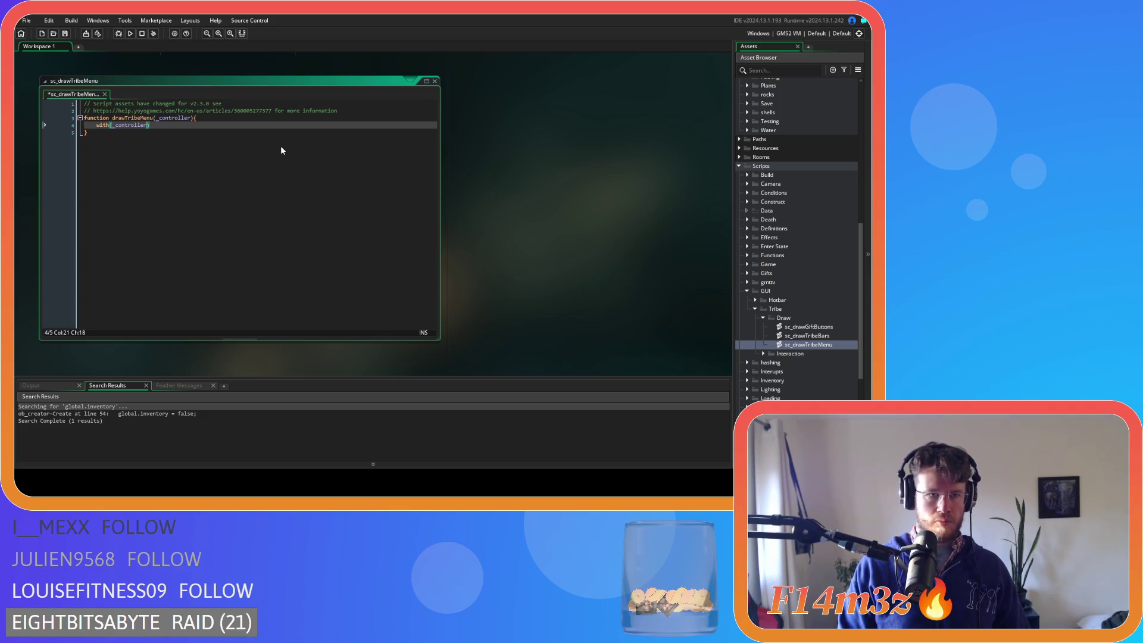
text({)
Paste the tribe menu drawing code into the with block and indent it one level.
key(Return)
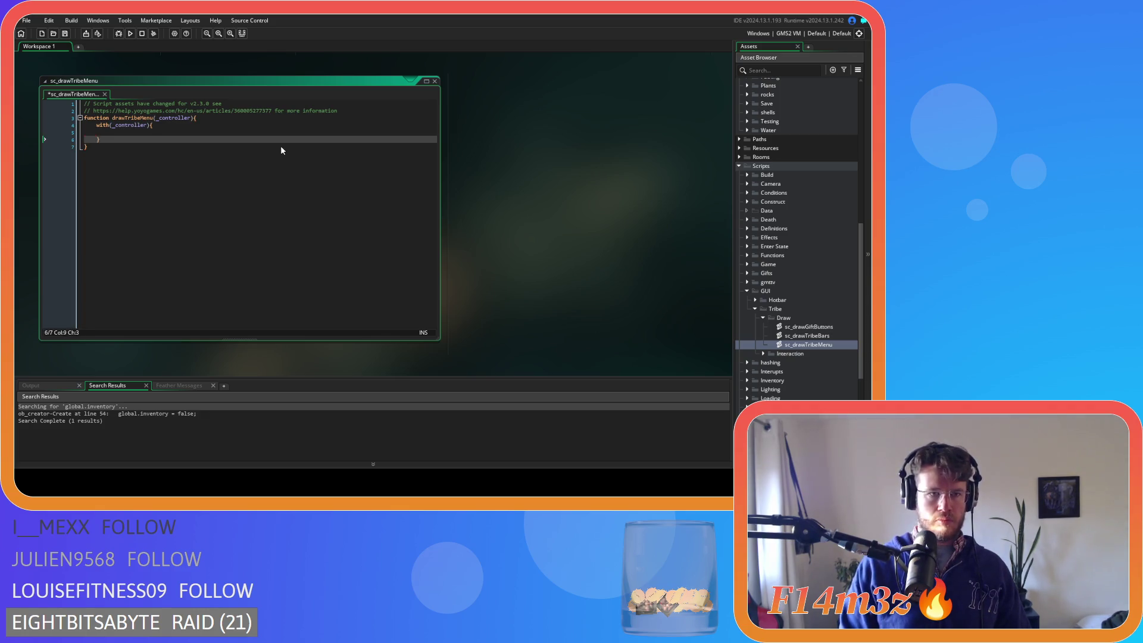
key(ctrl+v)
scroll(285, 147, down, 2)
mouse_move(117, 281)
mouse_down()
mouse_move(72, 179)
mouse_move(30, 131)
mouse_up()
key(Tab)
click(196, 188)
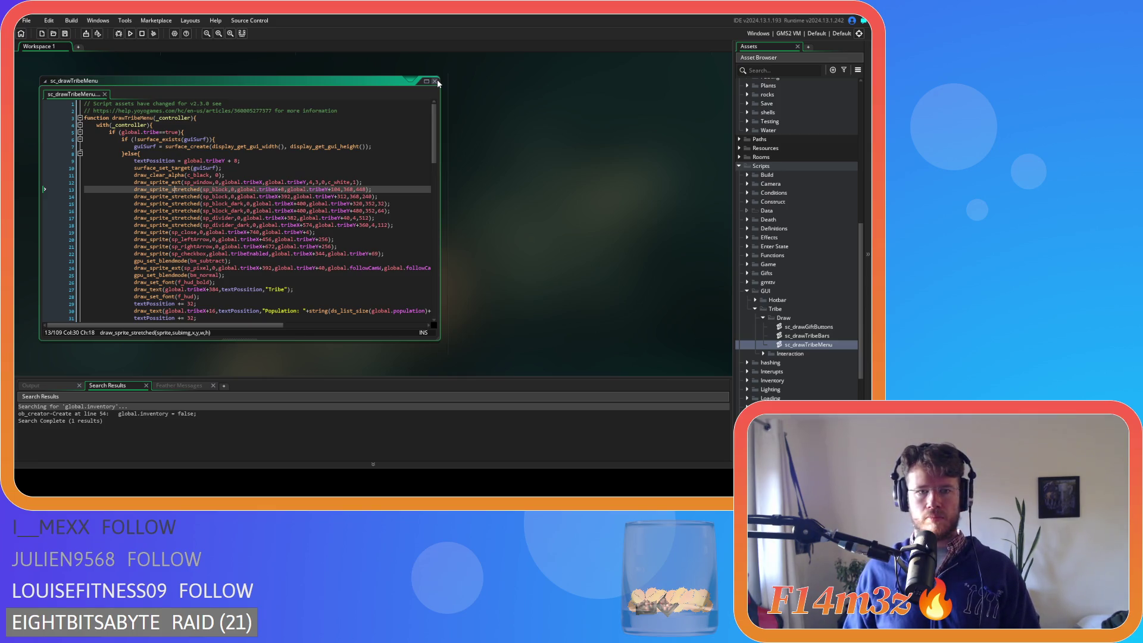
Cut the tribe menu block out of ob_gui's Draw GUI code.
scroll(541, 227, up, 5)
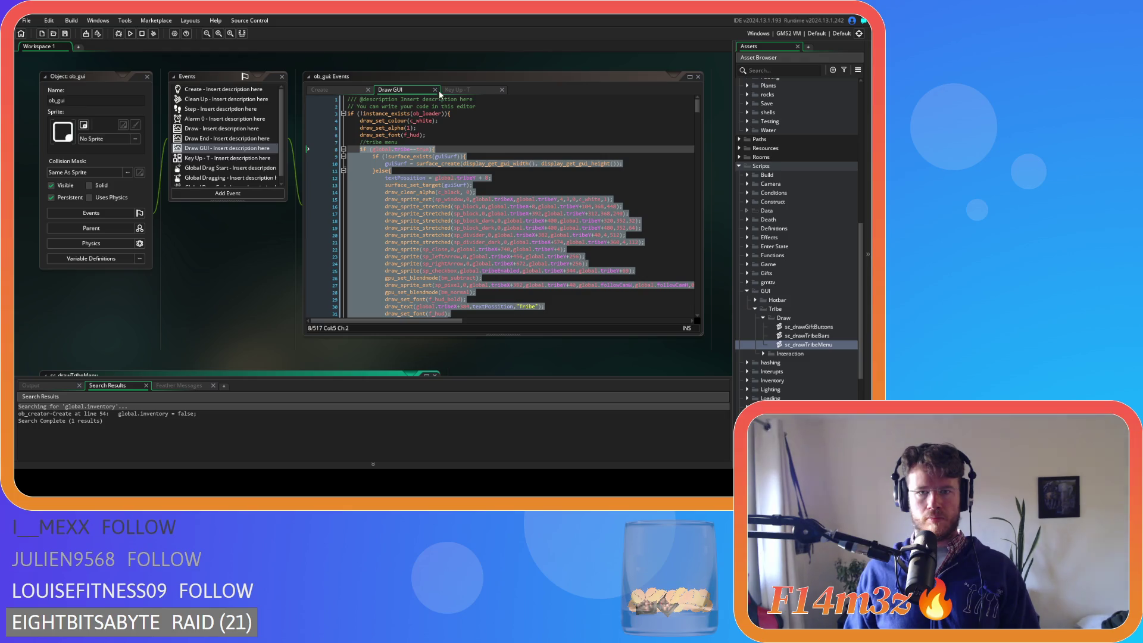
right_click(407, 194)
click(426, 199)
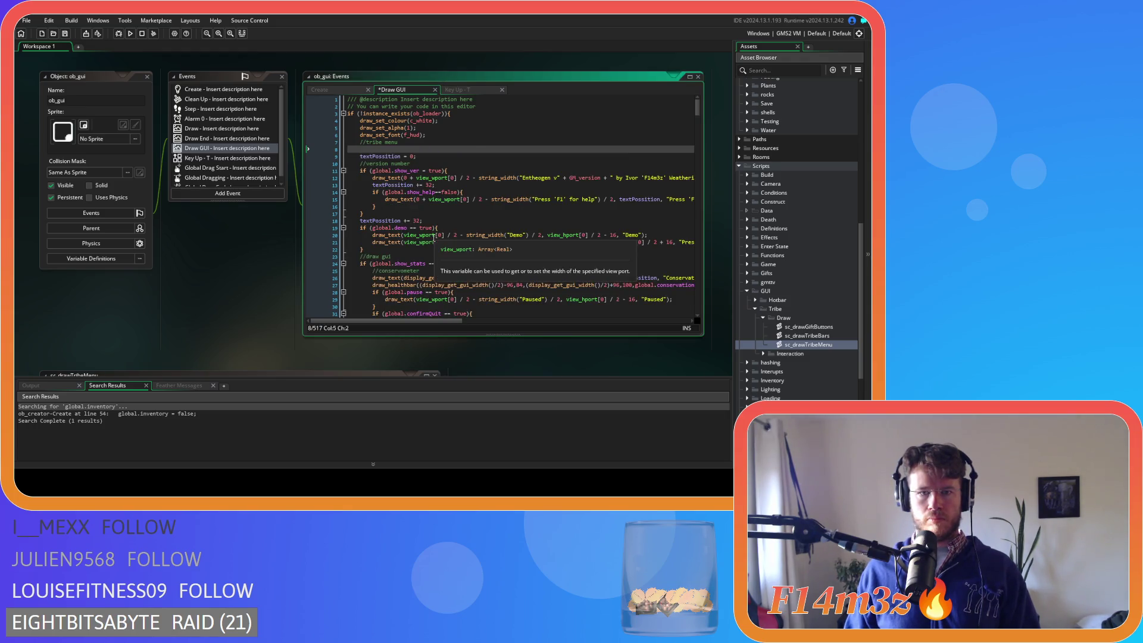